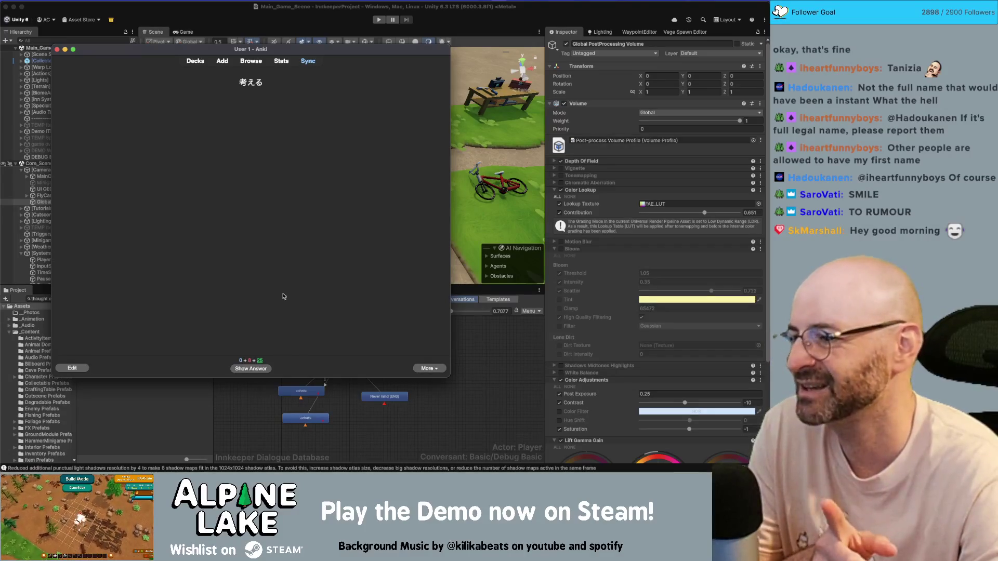
- Reveal and grade 考える, 決める and 残る as Good
left_click(264, 369)
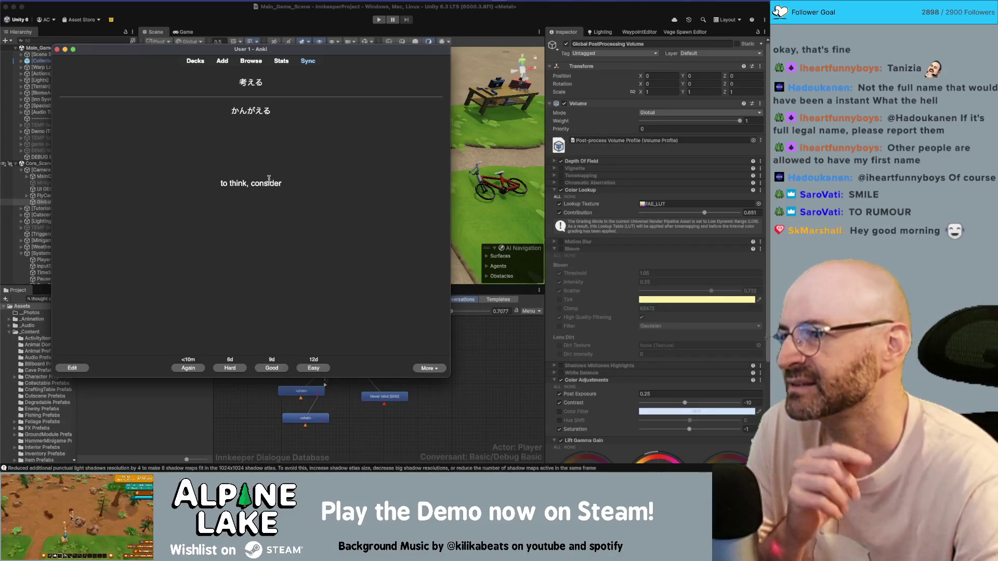
left_click(265, 369)
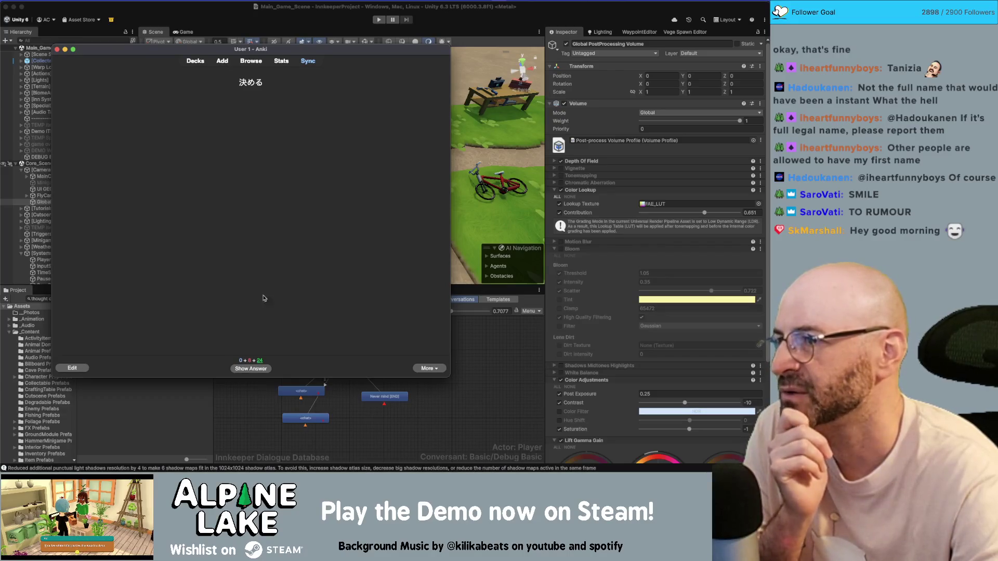
left_click(263, 369)
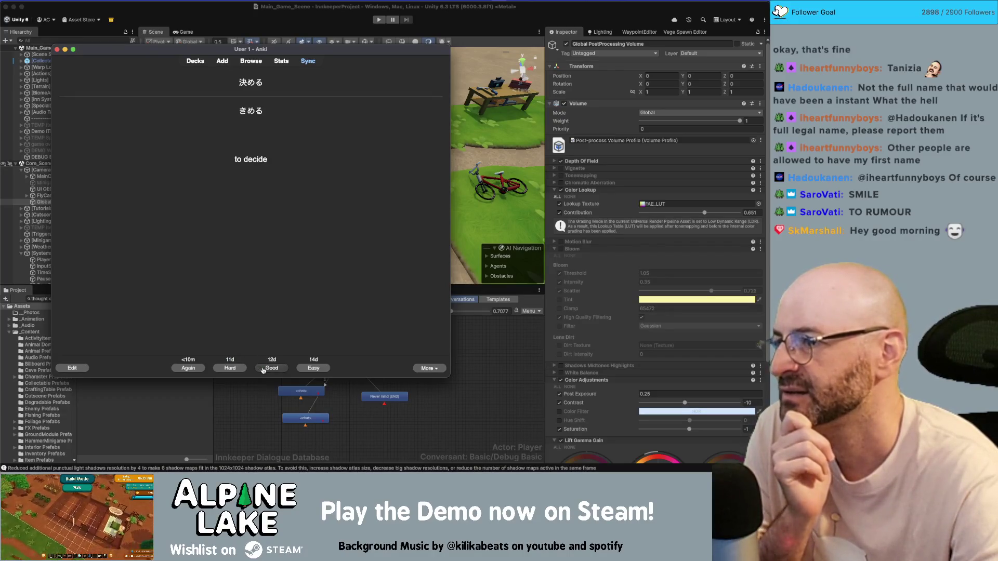
left_click(263, 369)
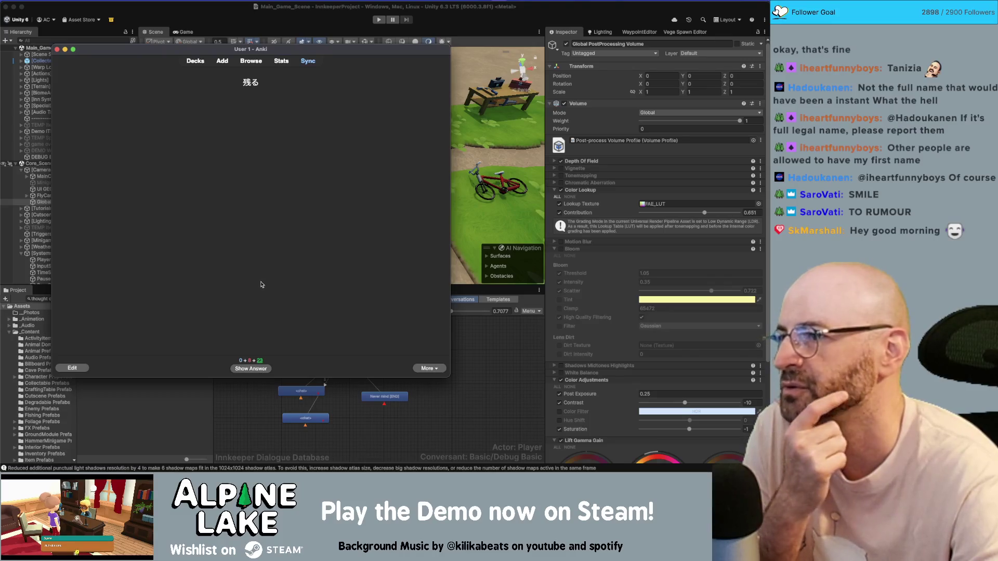
left_click(261, 369)
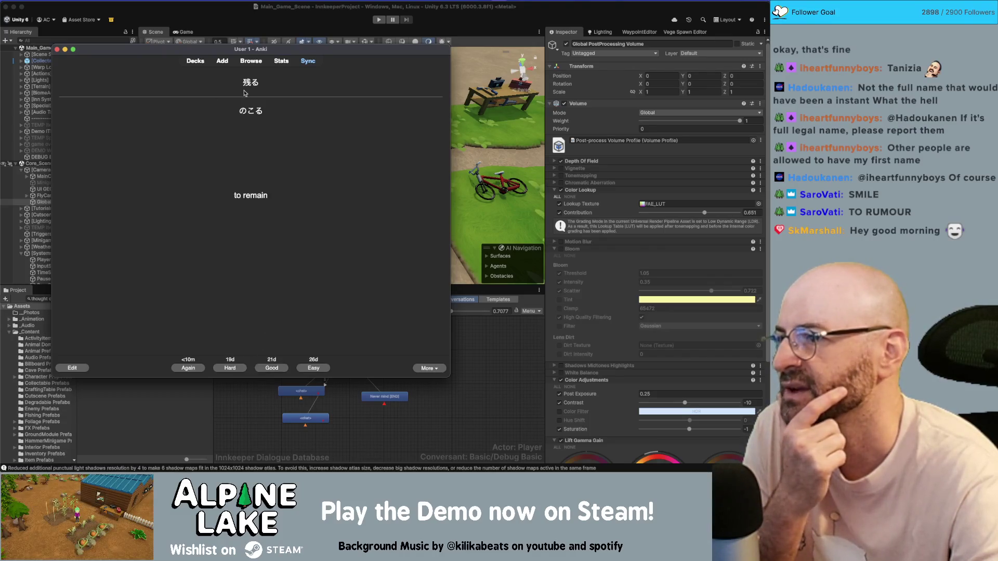
left_click(264, 369)
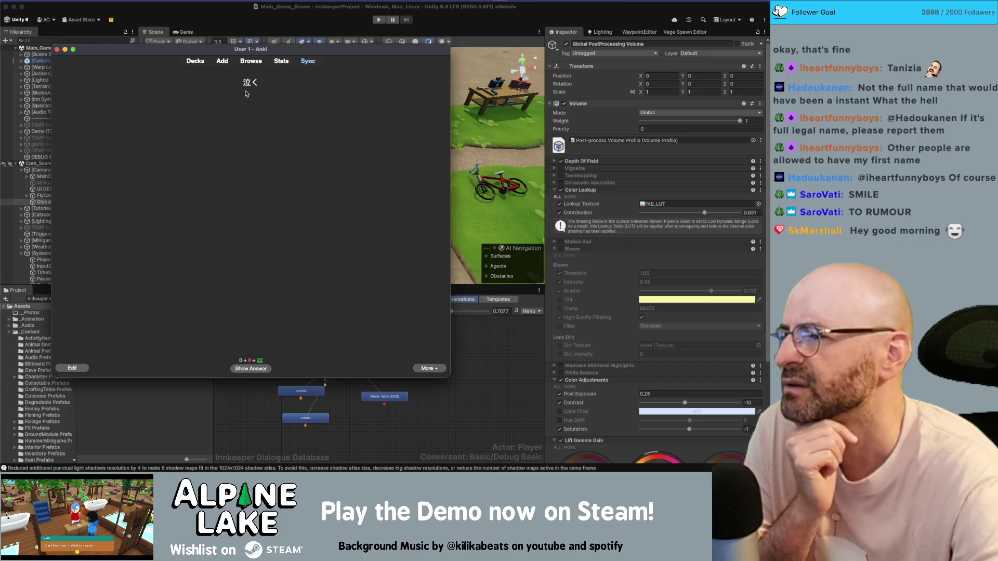
- Grade 泣く as Again and 少し as Easy after revealing each answer
left_click(261, 371)
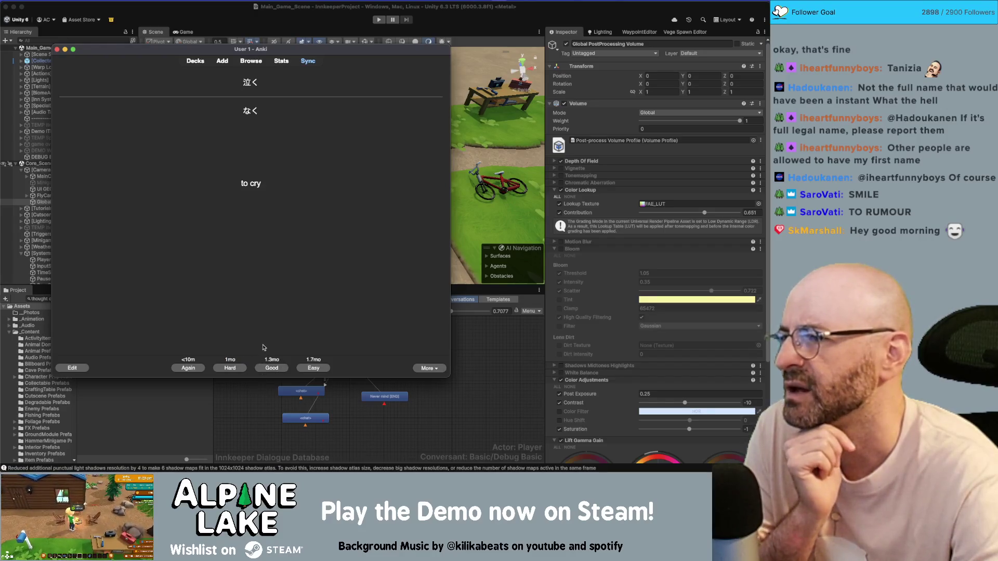
left_click(188, 368)
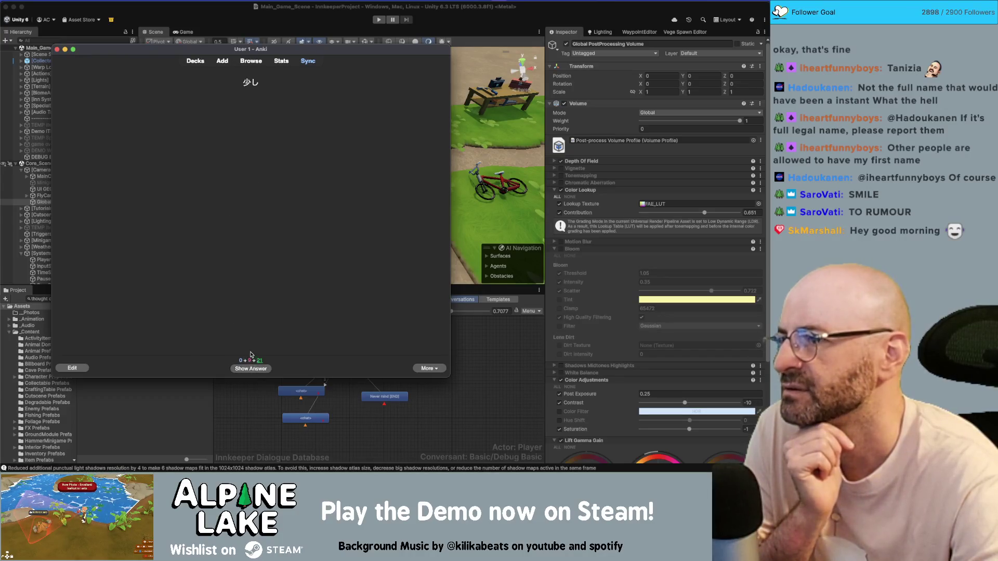
left_click(258, 370)
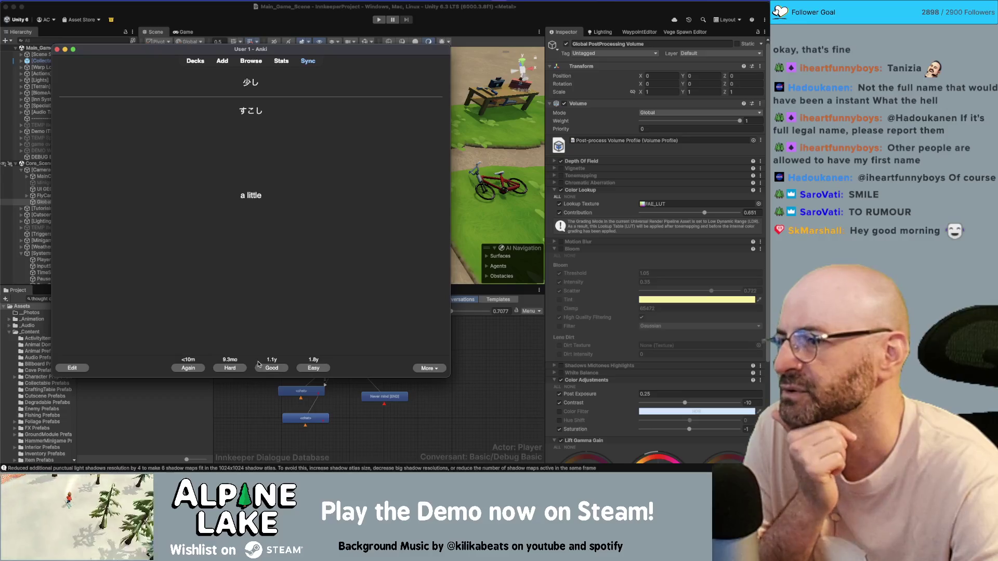
left_click(314, 368)
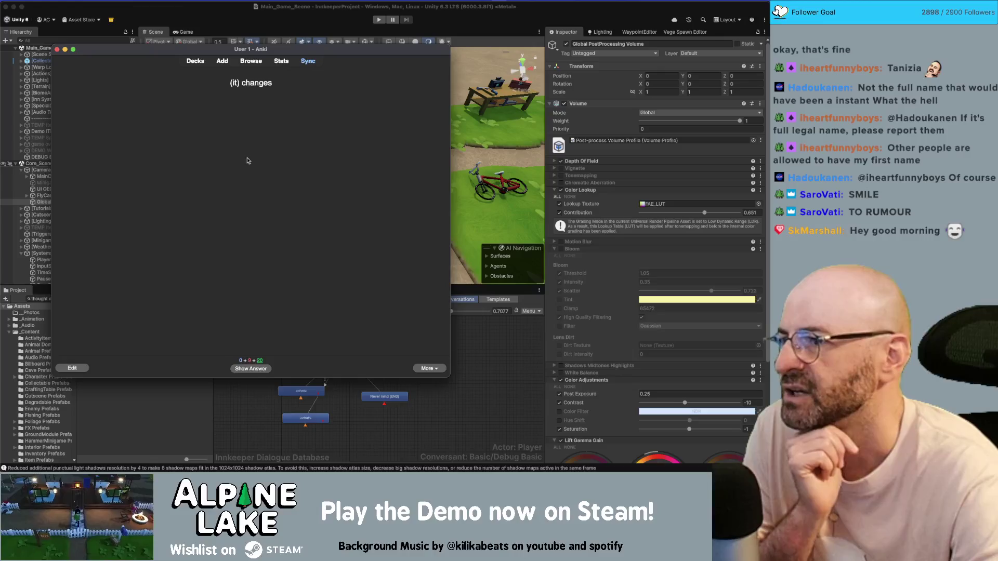
- Reveal and grade the (it) changes, 紹介する, 人間 and かんぱん cards
left_click(251, 369)
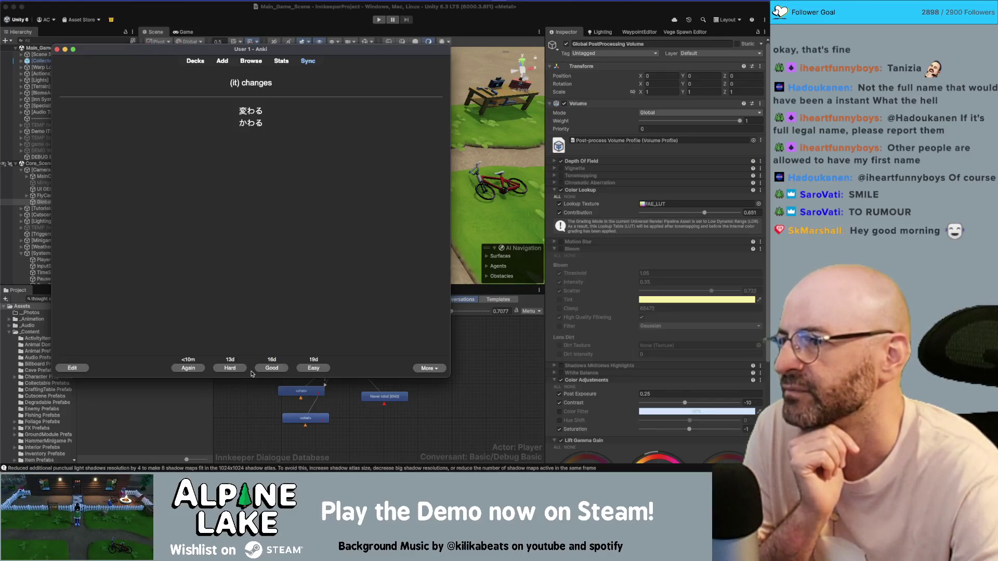
left_click(259, 369)
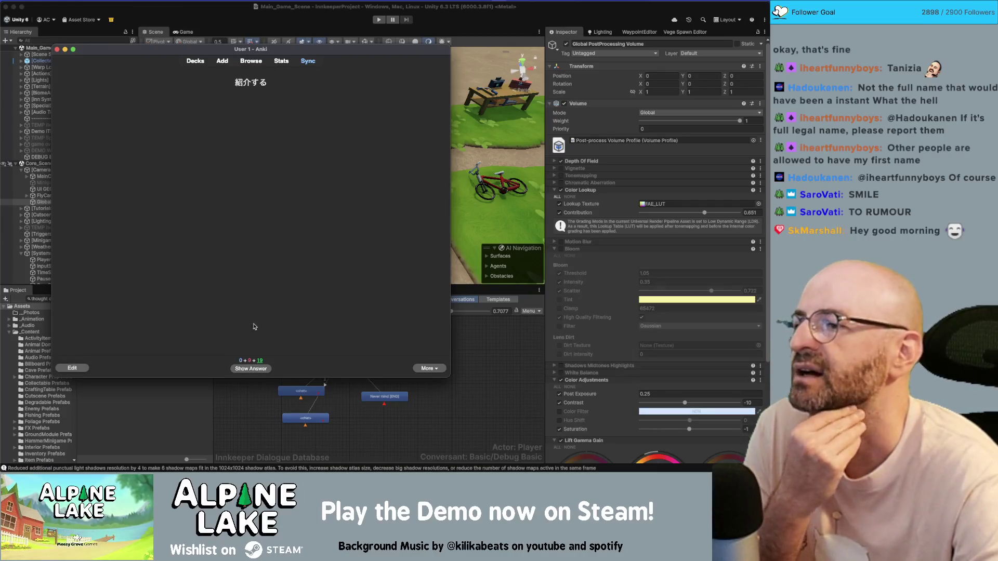
left_click(260, 373)
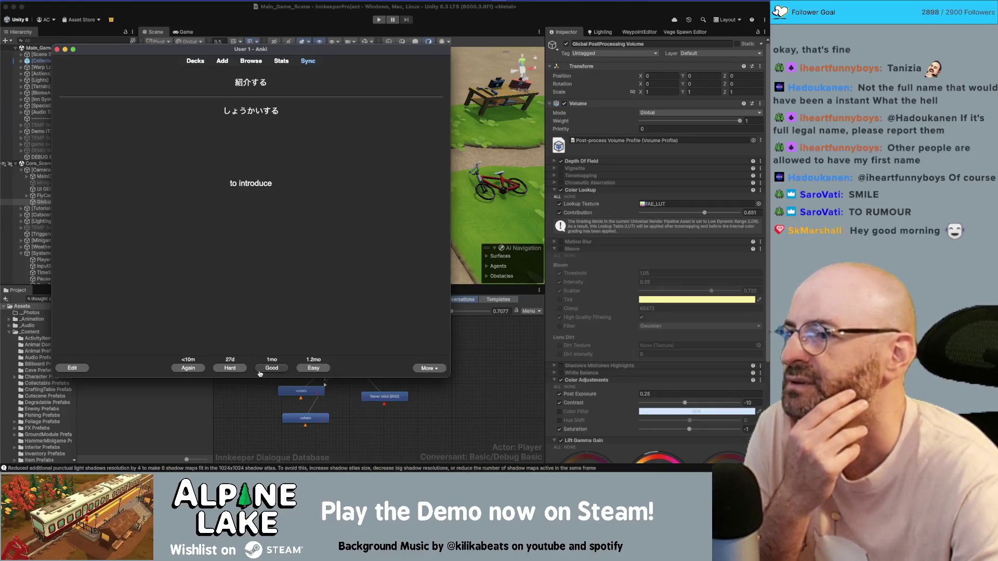
left_click(202, 367)
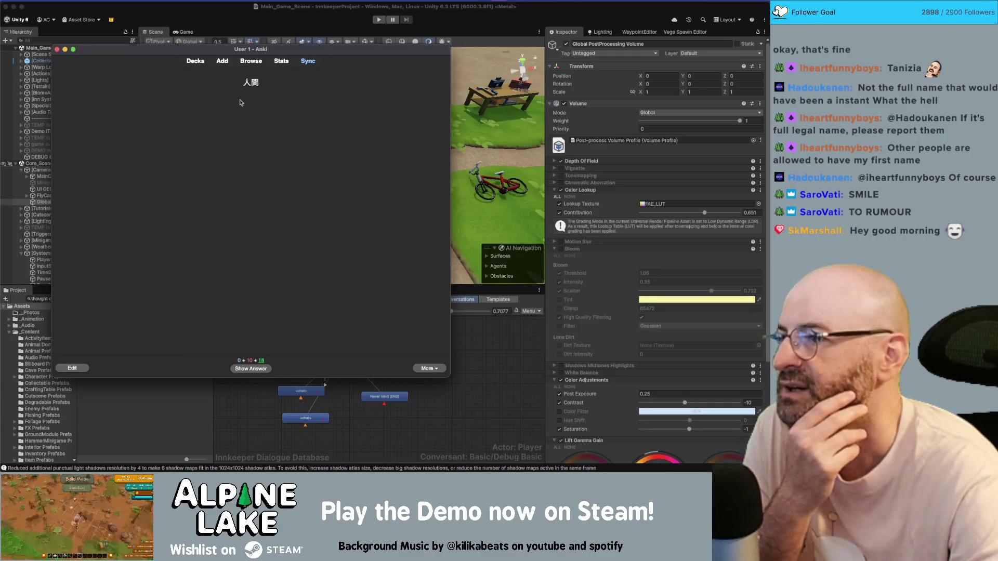
left_click(263, 369)
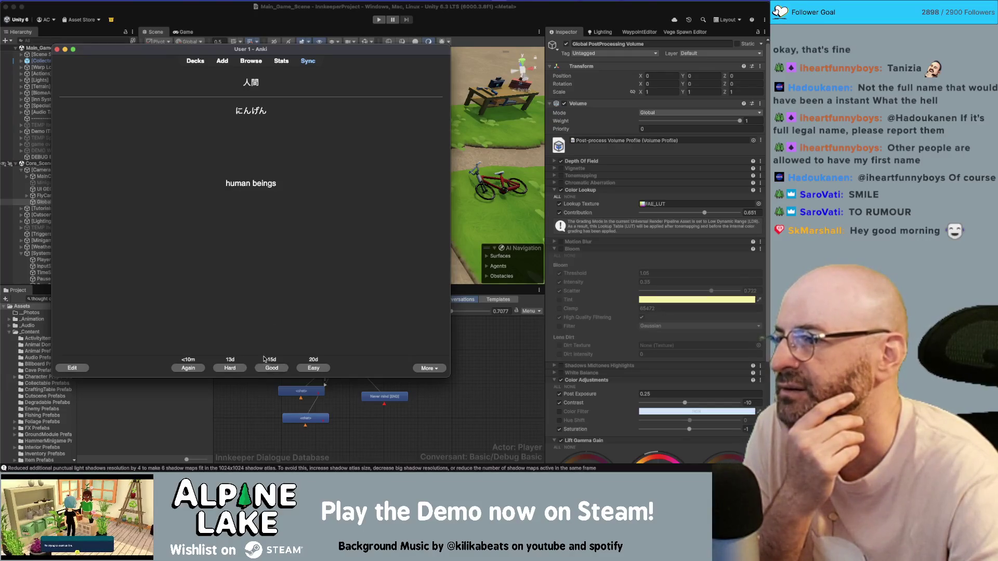
left_click(266, 368)
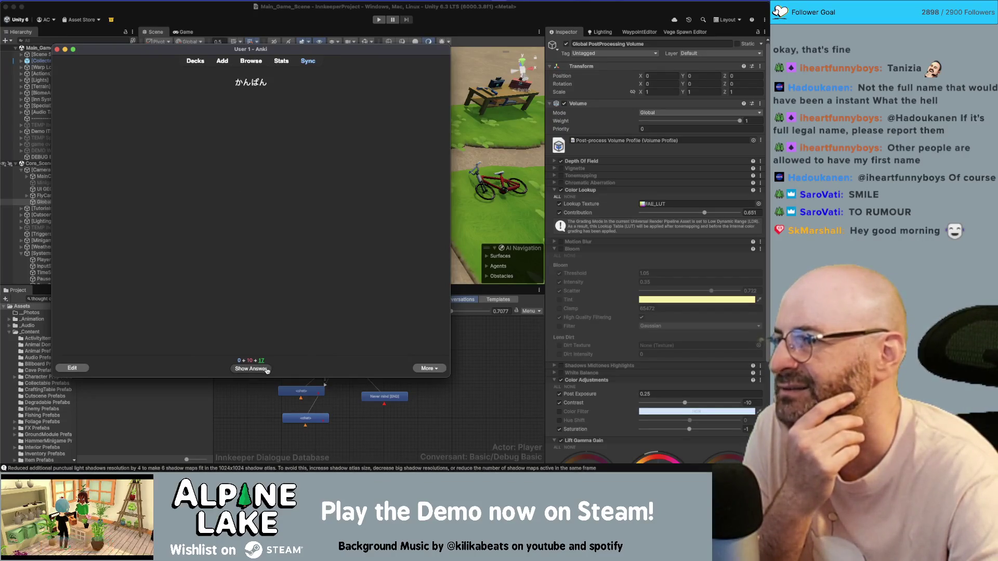
left_click(267, 369)
left_click(267, 369)
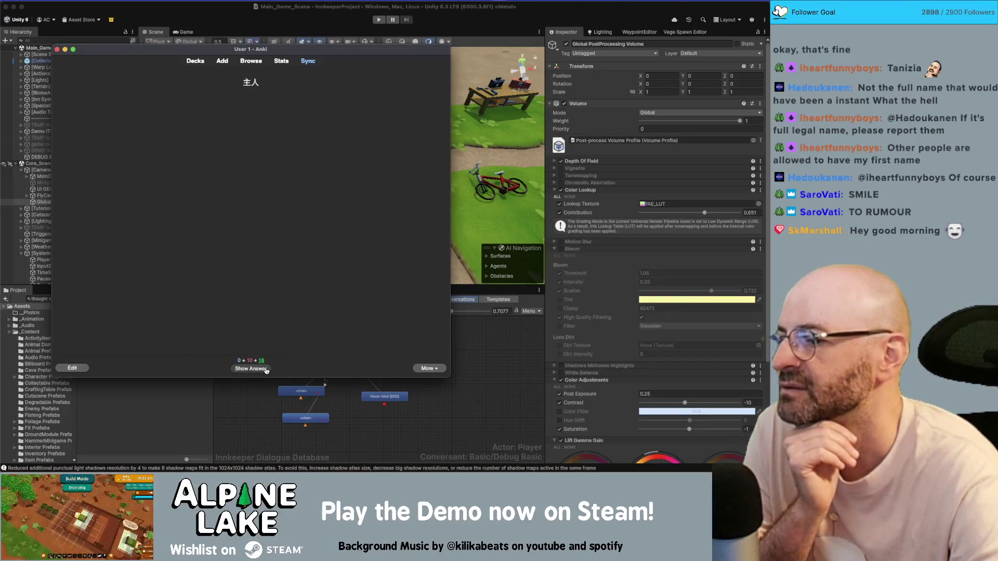
- Reveal and grade 主人, 減る, 手紙 and ペットを飼う as Good
left_click(266, 369)
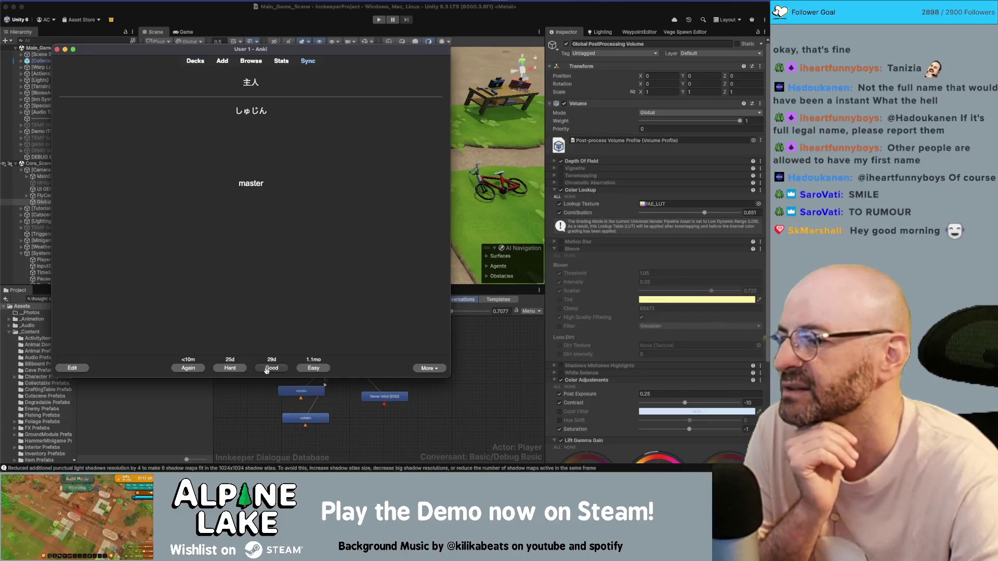
left_click(266, 369)
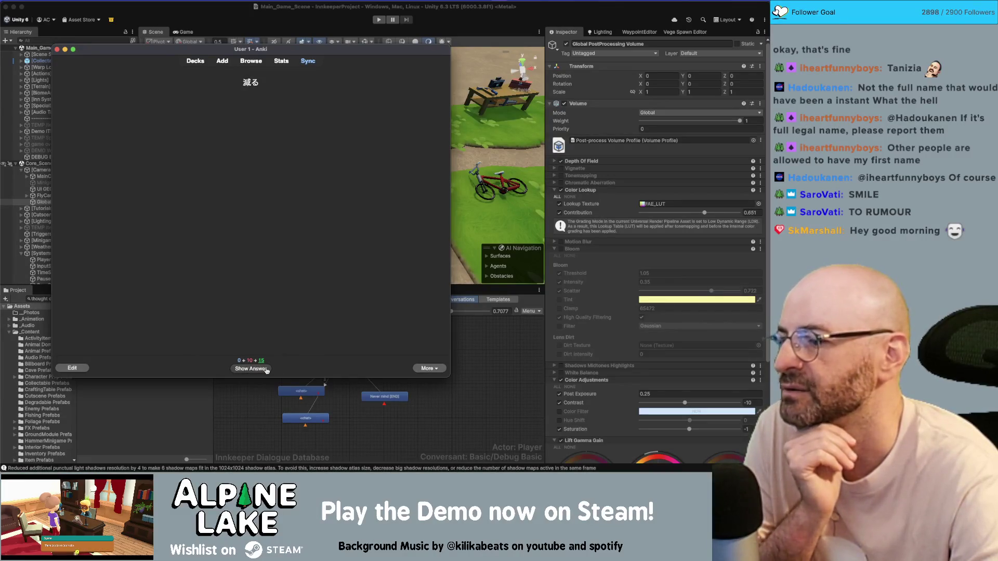
left_click(266, 368)
left_click(266, 369)
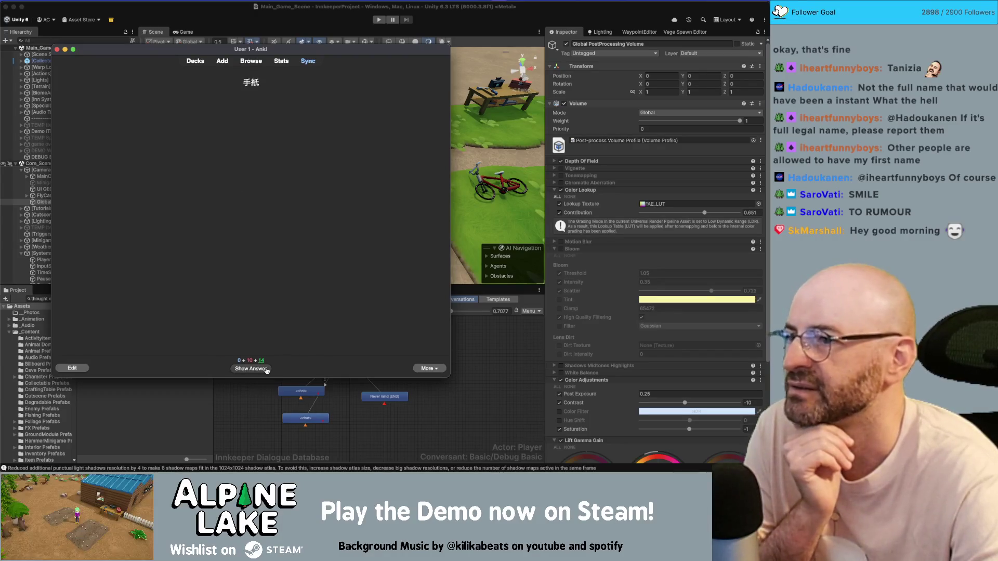
left_click(267, 369)
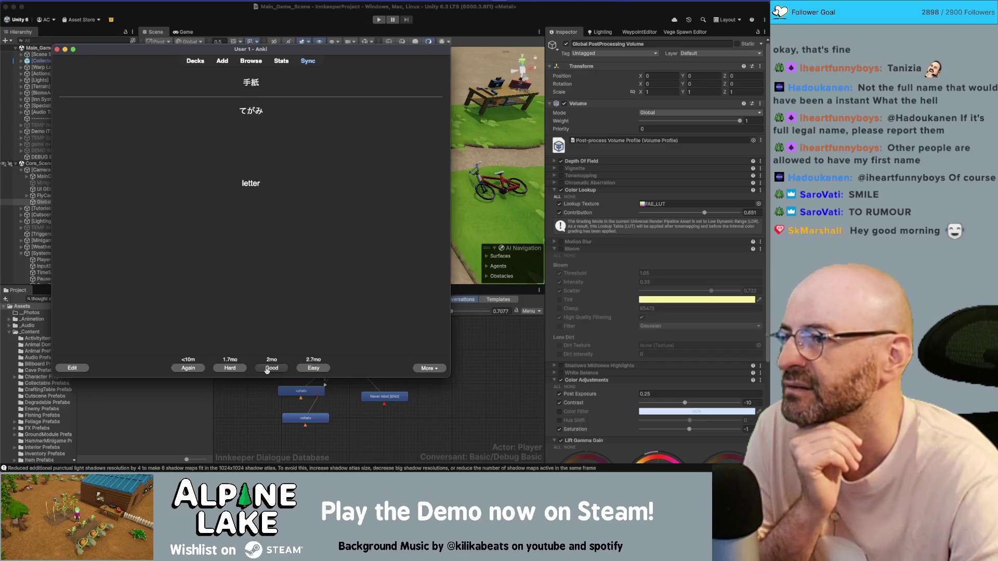
left_click(267, 369)
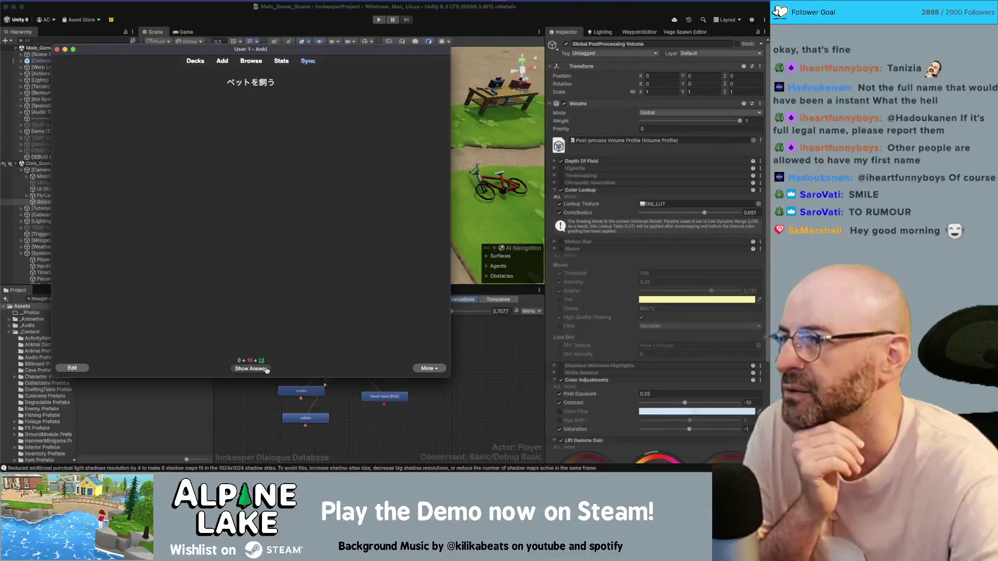
left_click(267, 369)
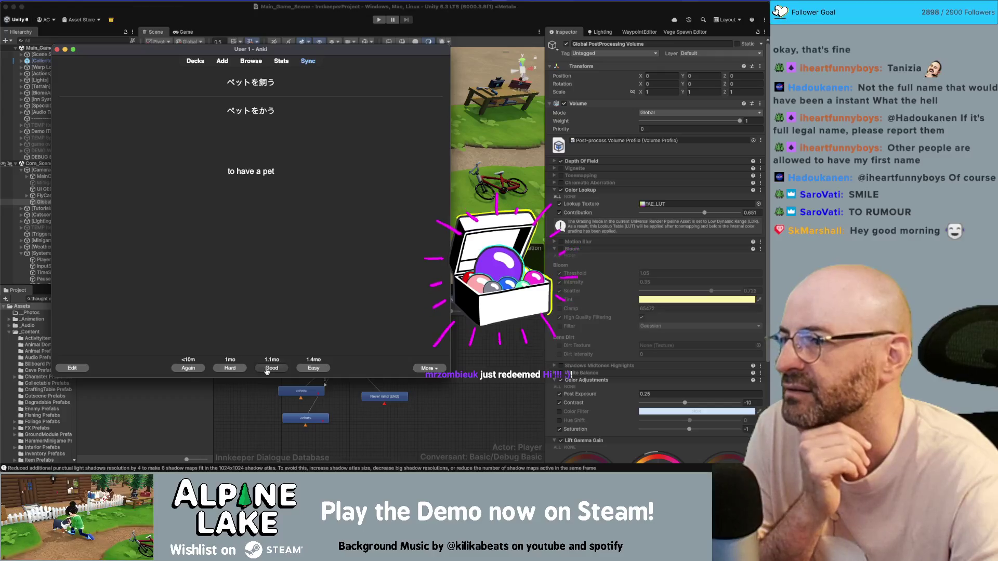
left_click(267, 370)
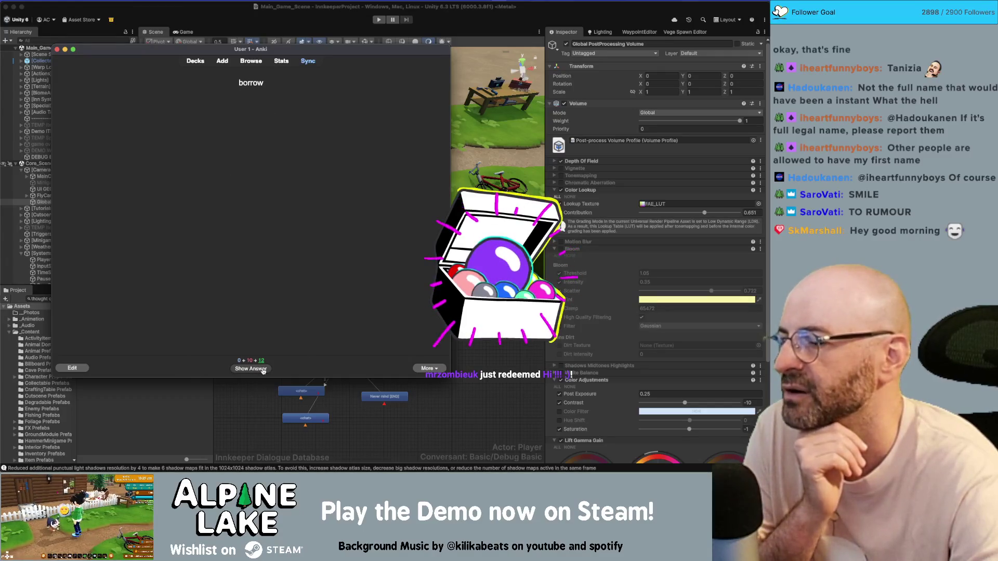
- Reveal and grade the borrow, 悲しい, seasoning and greasy cards
left_click(263, 370)
left_click(263, 370)
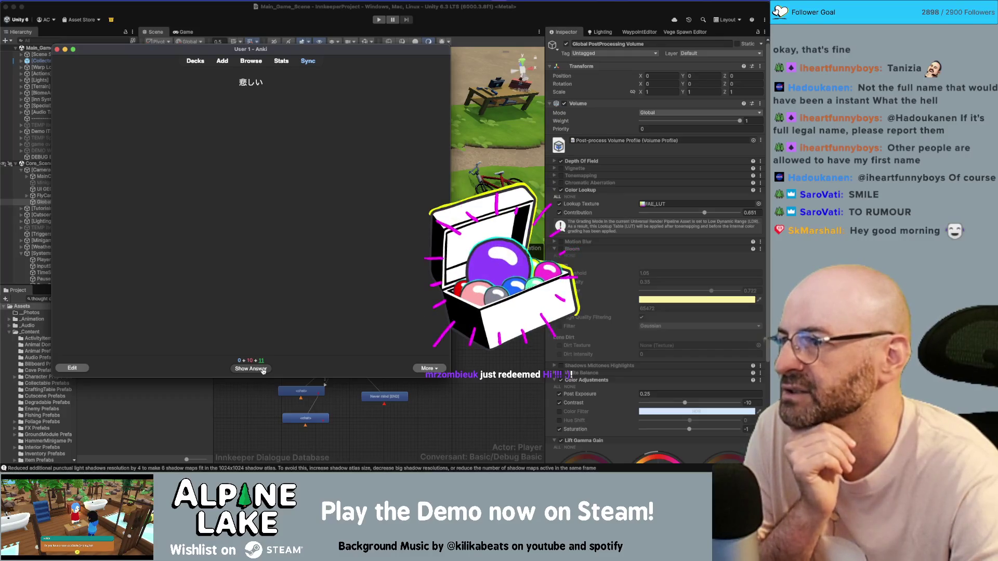
left_click(263, 370)
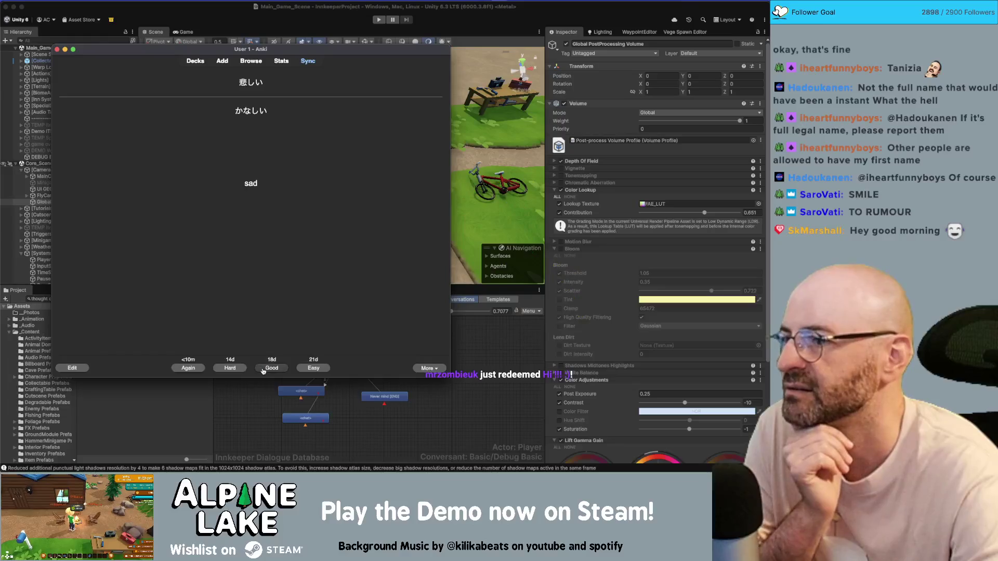
left_click(263, 370)
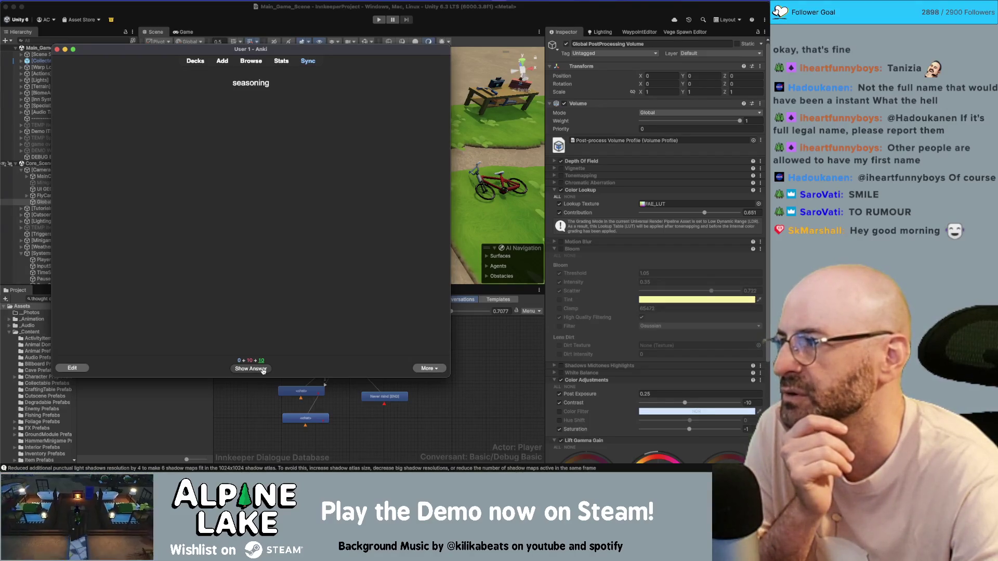
left_click(263, 370)
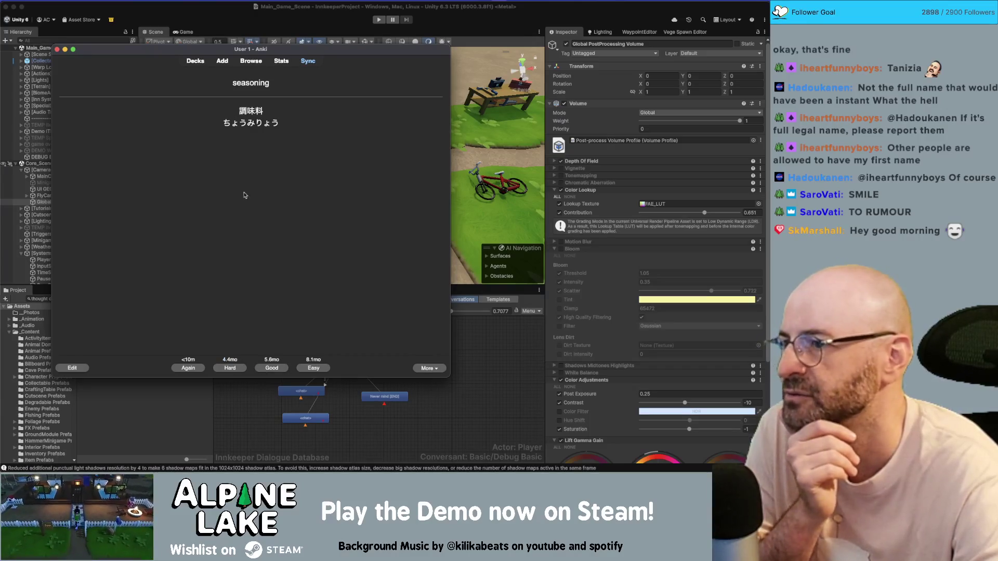
left_click(271, 367)
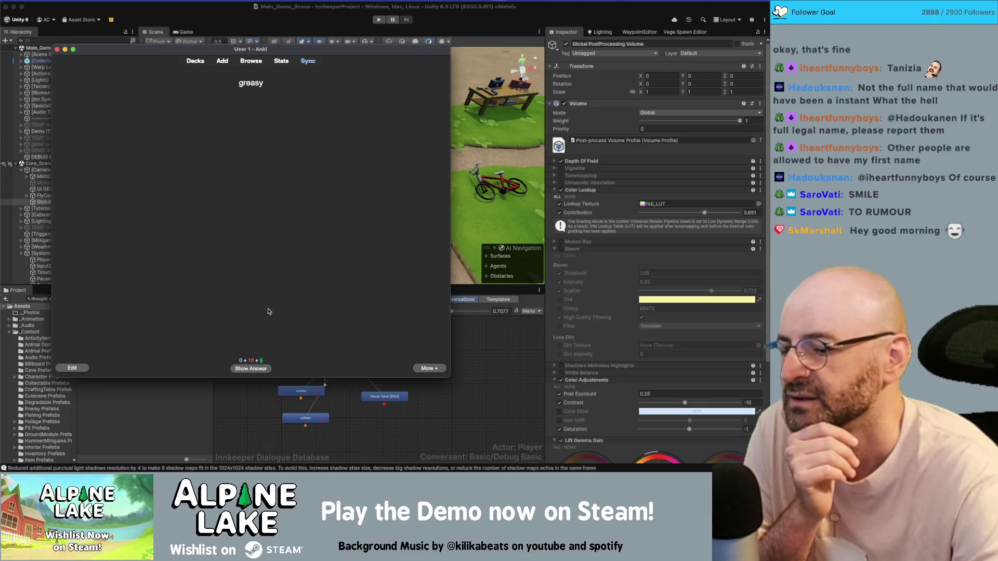
left_click(263, 369)
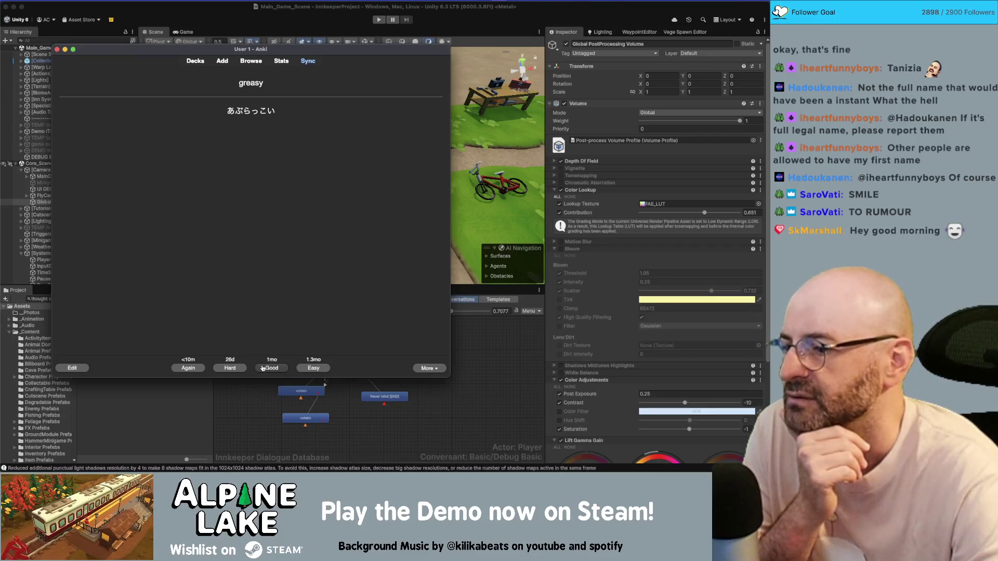
left_click(264, 369)
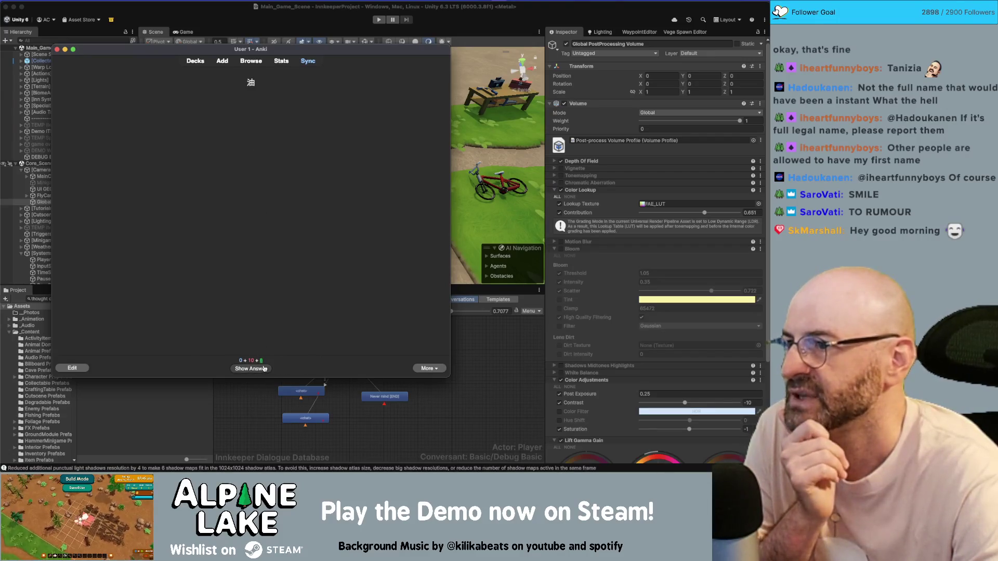
- Reveal and grade the 油 (oil) and 工場 (factory) cards
left_click(266, 369)
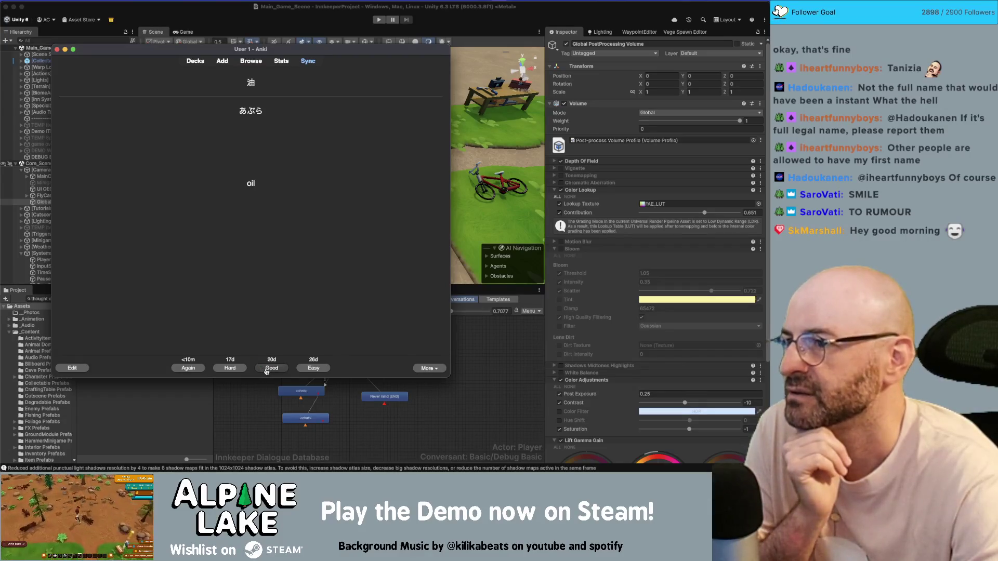
left_click(188, 368)
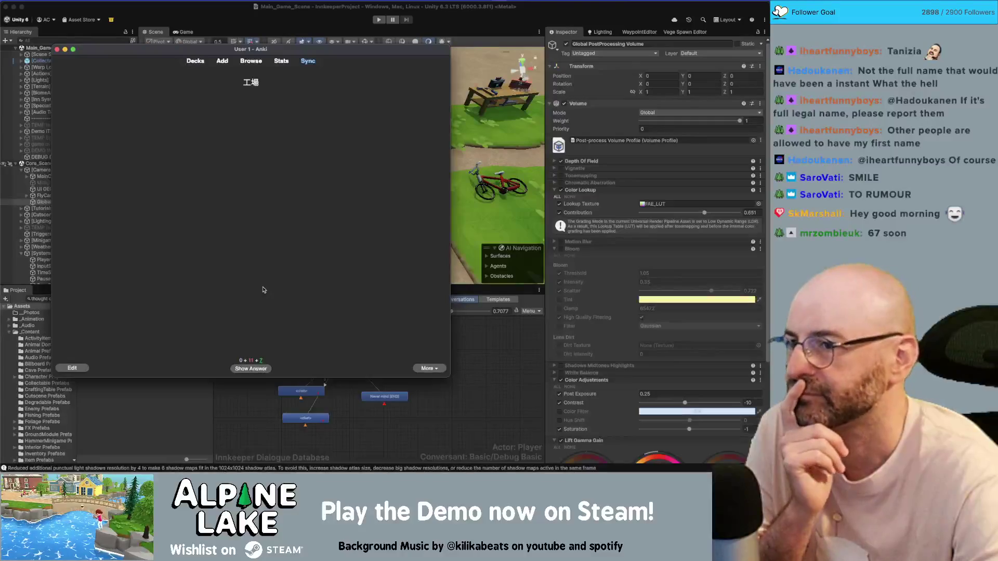
left_click(266, 370)
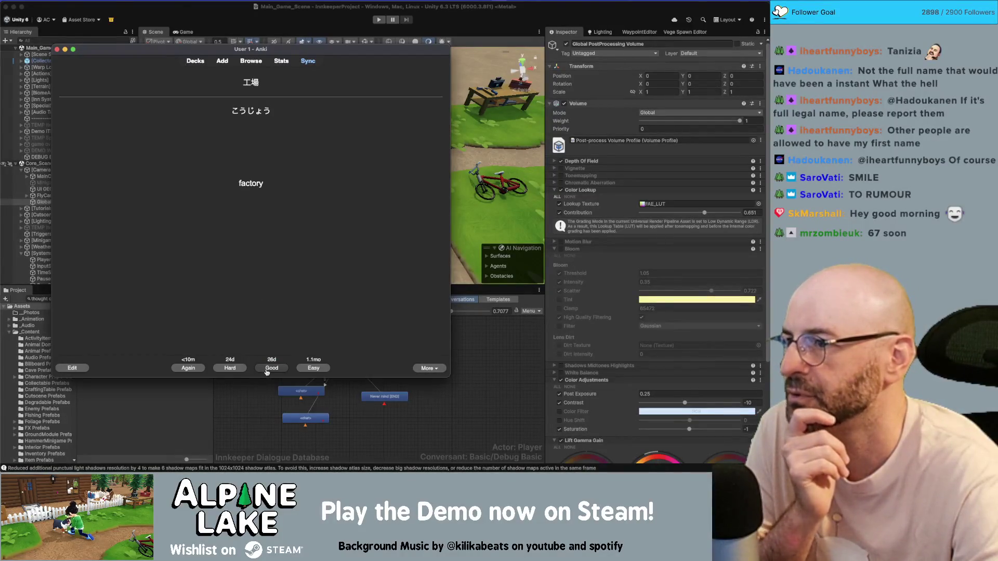
left_click(271, 369)
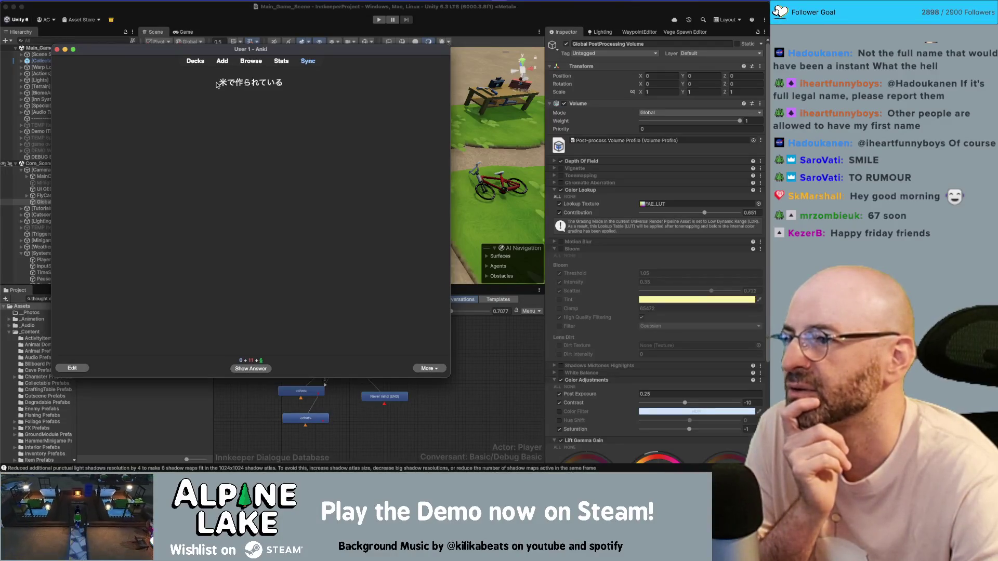
- Review the 米で作られている card's reading, then grade it, 誰も and 郷土料理
left_click(258, 369)
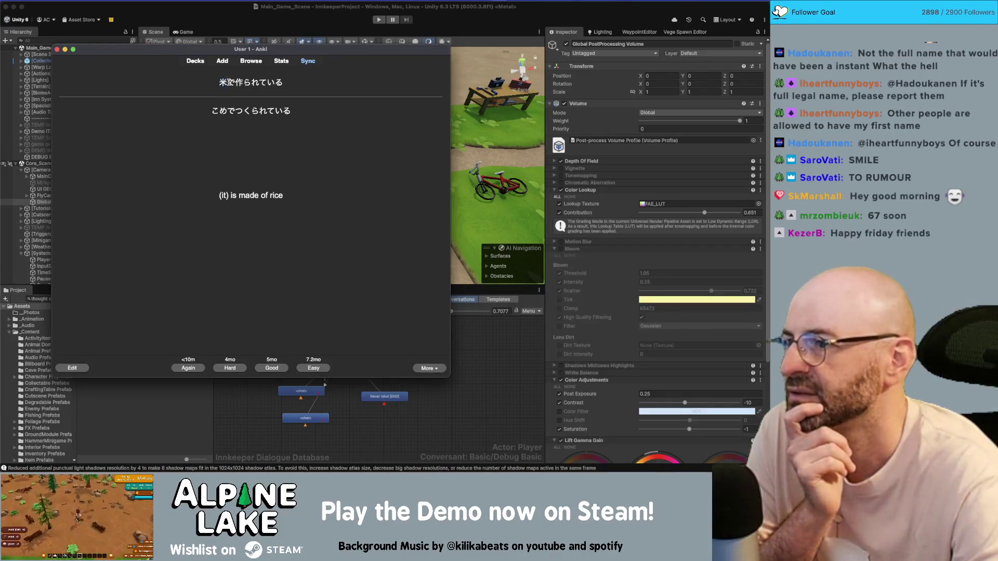
left_click_drag(227, 111, 301, 111)
left_click(284, 310)
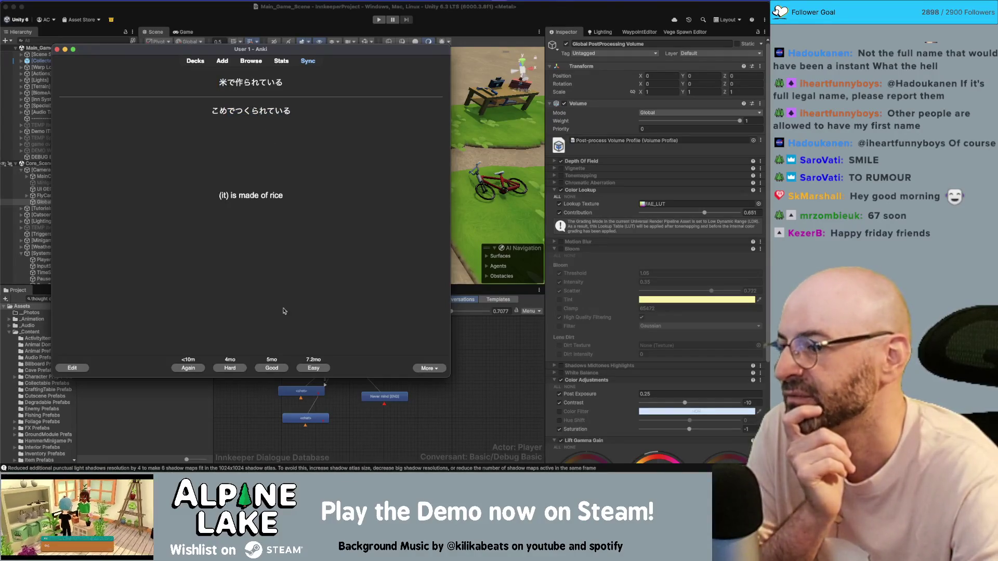
left_click(188, 368)
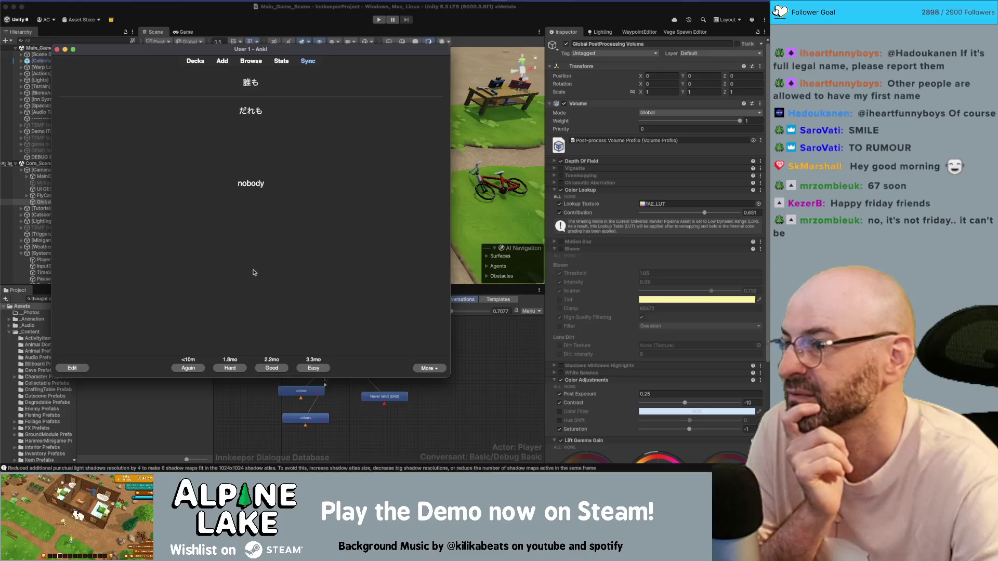
left_click(272, 367)
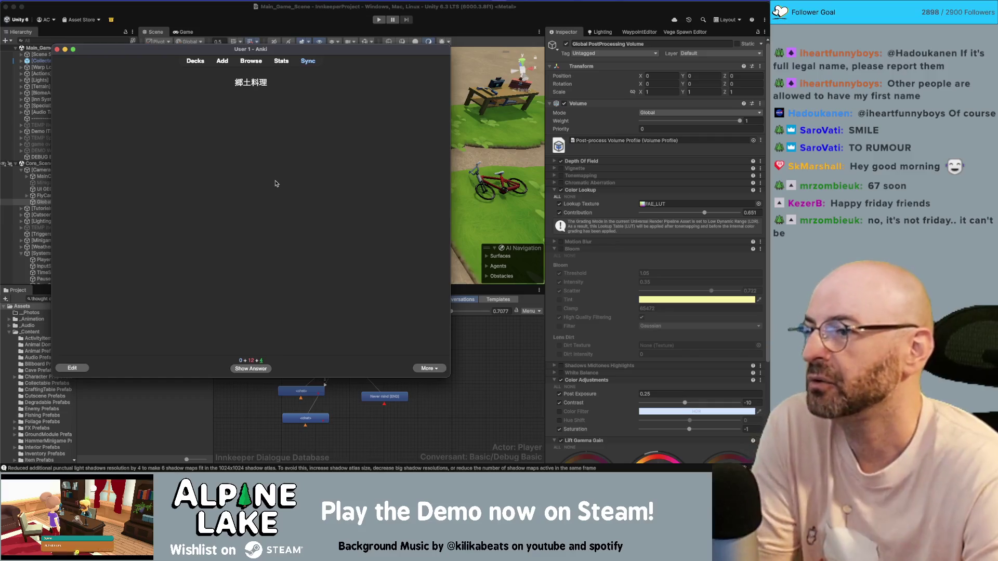
left_click(252, 370)
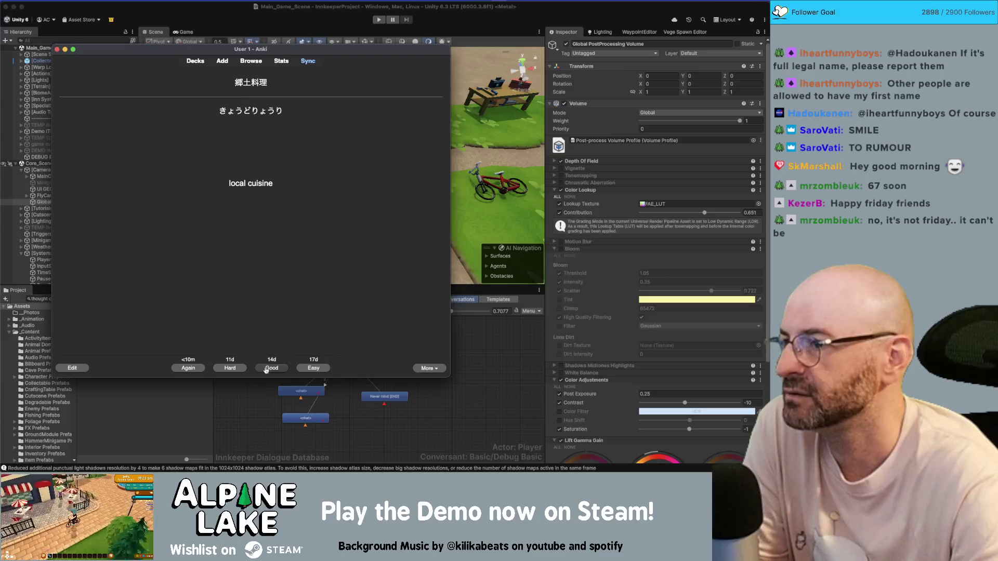
left_click(263, 368)
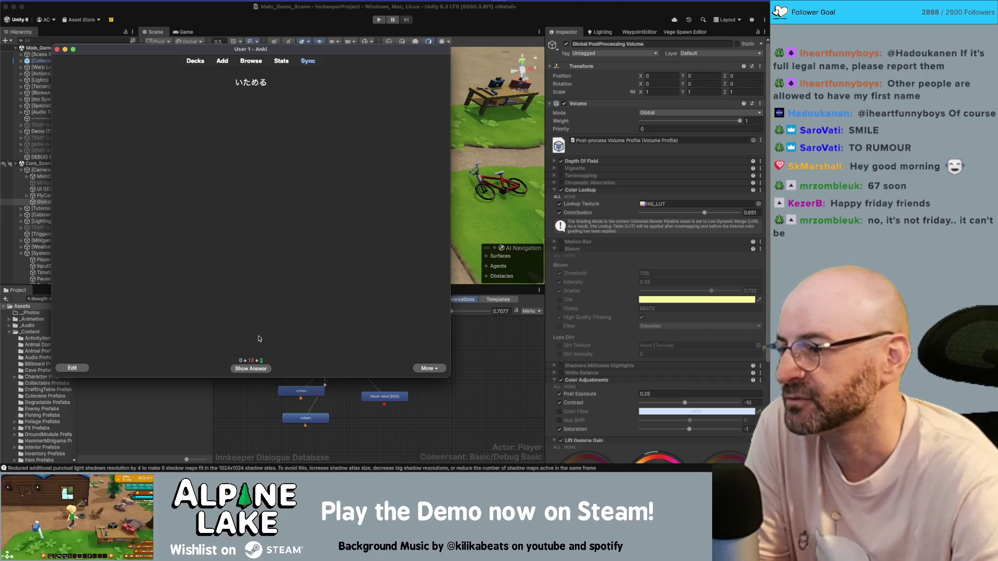
- Reveal and grade いためる, 袋, pepper and easily as recalled
left_click(260, 368)
left_click(261, 369)
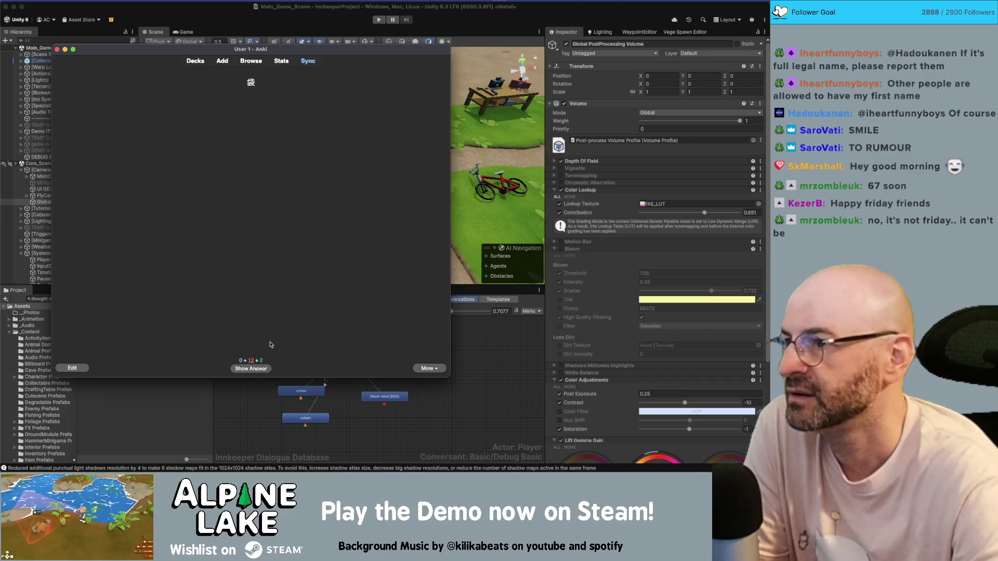
left_click(265, 369)
left_click(266, 370)
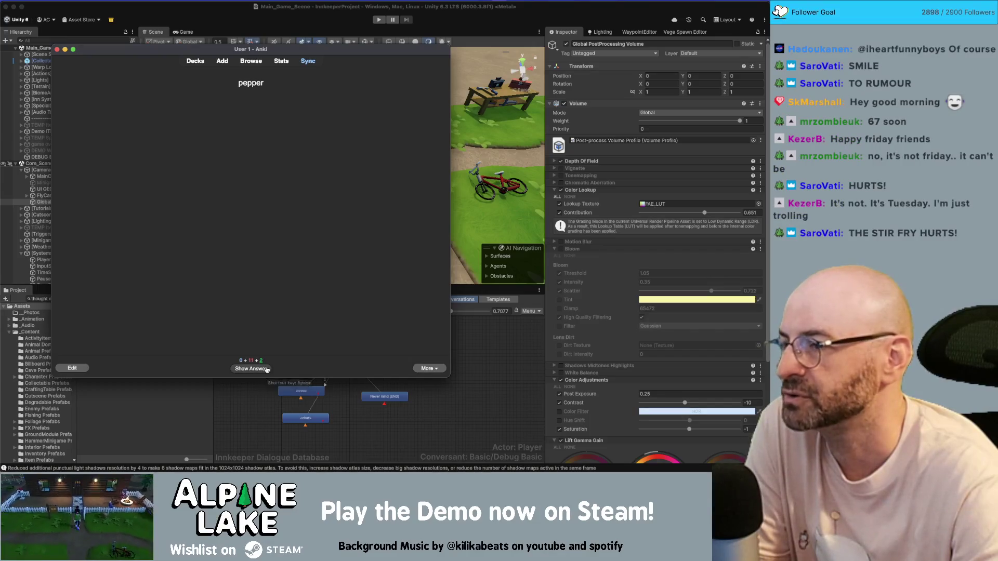
left_click(267, 370)
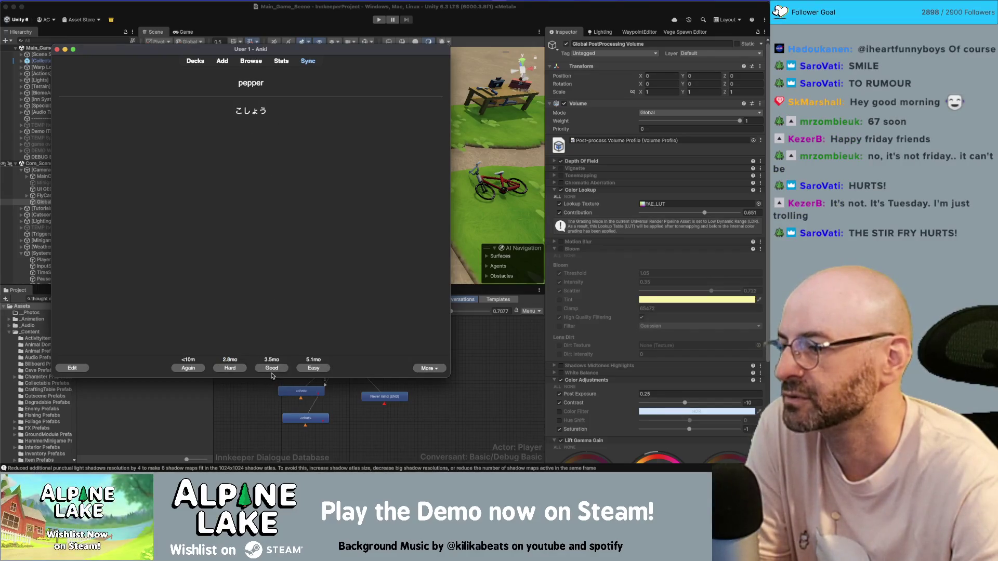
left_click(280, 368)
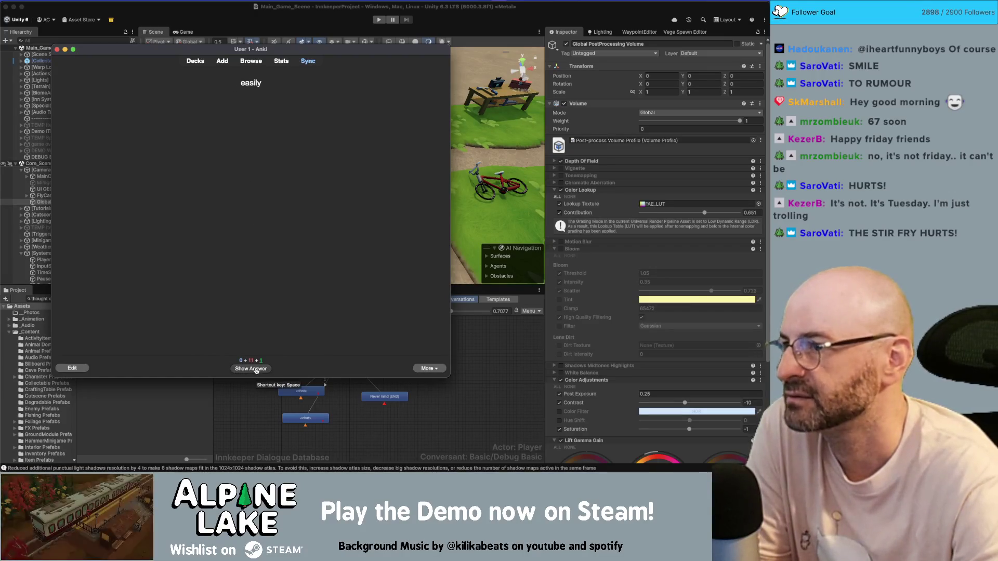
left_click(256, 370)
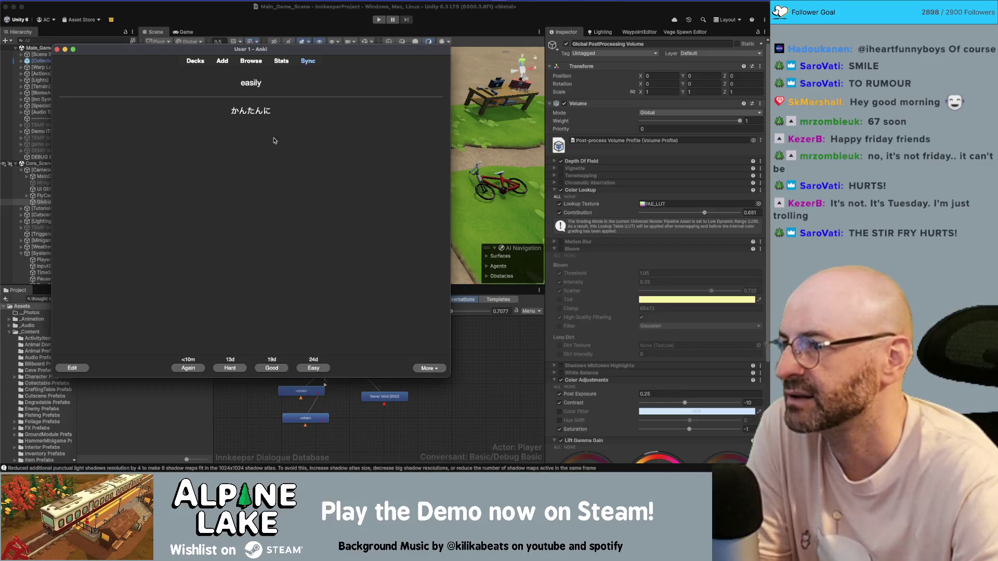
left_click(277, 368)
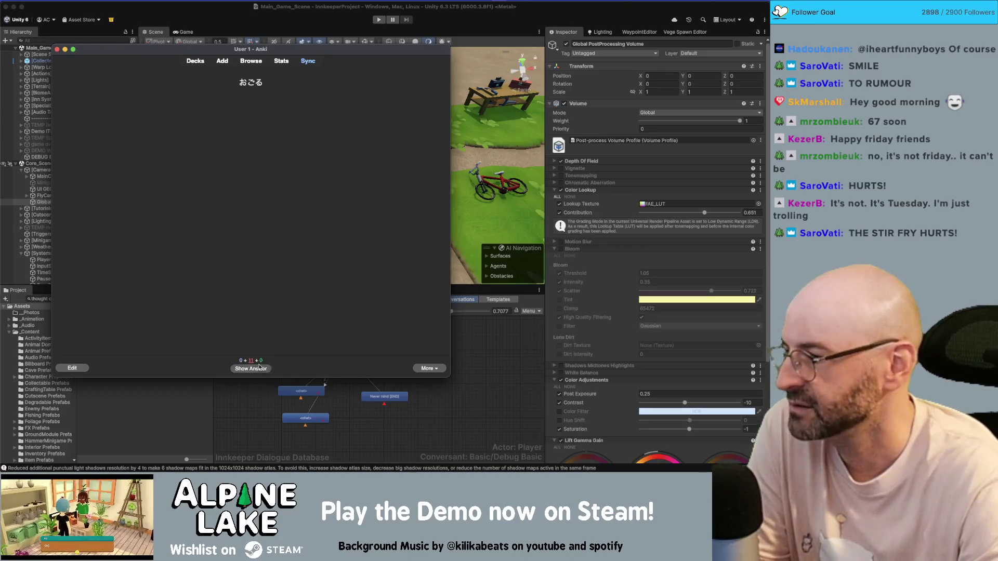
- Reveal and grade おごる, 調味料, 集まる, うわさ and 高校
left_click(262, 373)
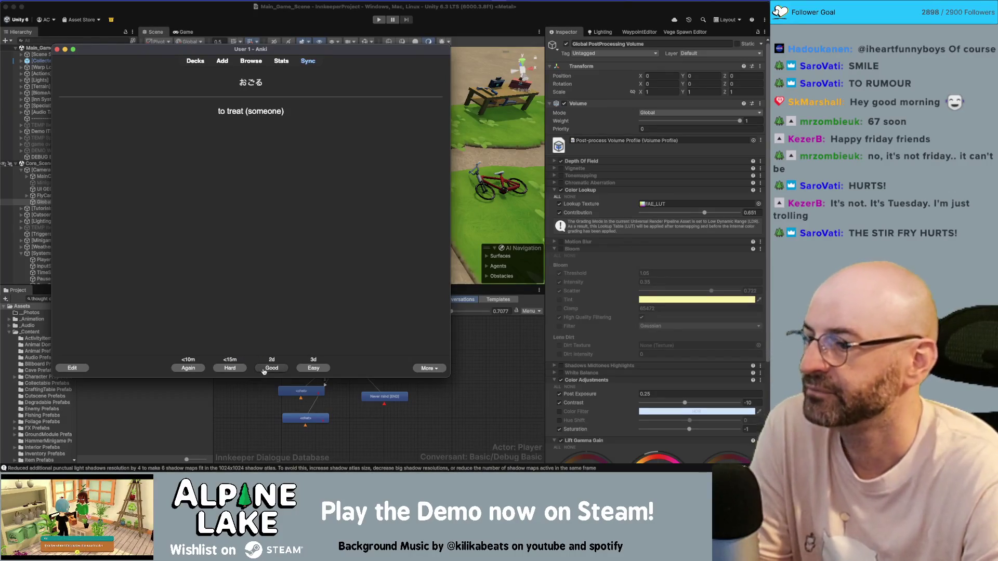
left_click(263, 370)
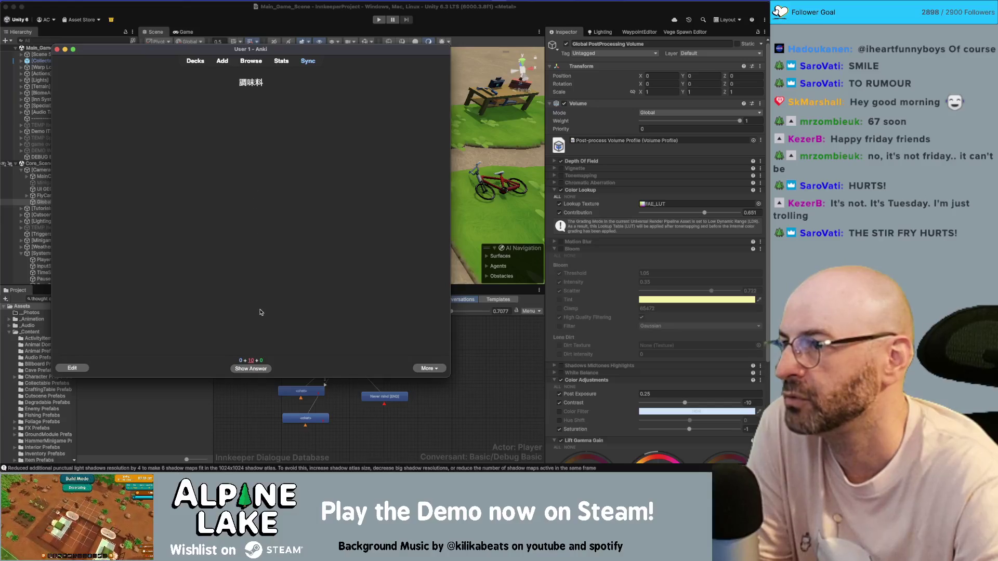
left_click(264, 370)
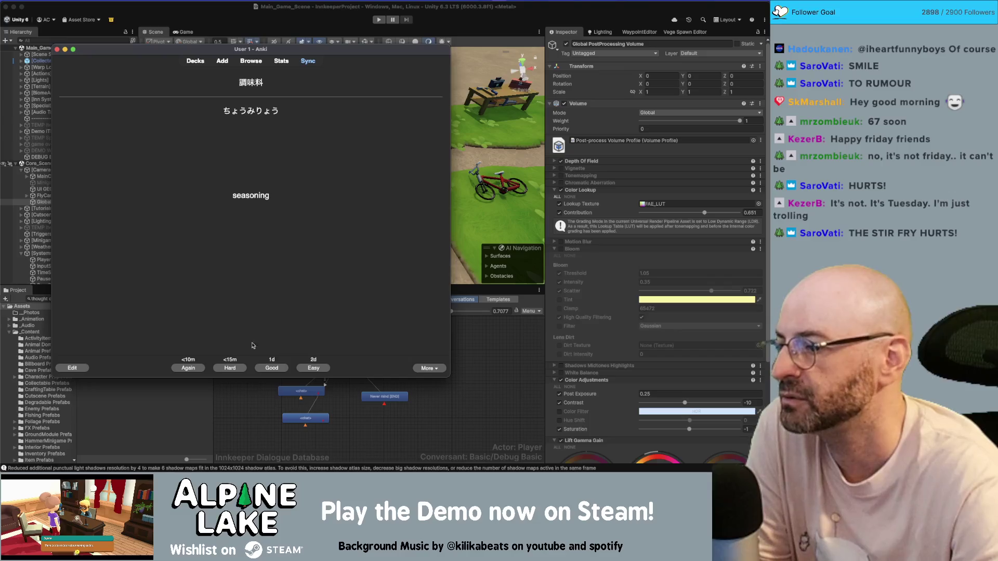
left_click(269, 367)
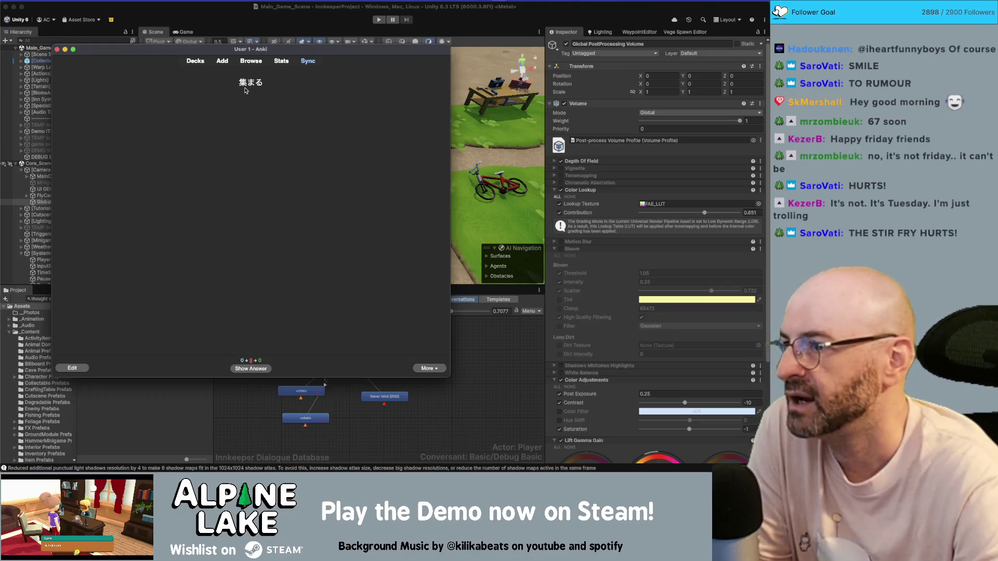
left_click(252, 367)
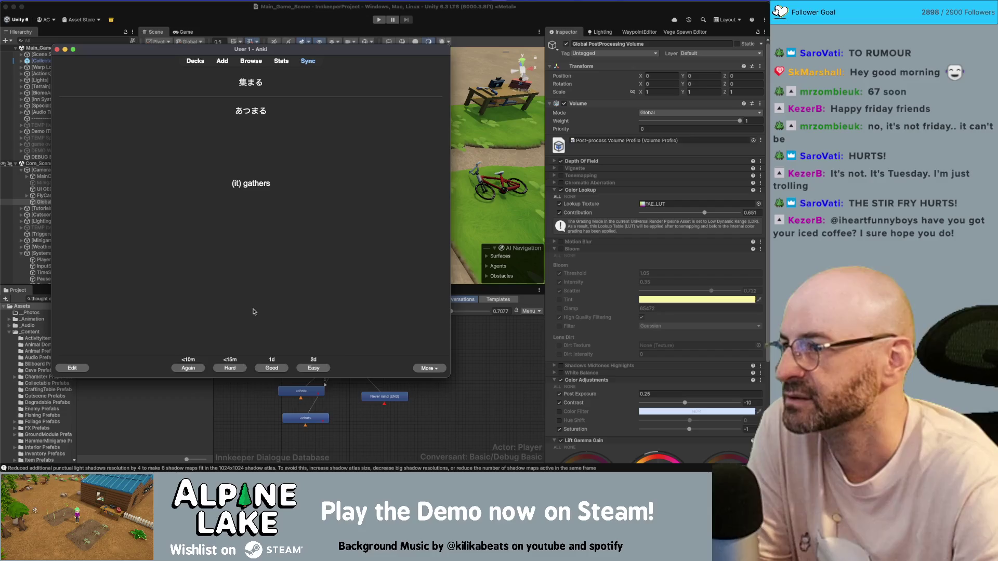
left_click(268, 366)
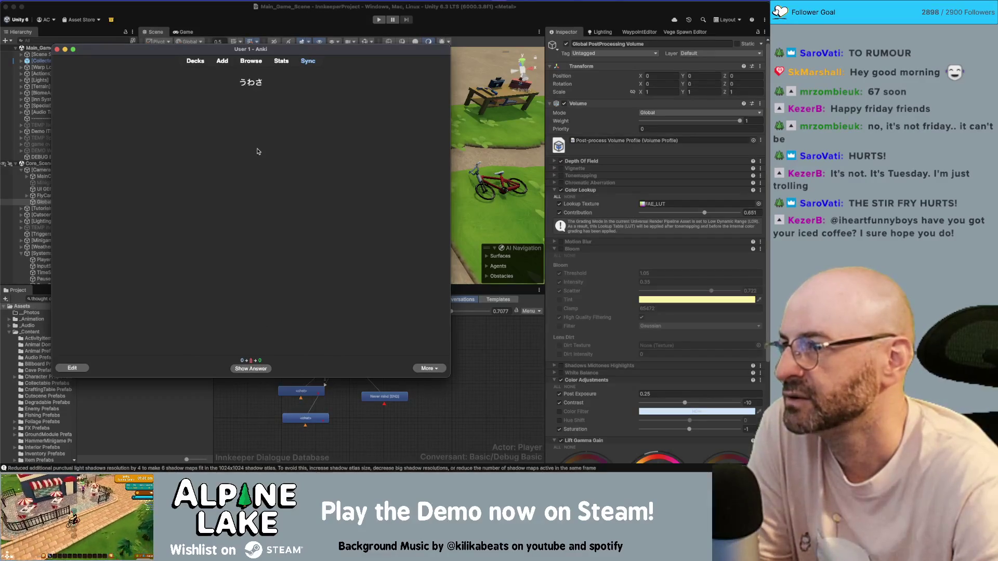
left_click(254, 371)
left_click(283, 368)
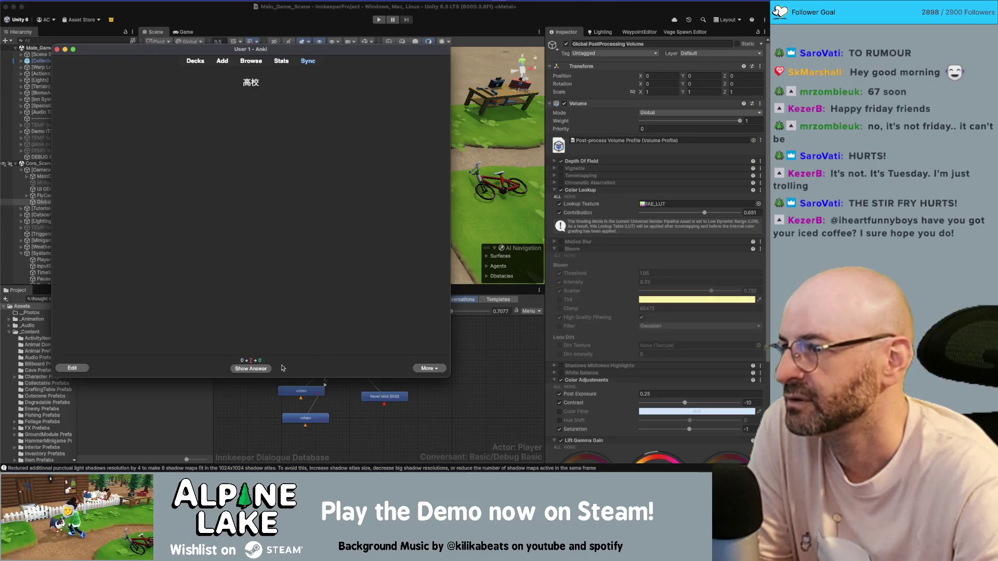
left_click(260, 368)
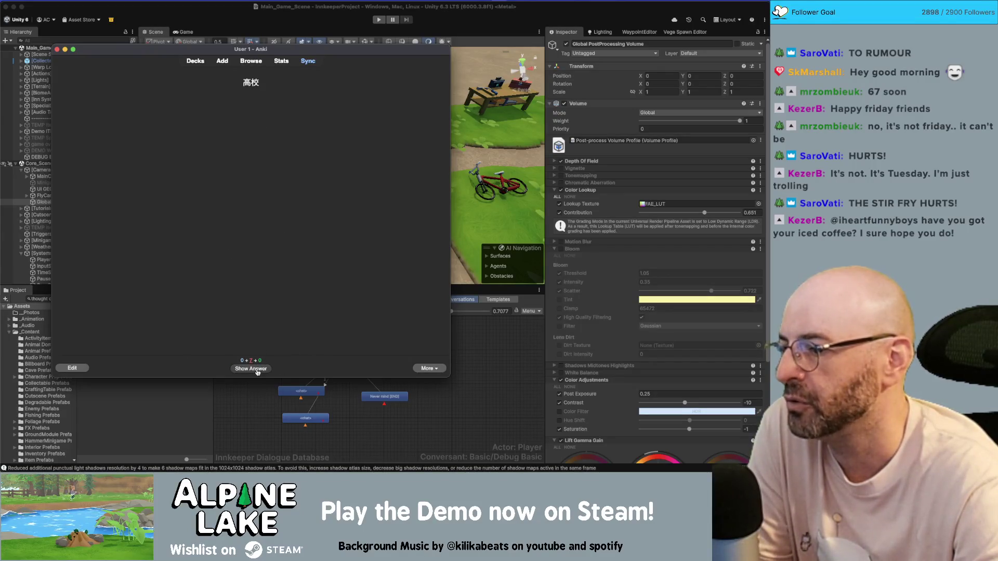
left_click(263, 368)
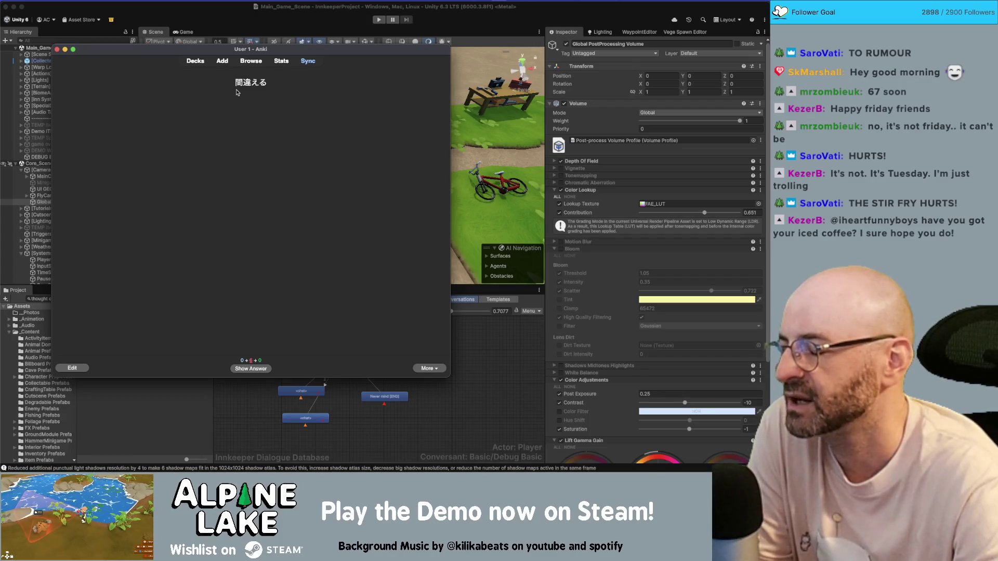
- Reveal and grade 間違える, 売る and 泣く, showing 'to cry'
left_click(255, 369)
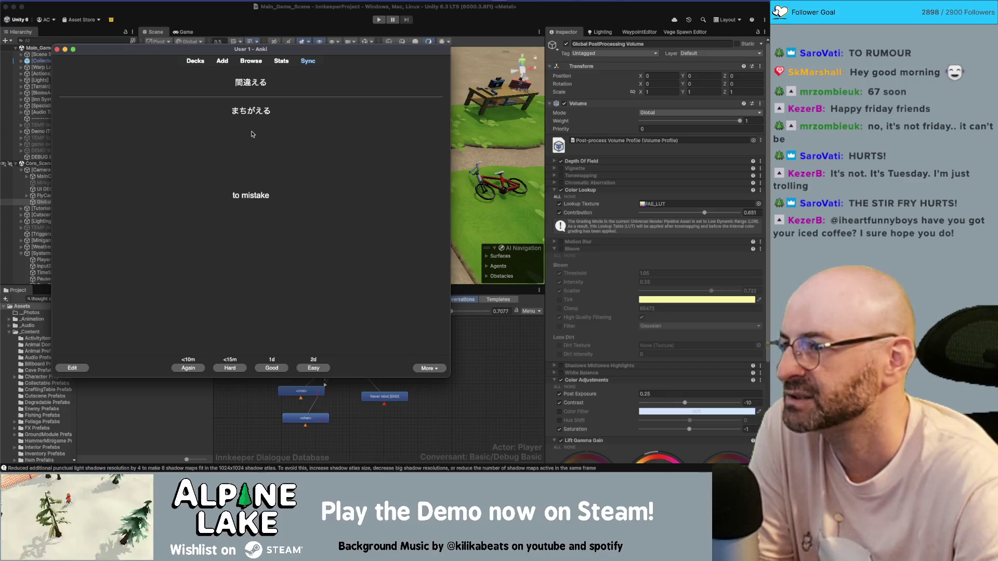
left_click(225, 371)
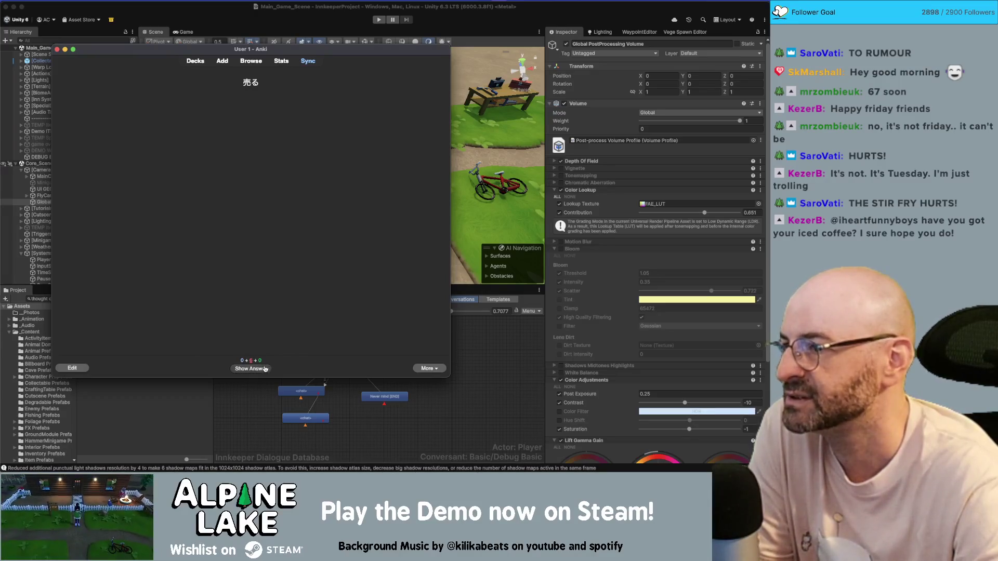
left_click(265, 368)
left_click(264, 369)
left_click(262, 368)
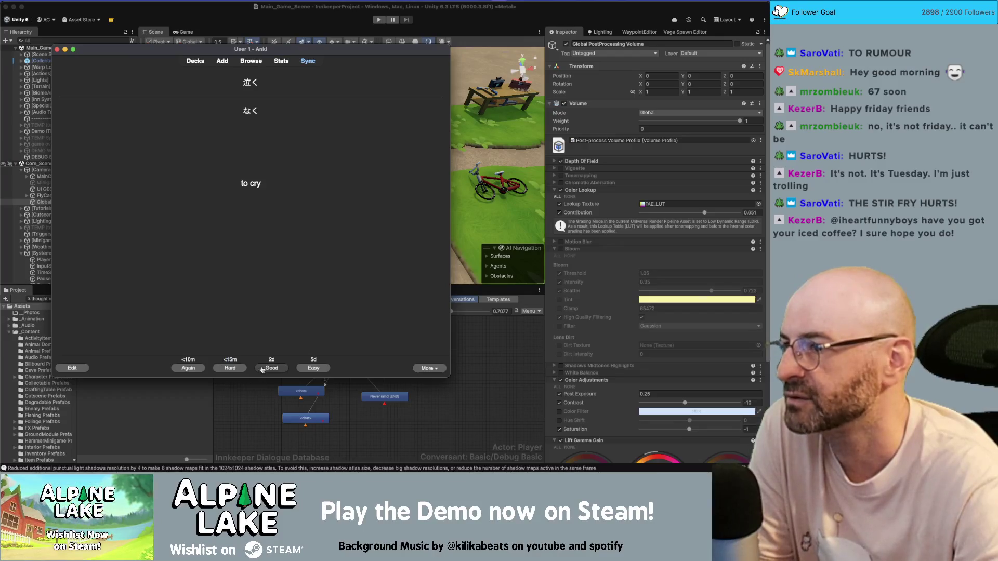
left_click(262, 369)
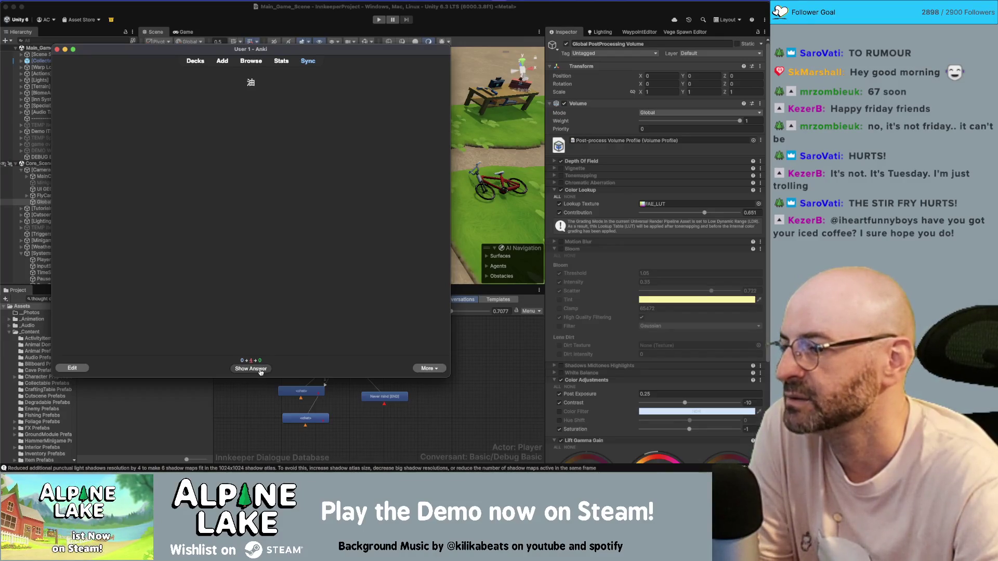
- Grade the final cards 油, 紹介する, 米で作られている, 間違える and 紹介する as Good
left_click(261, 369)
left_click(260, 371)
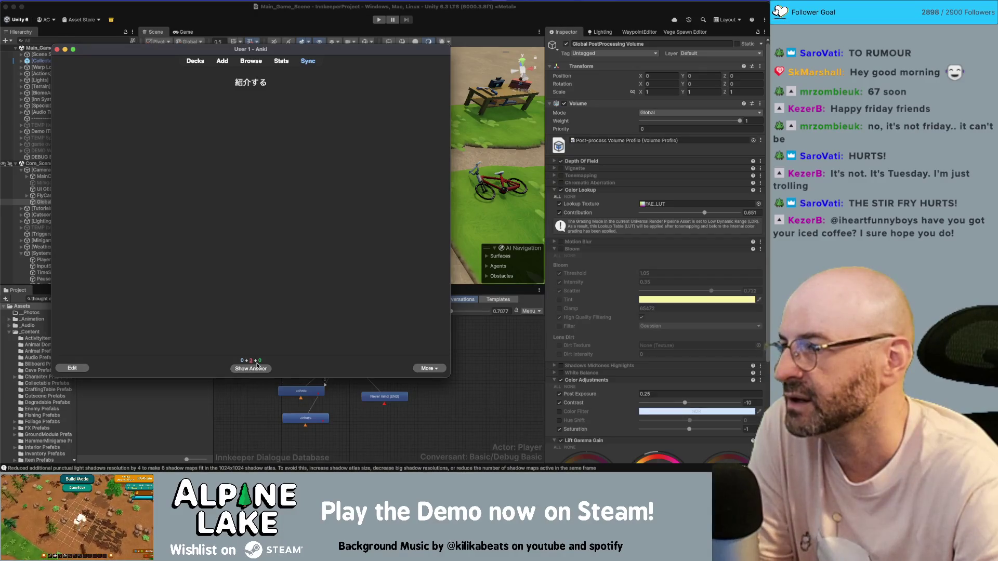
left_click(258, 367)
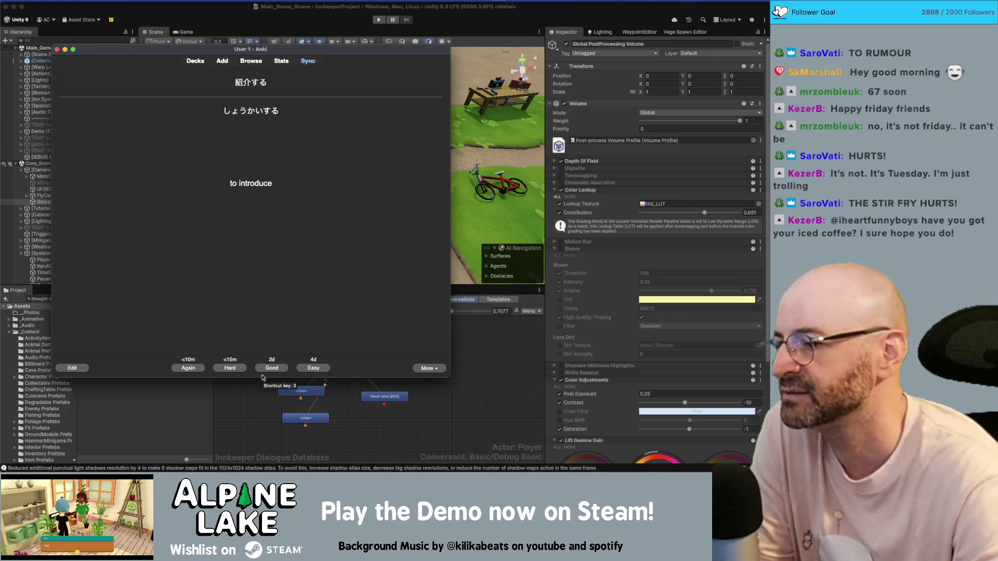
left_click(264, 367)
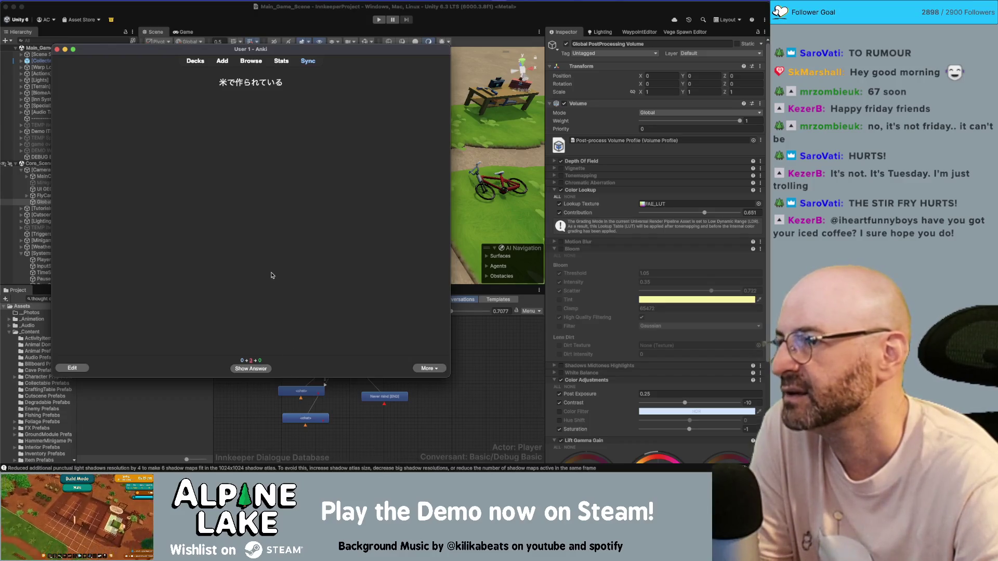
left_click(270, 370)
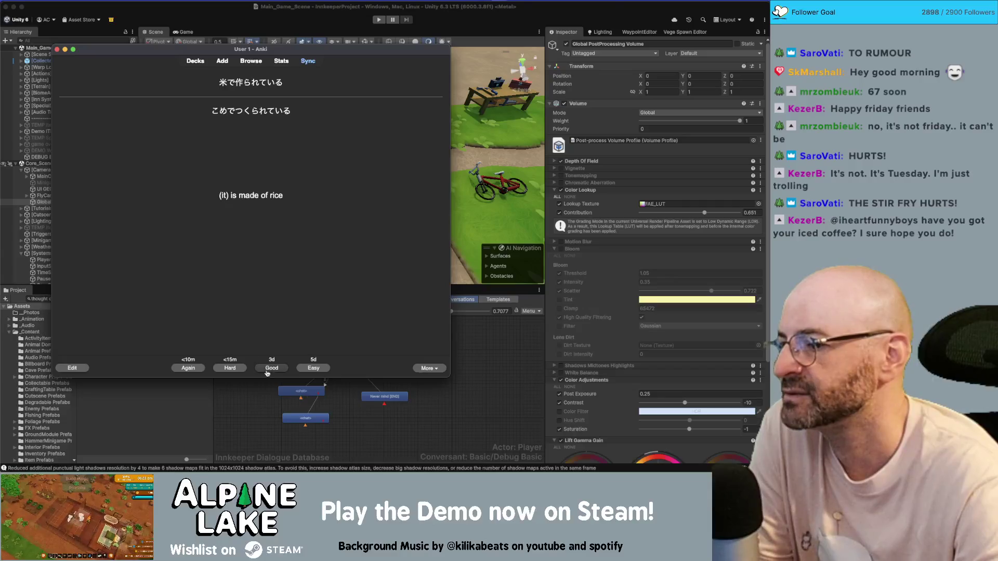
left_click(272, 369)
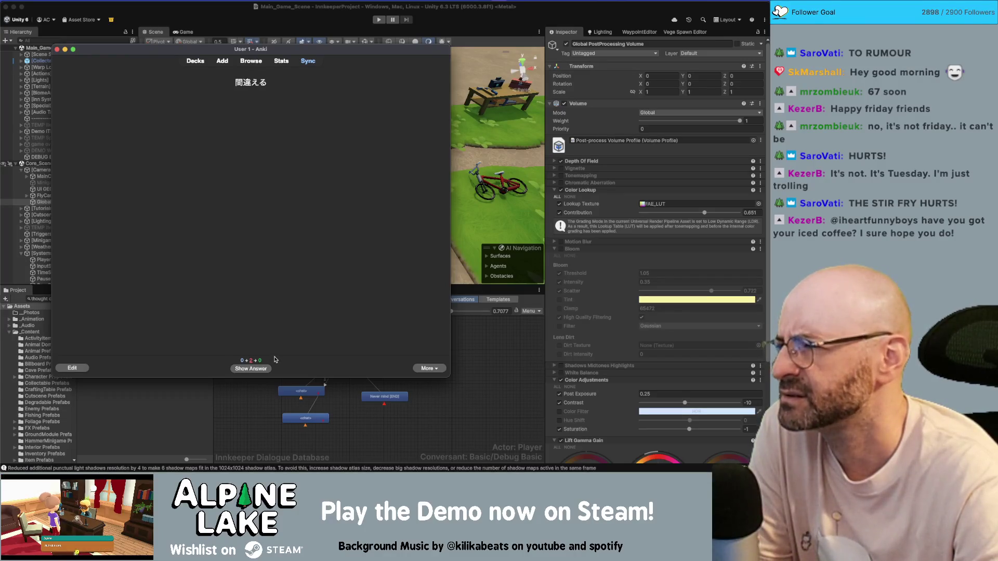
left_click(262, 370)
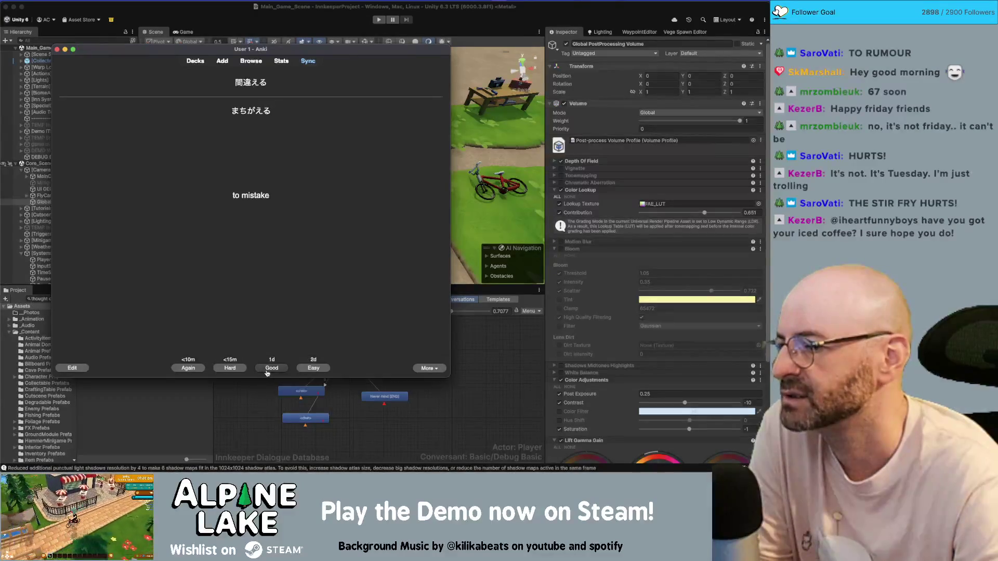
left_click(267, 370)
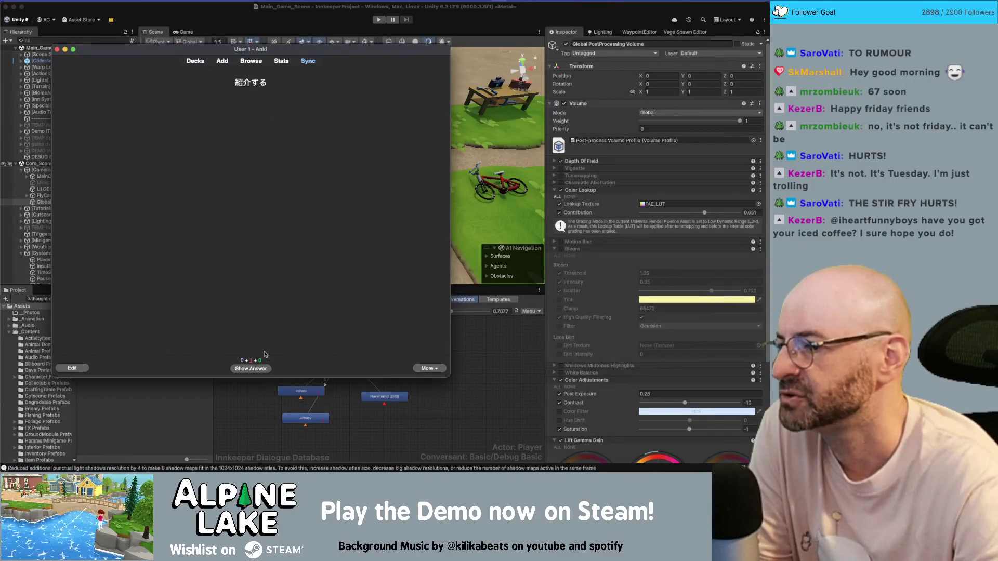
left_click(264, 371)
left_click(268, 370)
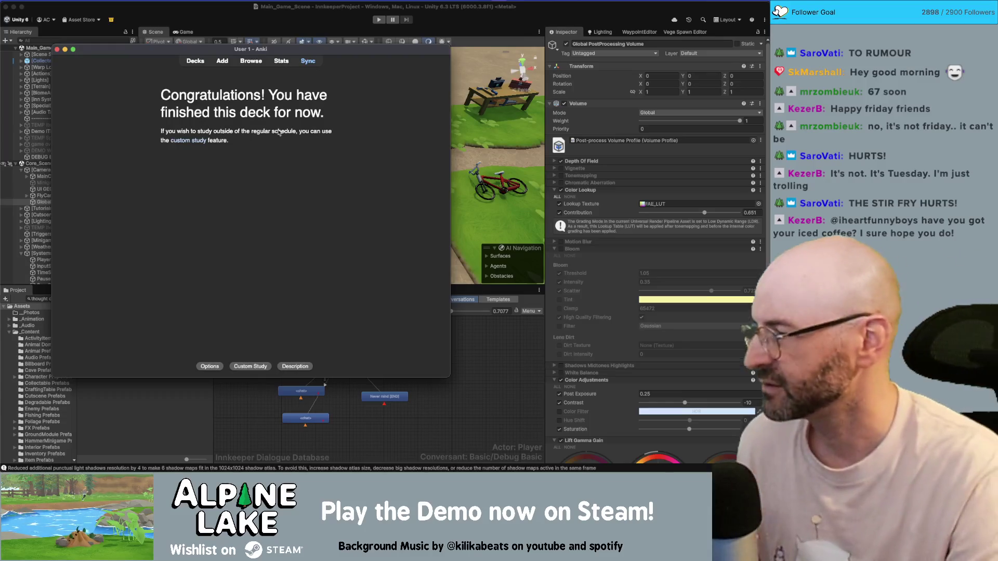
- Sync the Anki collection with Y and switch back to Unity
key("y")
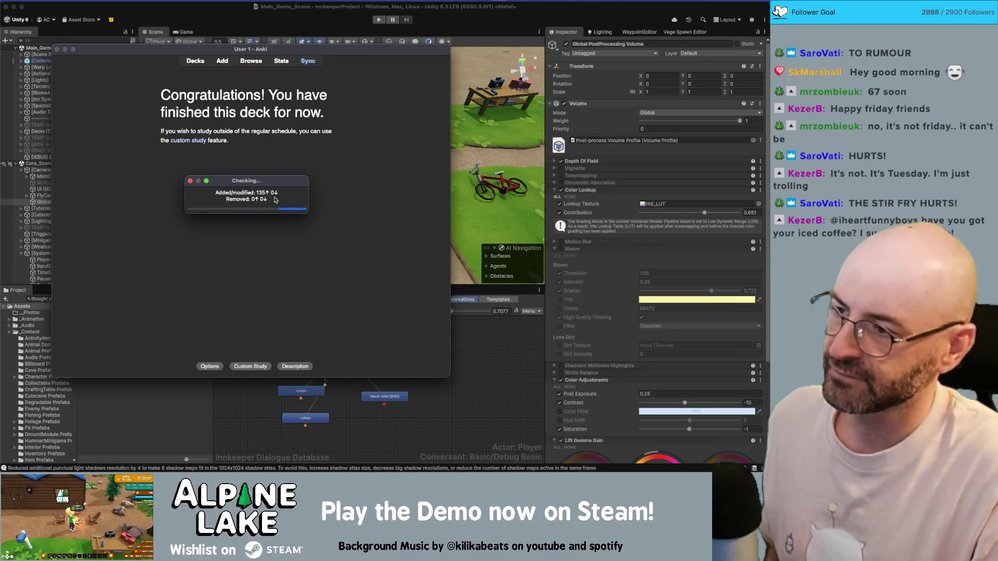
key("super+Tab")
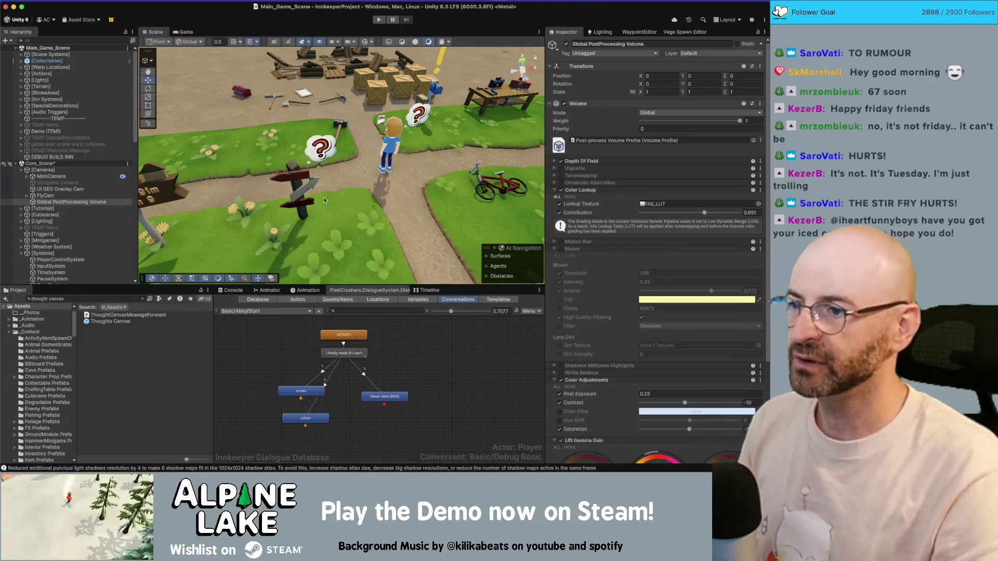
- Fly the Scene camera forward-right and orbit out over the crates, path and bike
key("Up")
key("Right")
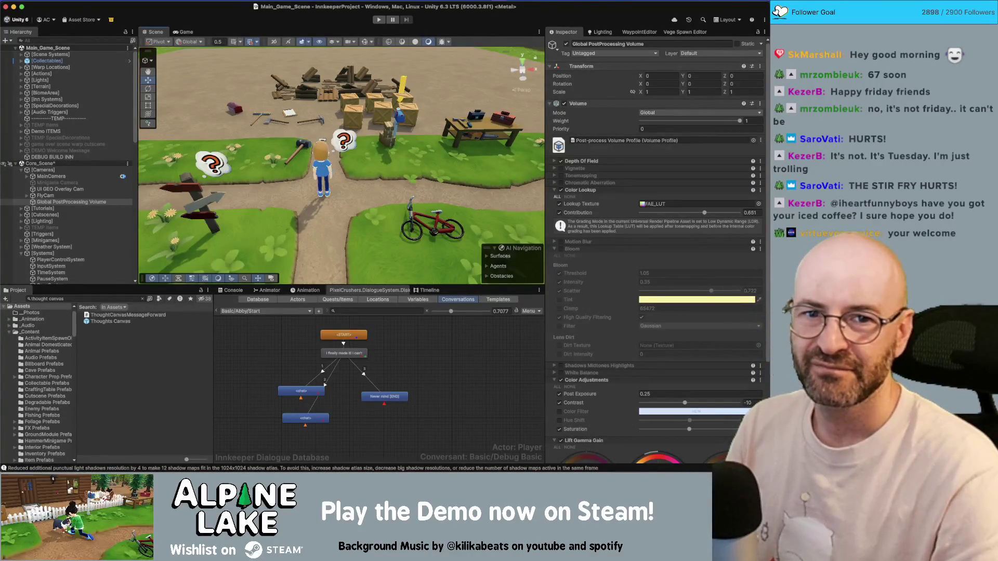
left_click_drag(347, 109, 349, 256)
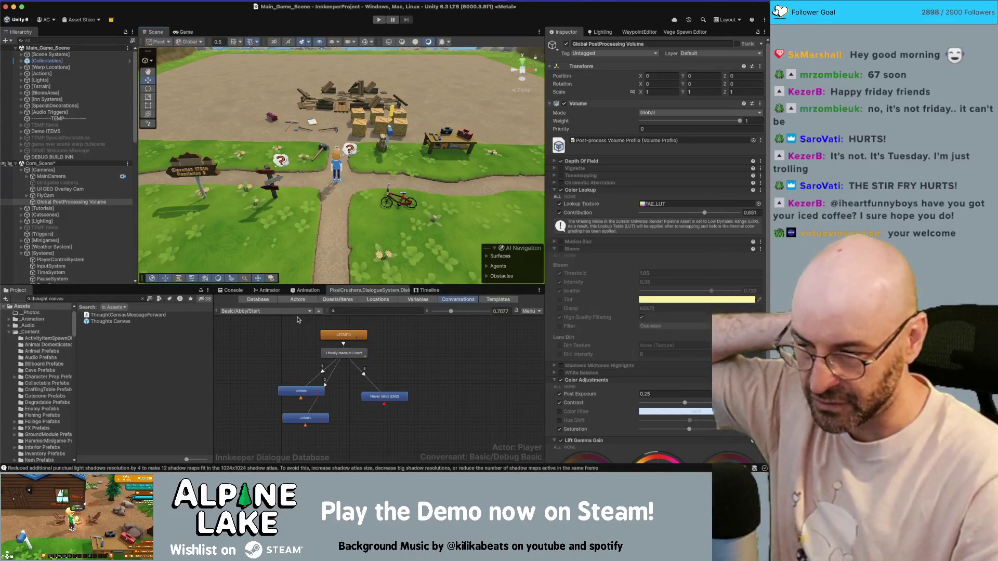
- Inspect several chat nodes in the Conversations graph, ending on the bottom node
left_click(305, 418)
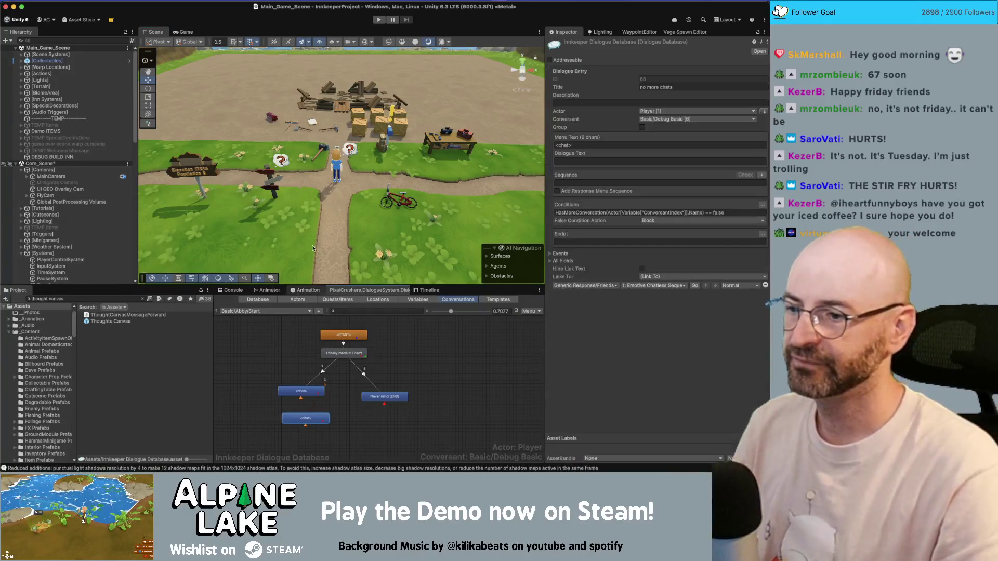
left_click_drag(312, 270, 321, 218)
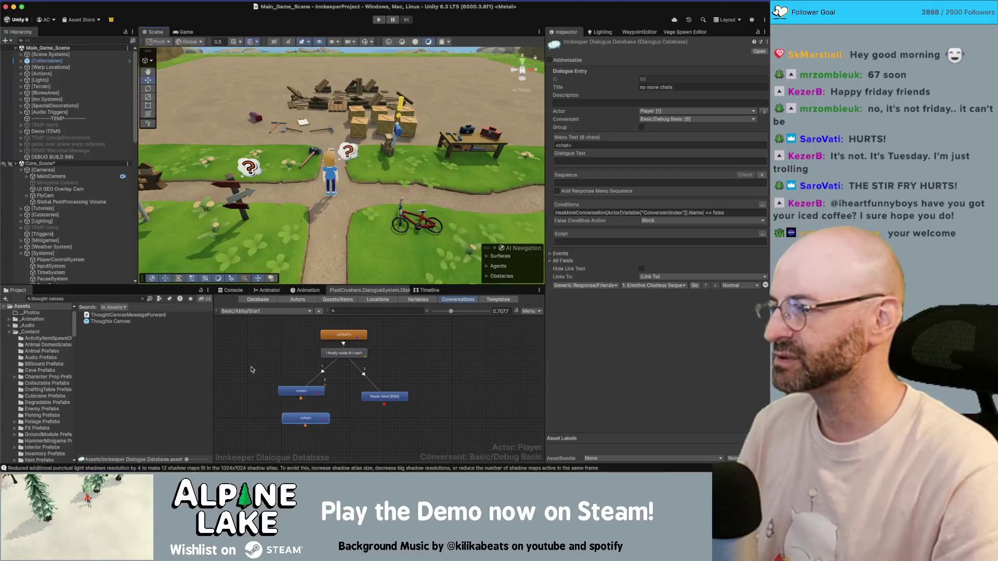
left_click(325, 371)
left_click(295, 390)
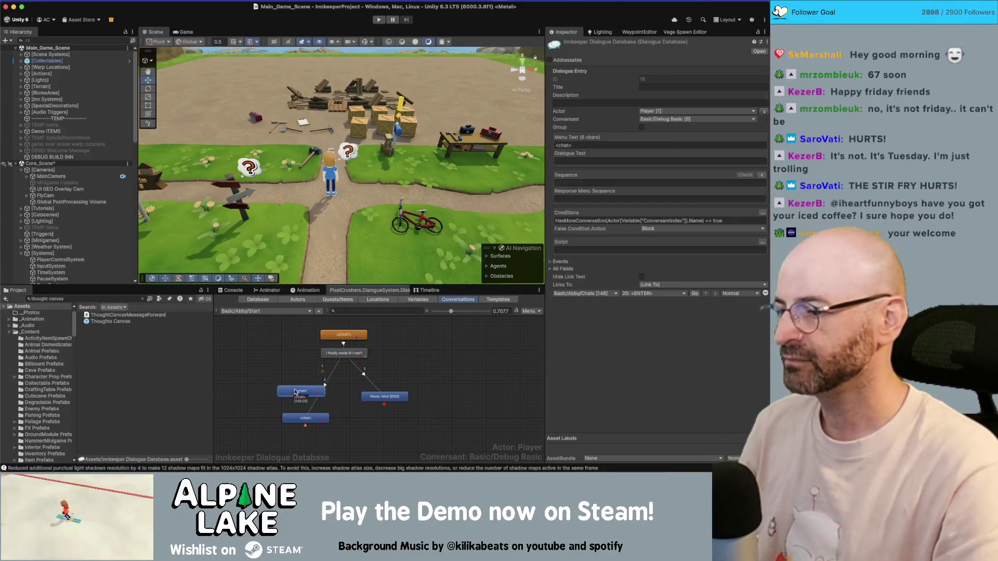
left_click(306, 419)
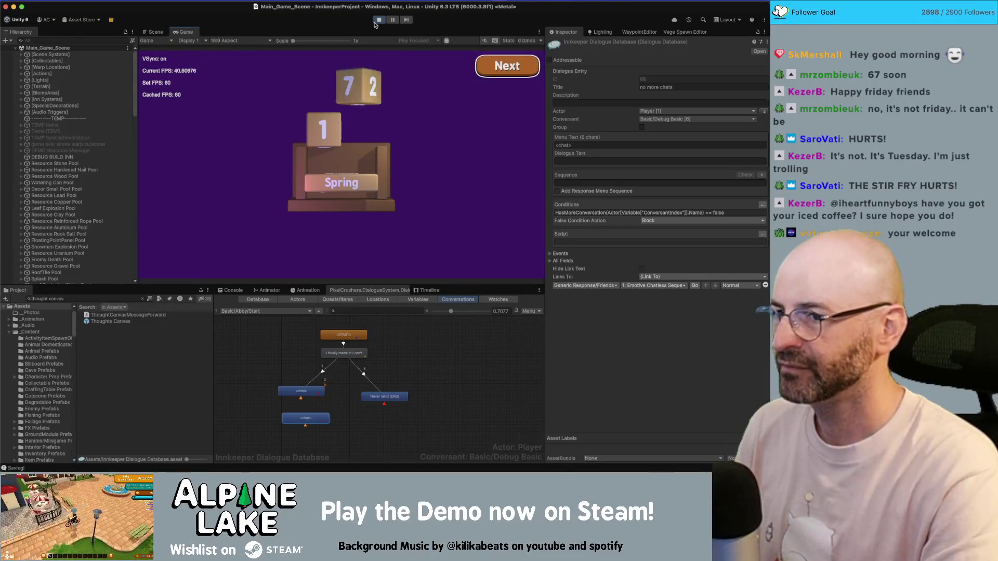
- Walk the character up the farm path, over the town bridge into the fountain plaza
key("a")
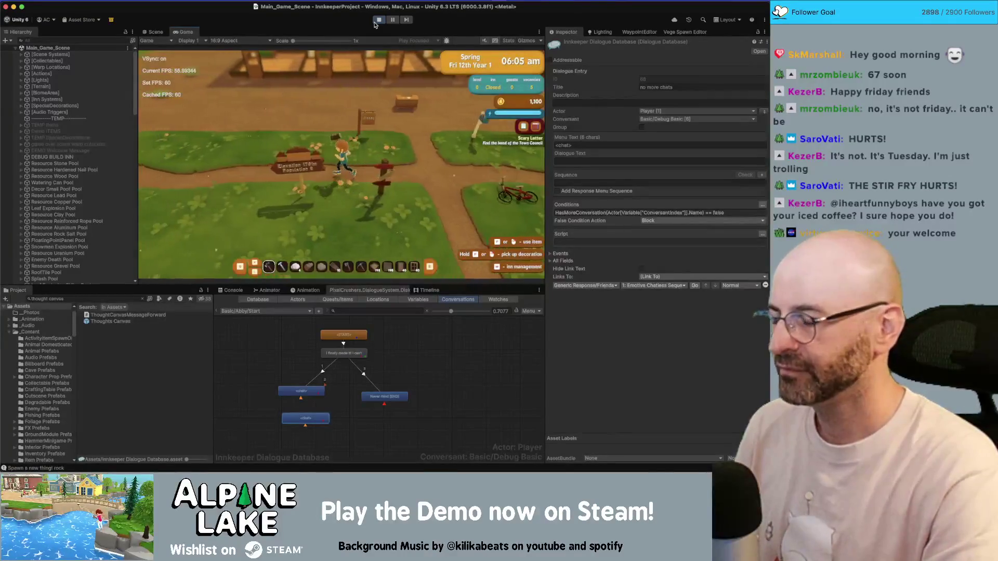
key("d")
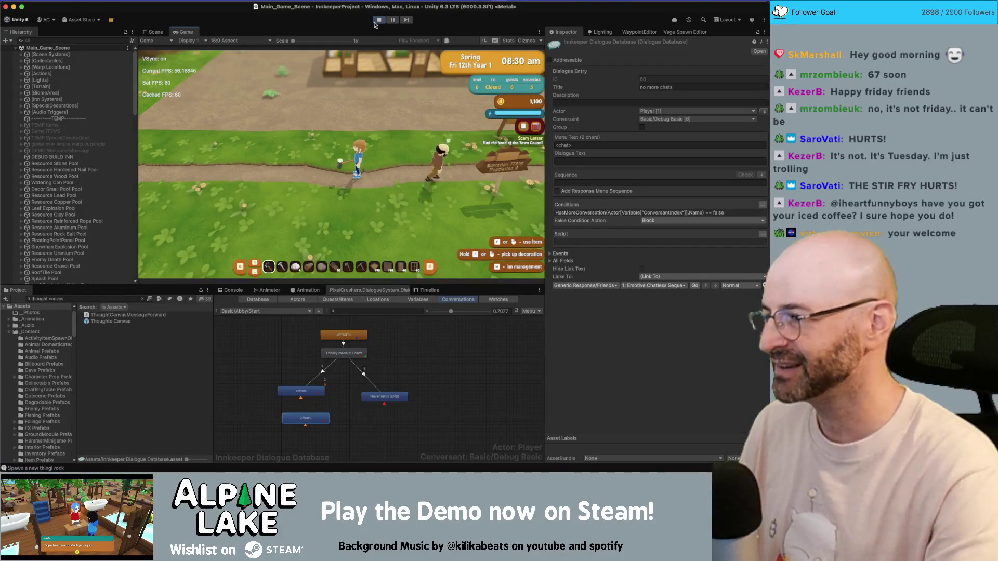
key("w")
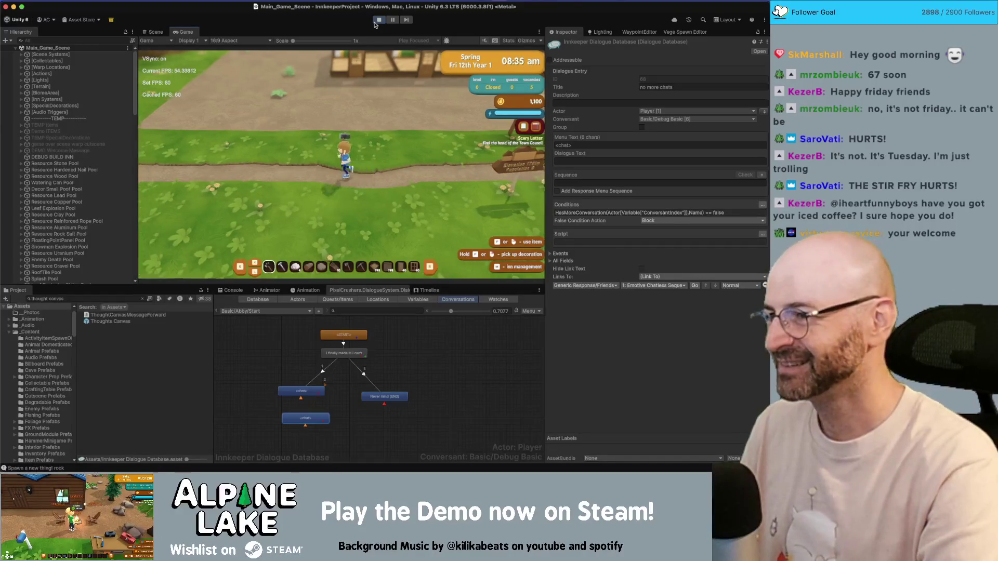
key("d")
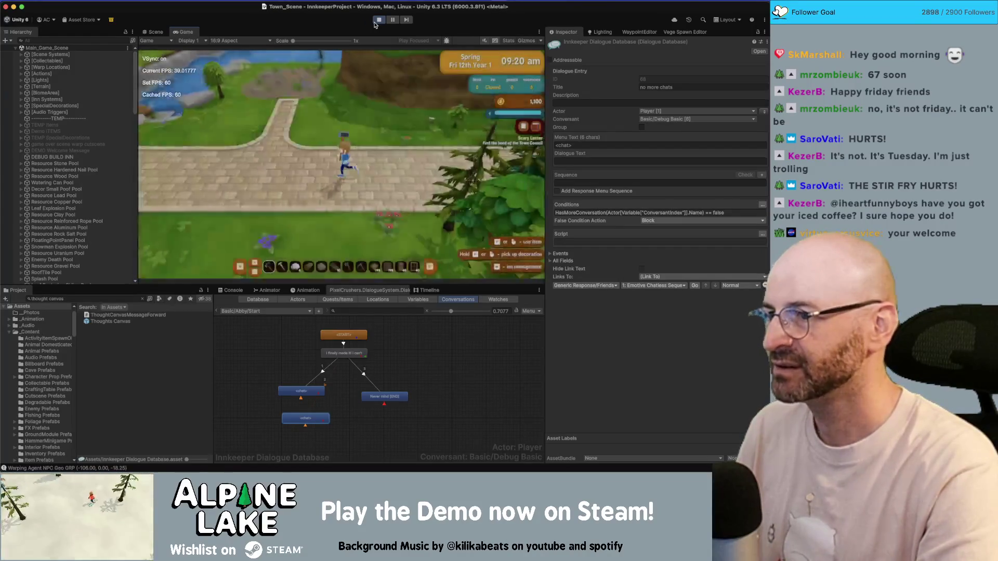
key("d")
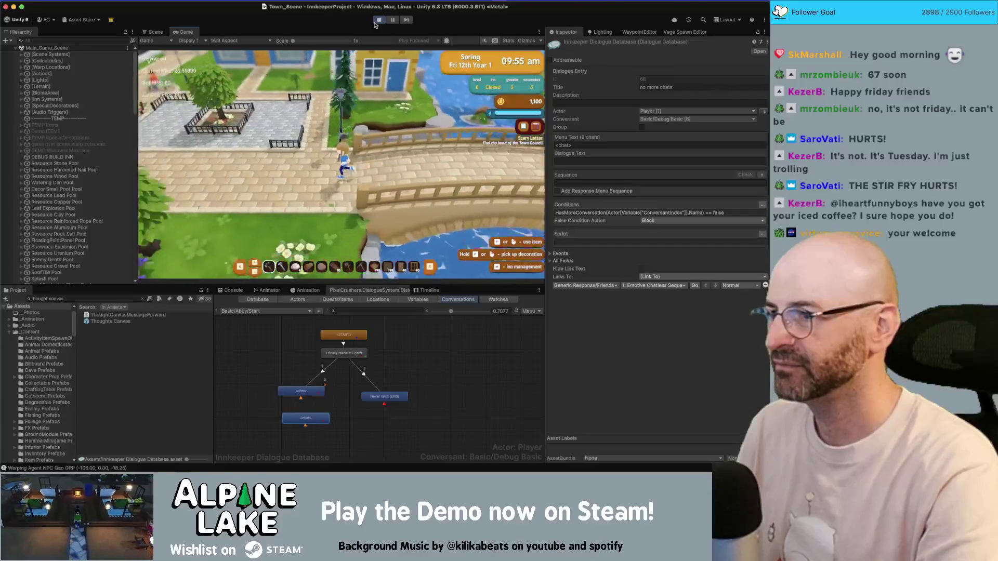
key("a")
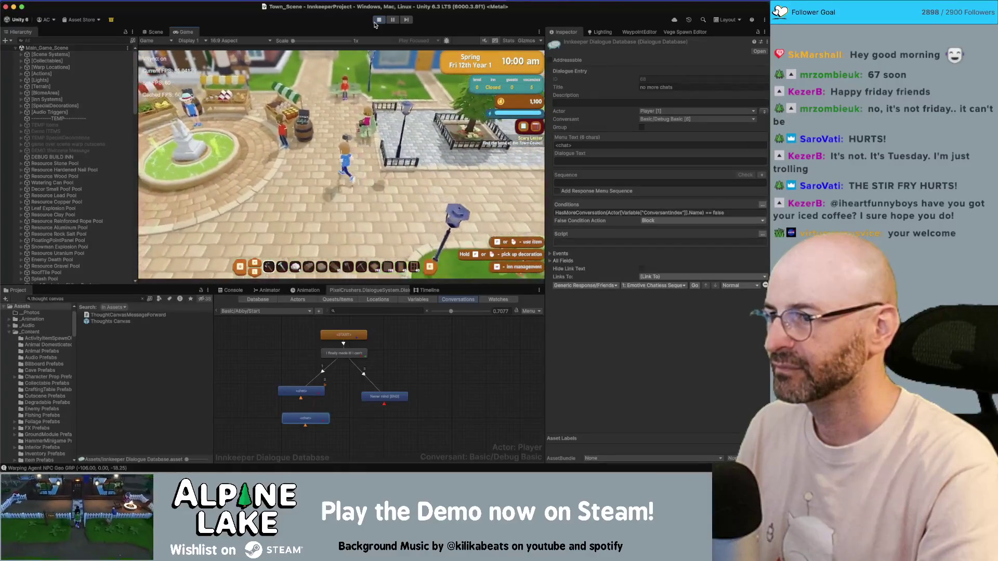
key("w")
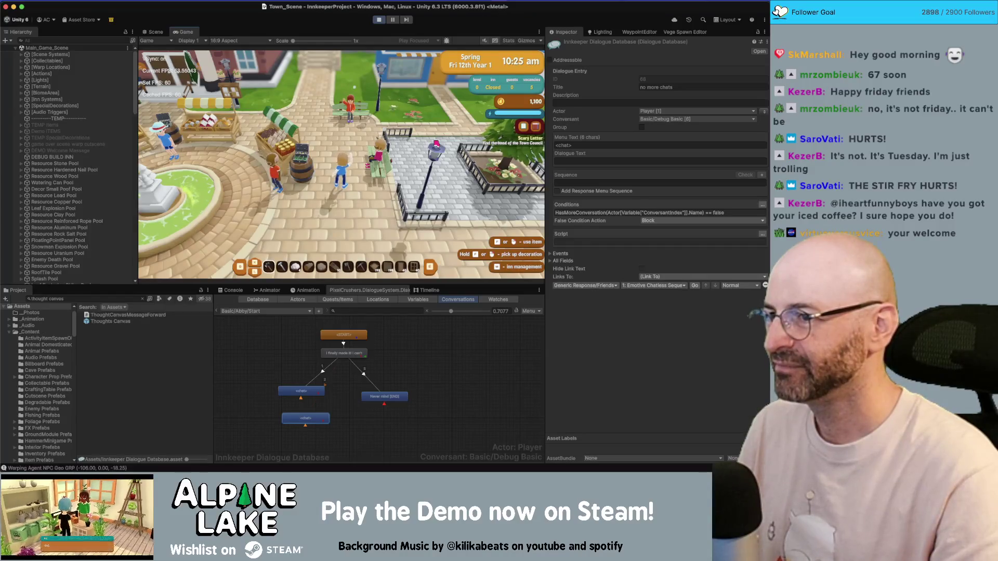
- Run around the plaza past the fountain and market stalls, then stop play mode
key("a")
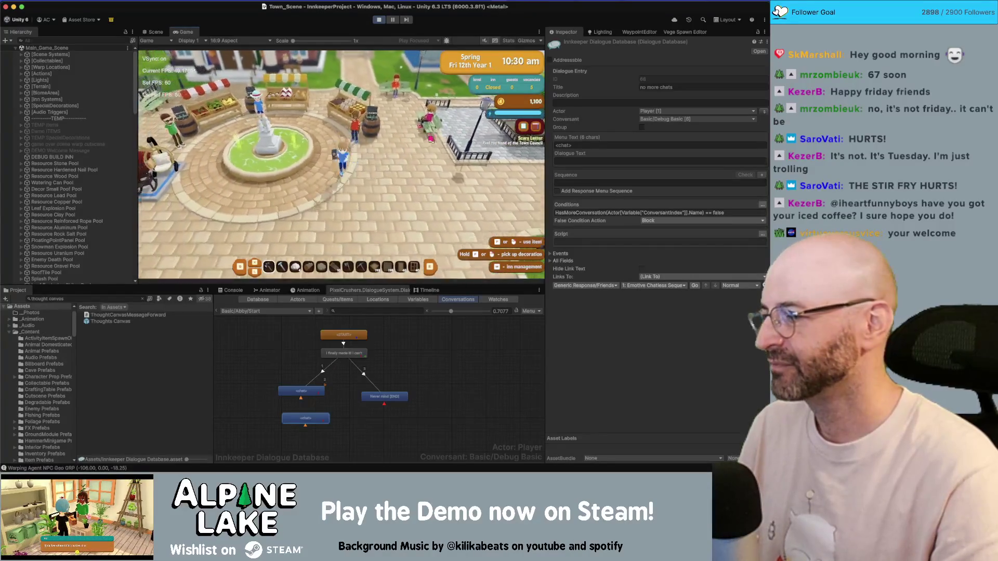
key("d")
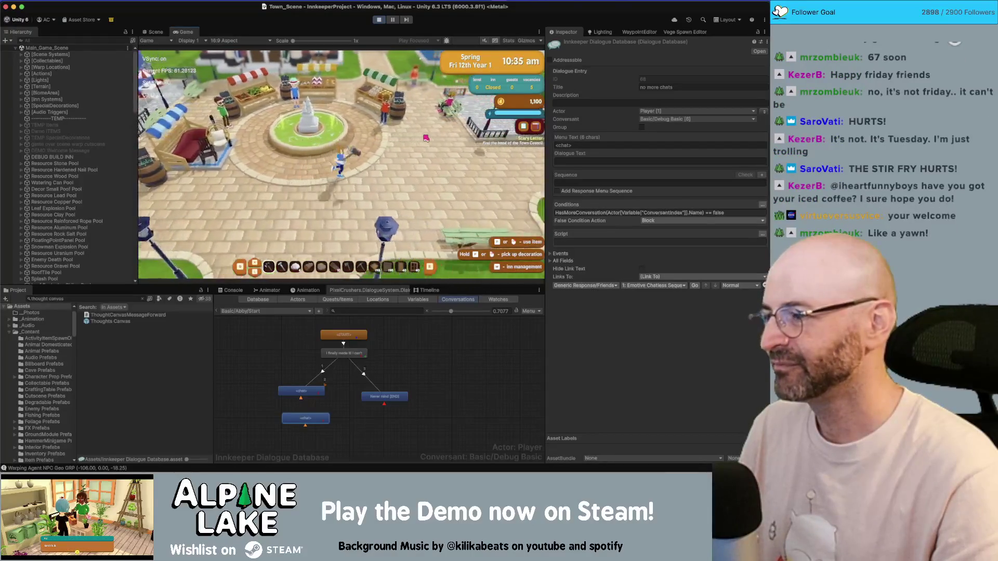
key("d")
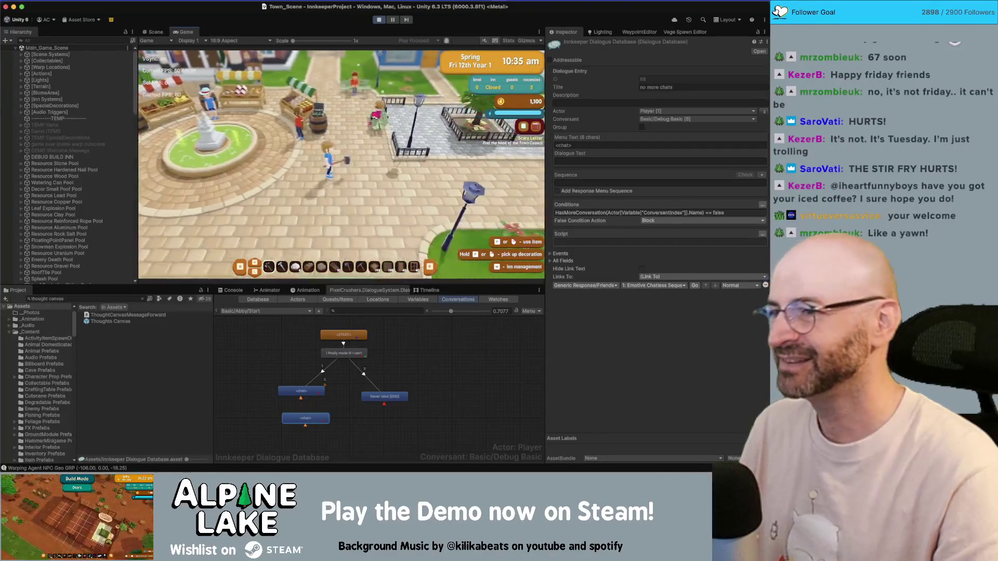
key("w")
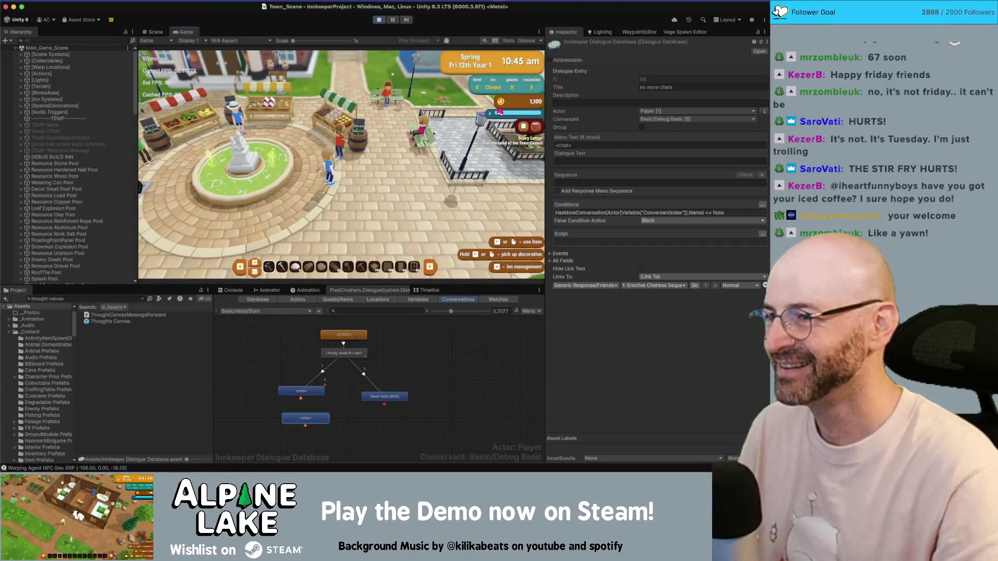
key("a")
key("a")
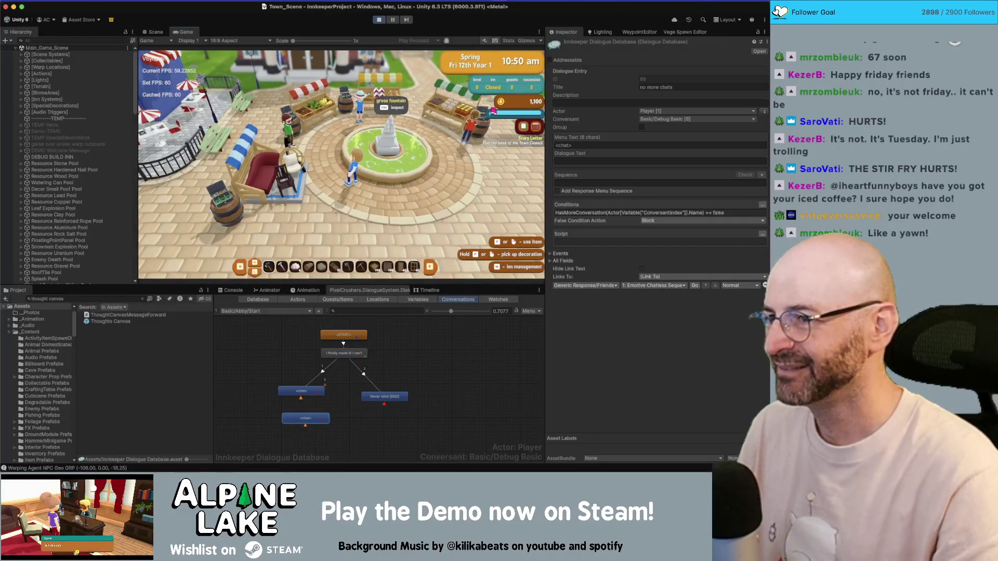
key("s")
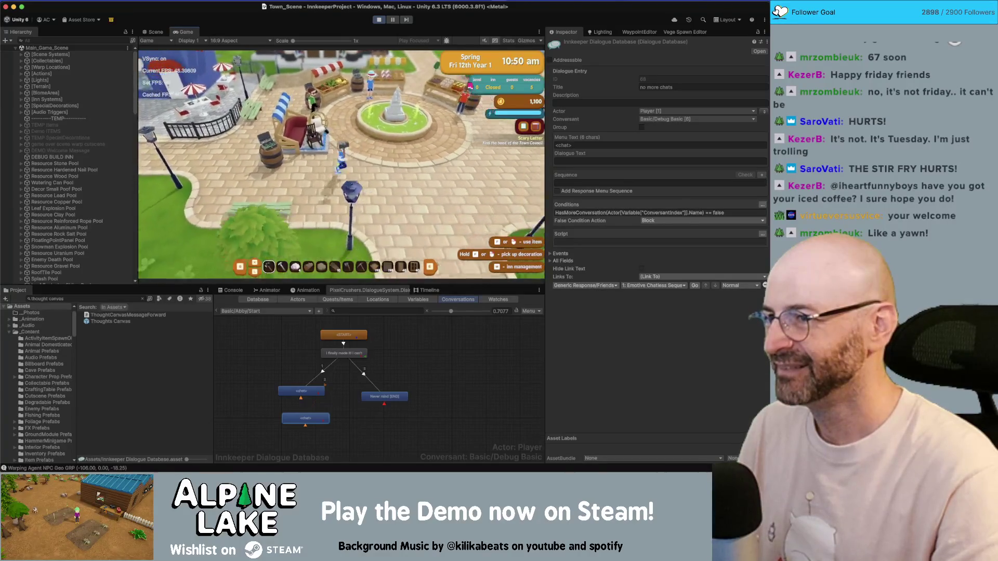
left_click(379, 20)
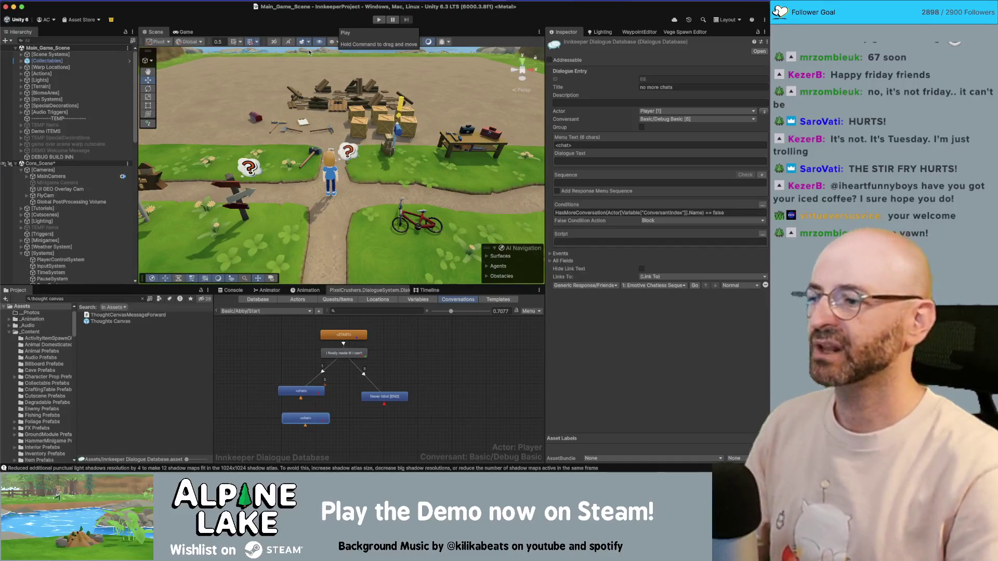
- Search the Project window for 'playerstate' and open the PlayerState script in Rider
left_click(121, 299)
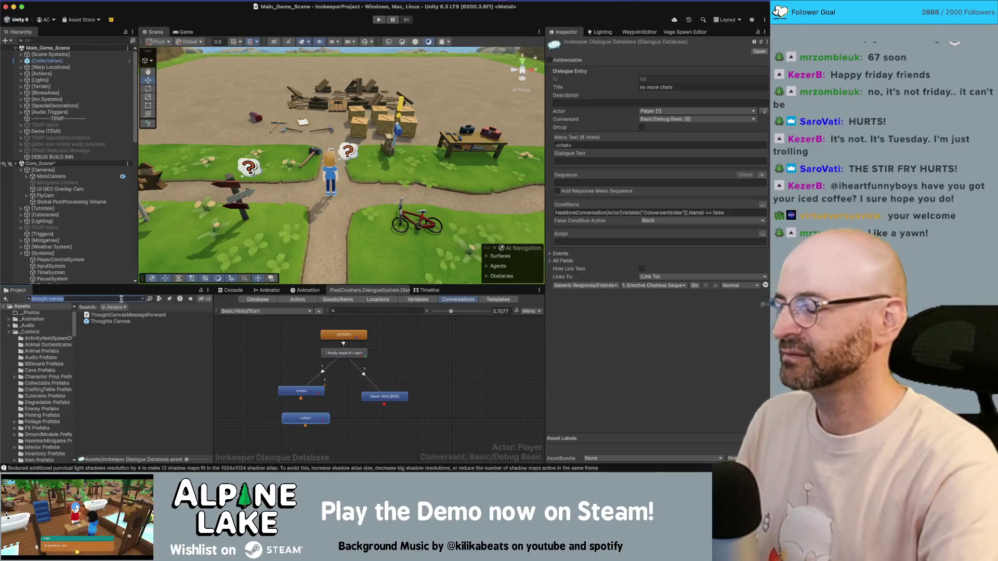
type("playerstat")
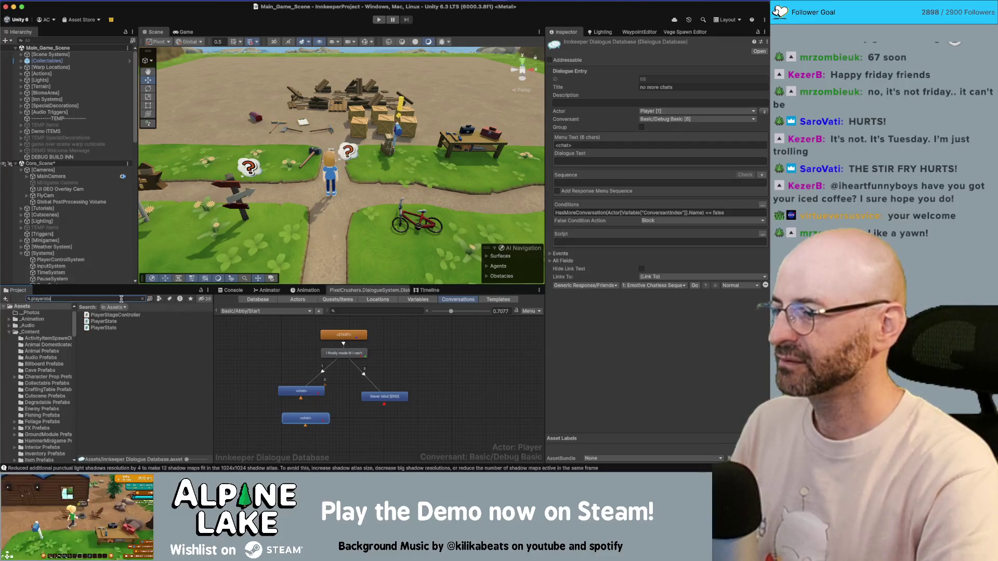
type("e")
left_click(118, 315)
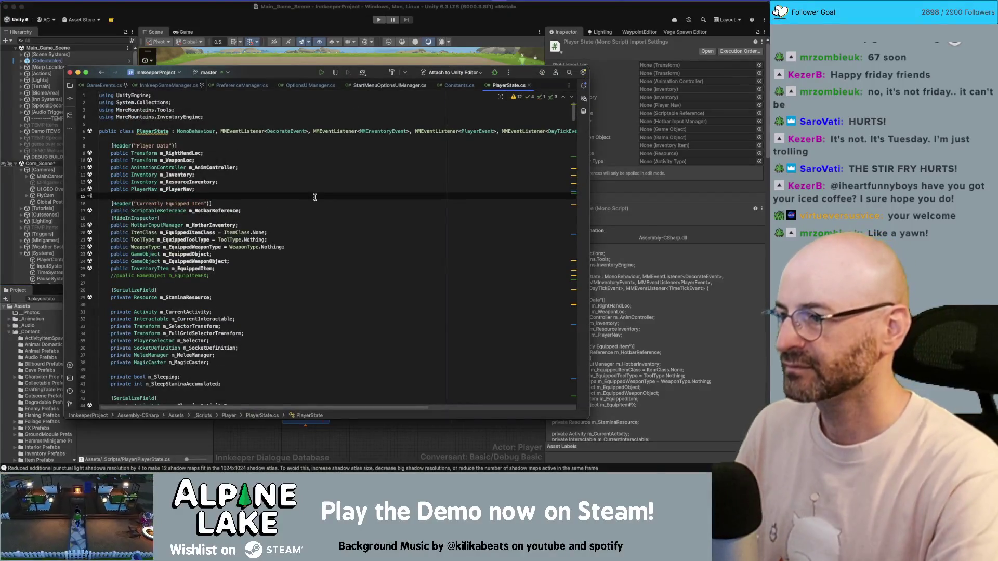
- Find the EmoteWave coroutine by searching 'wave' and add a blank line inside its loop
key("super+f")
type("wave")
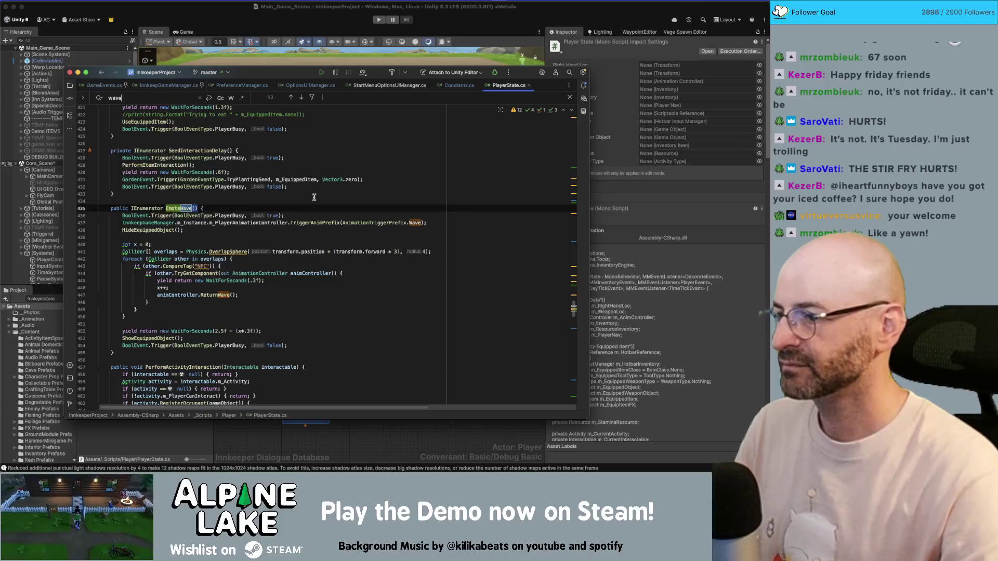
left_click(233, 245)
left_click(257, 289)
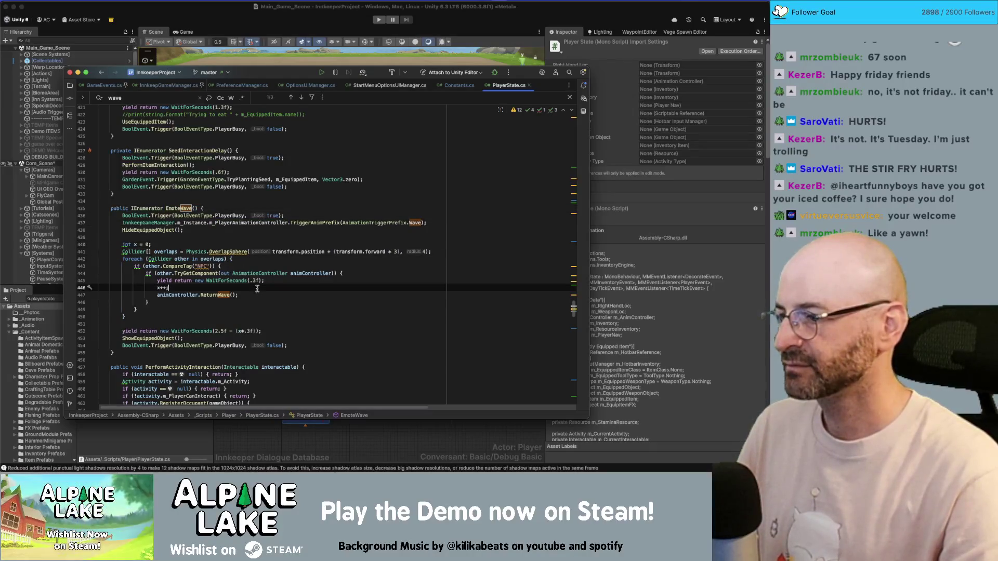
key("Down")
key("Down")
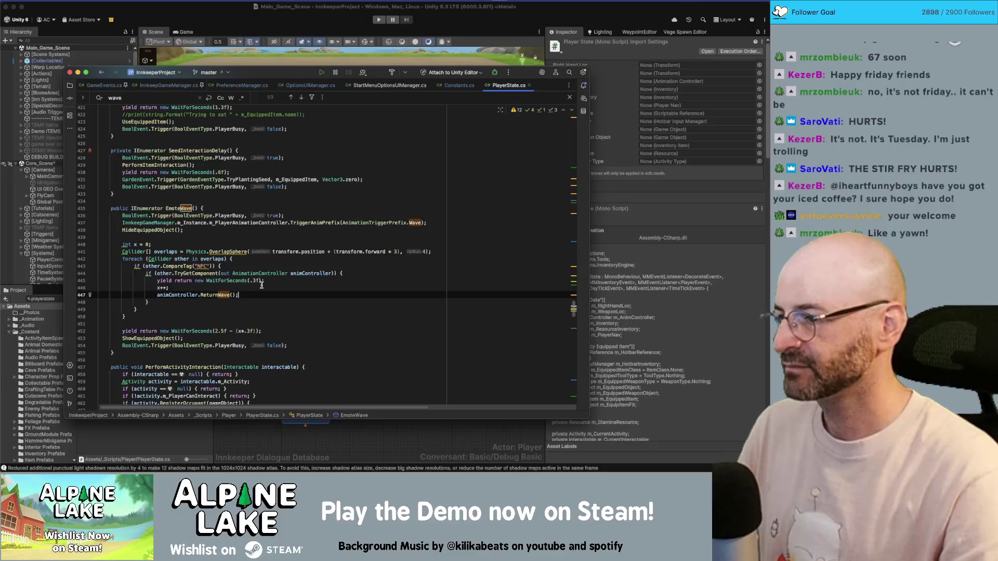
key("Return")
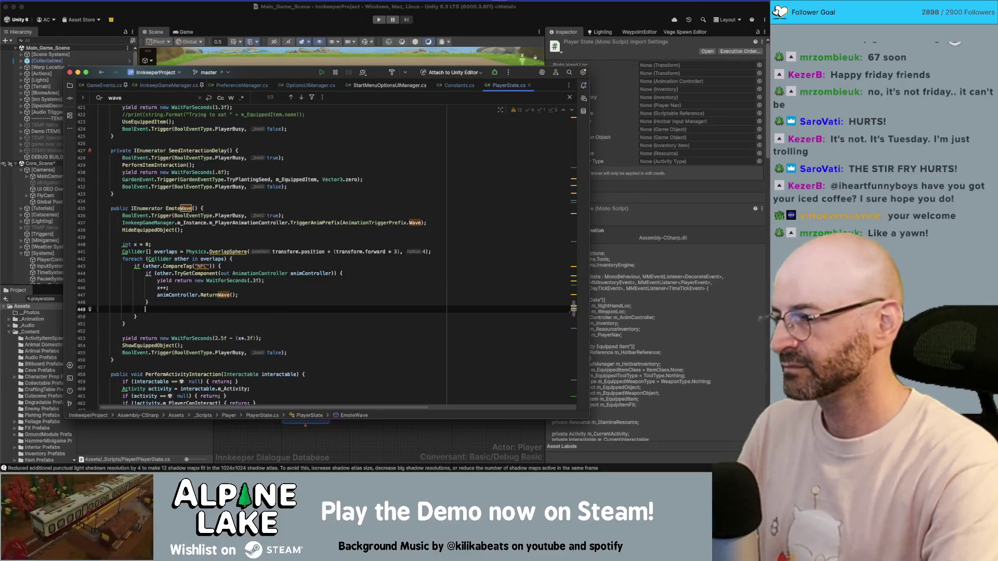
- Add an if using other.TryGetComponent(out ThoughtCanvasMessageForward thoughtCanvas)
type("if(other.")
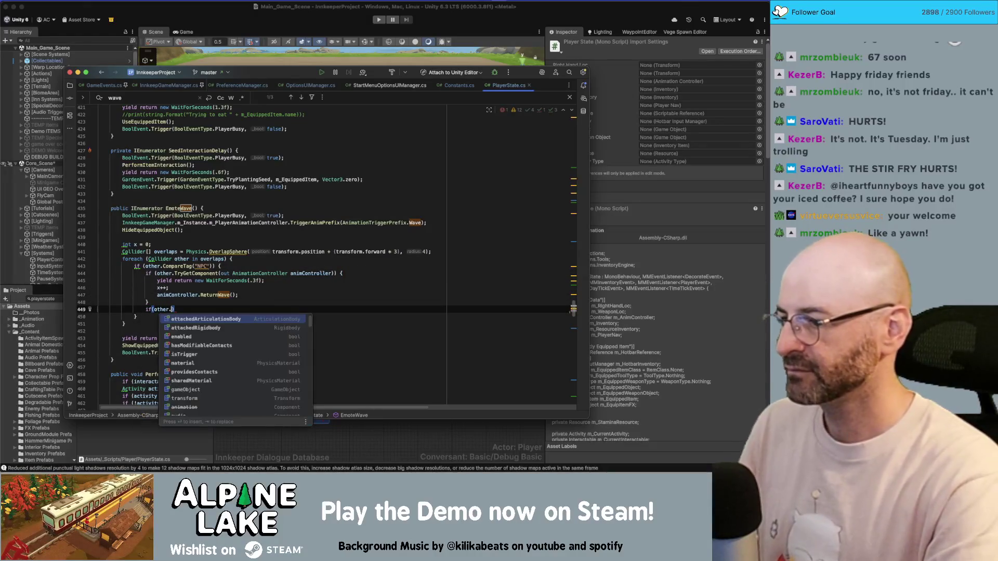
type("TryGet")
key("Return")
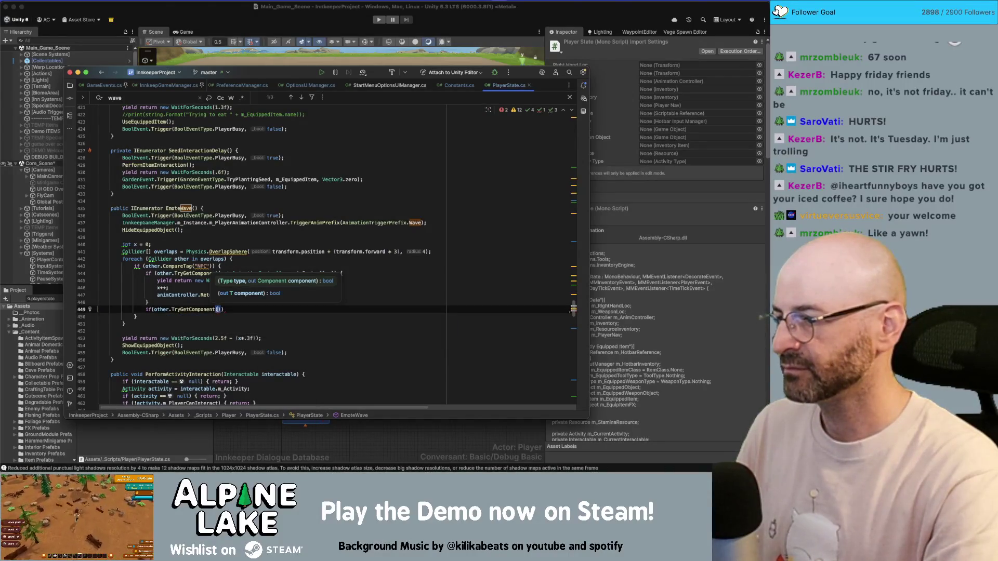
type("Thought")
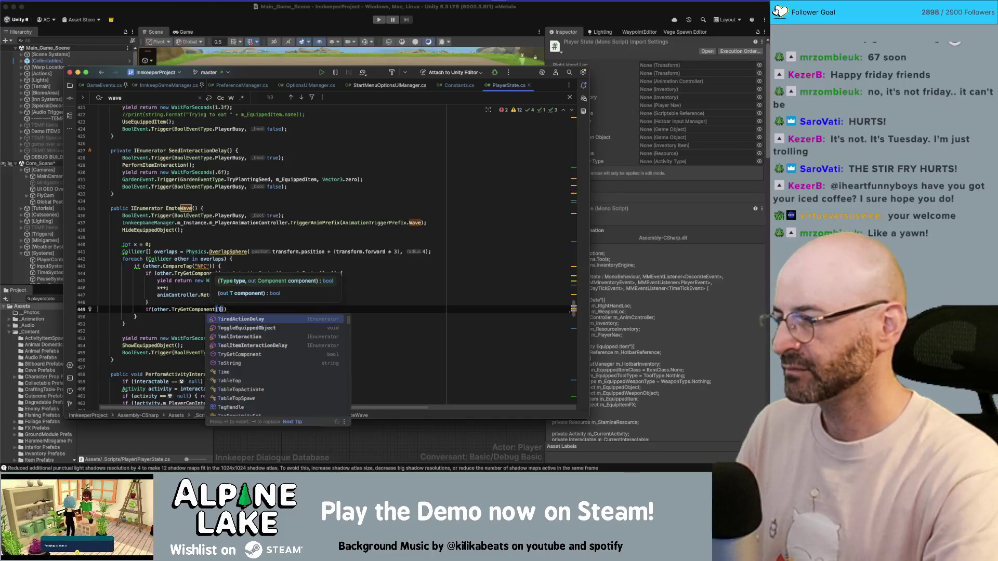
key("Return")
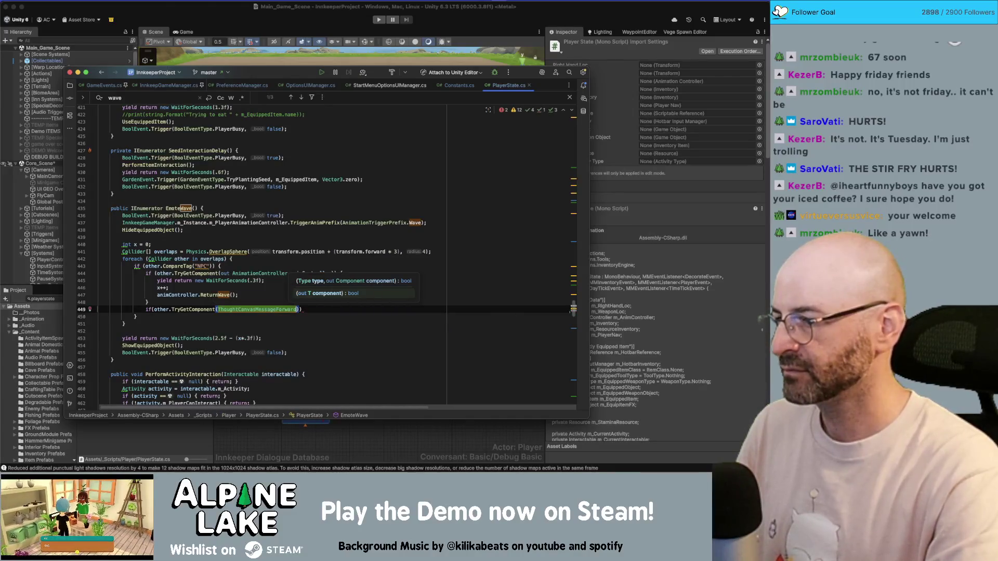
type("out ")
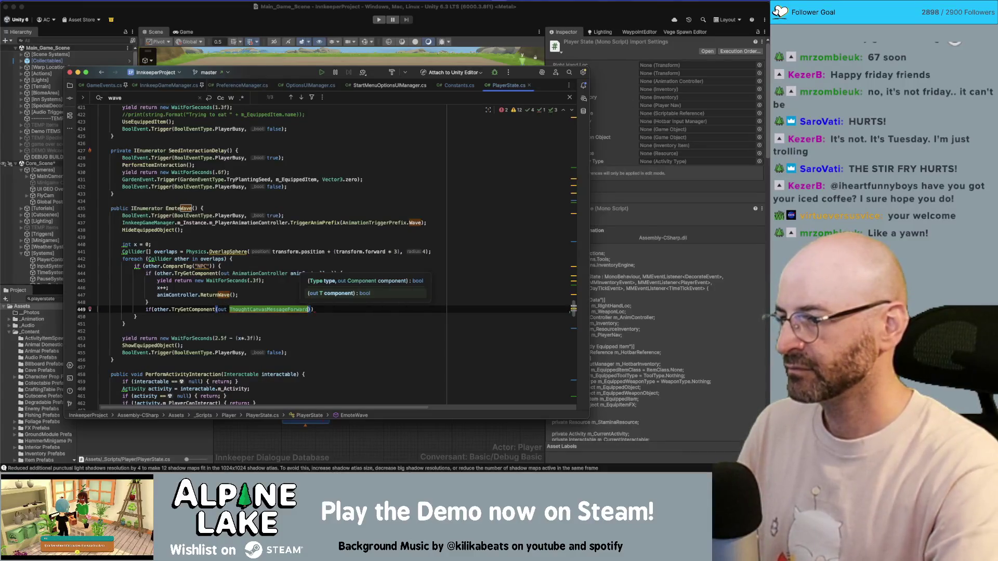
type(" anim")
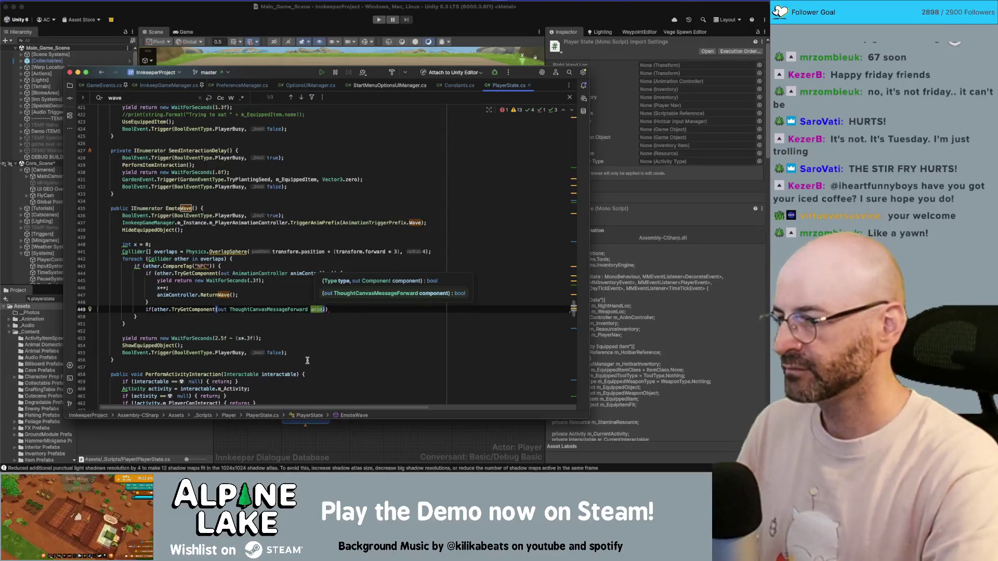
type(" {")
key("Return")
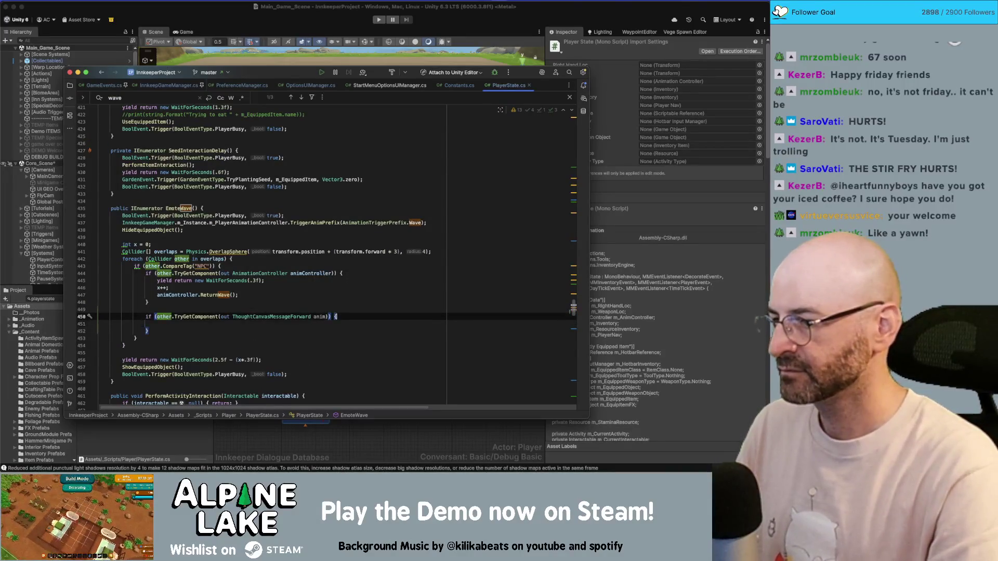
key("Left")
key("Left")
key("Left")
key("alt+shift+Left")
type("thou")
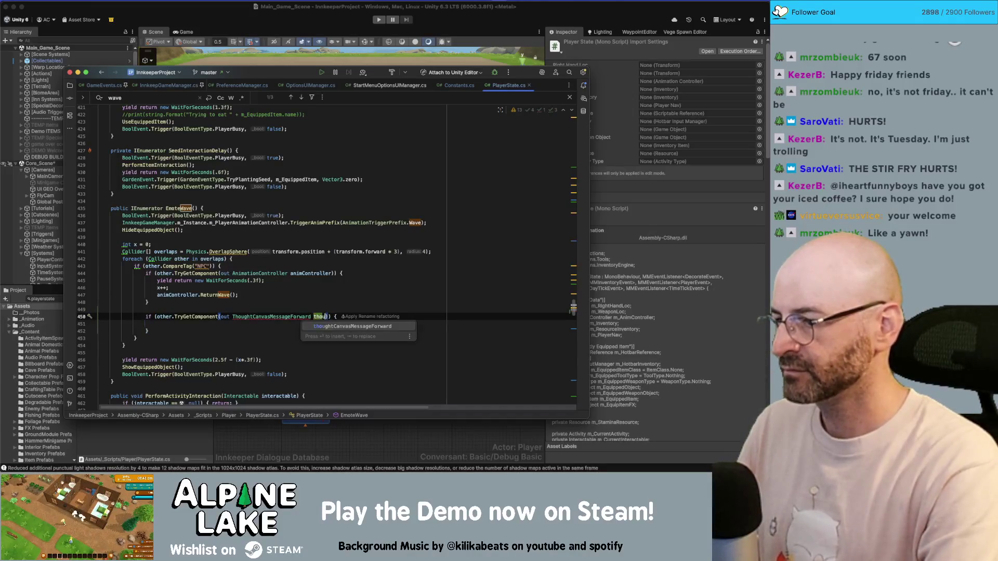
type("ghtCanvas")
key("Escape")
key("Down")
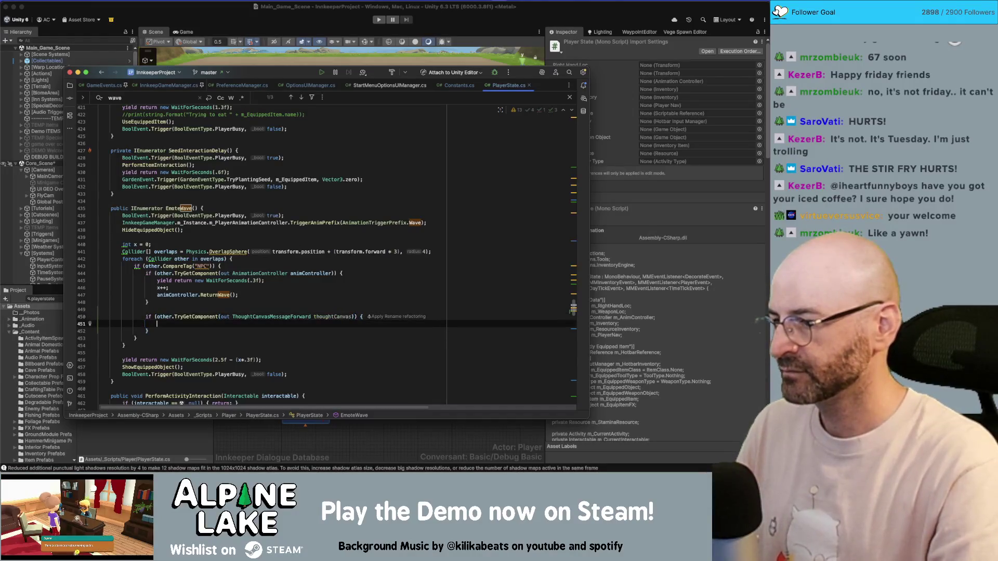
- Inside the new if, call thoughtCanvas.DisplayRandomEmotion("3")
type("thoughtCanvas.")
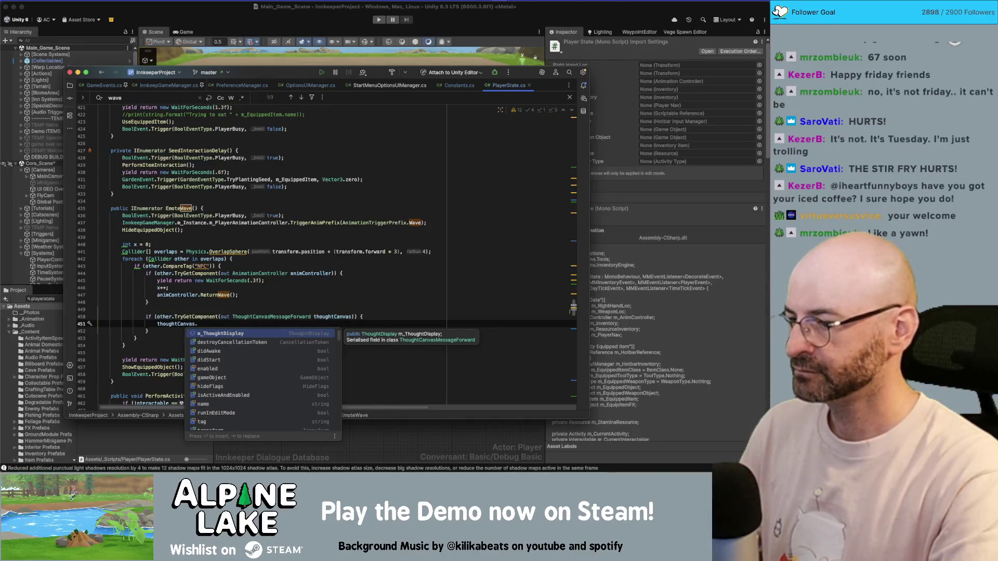
type("display")
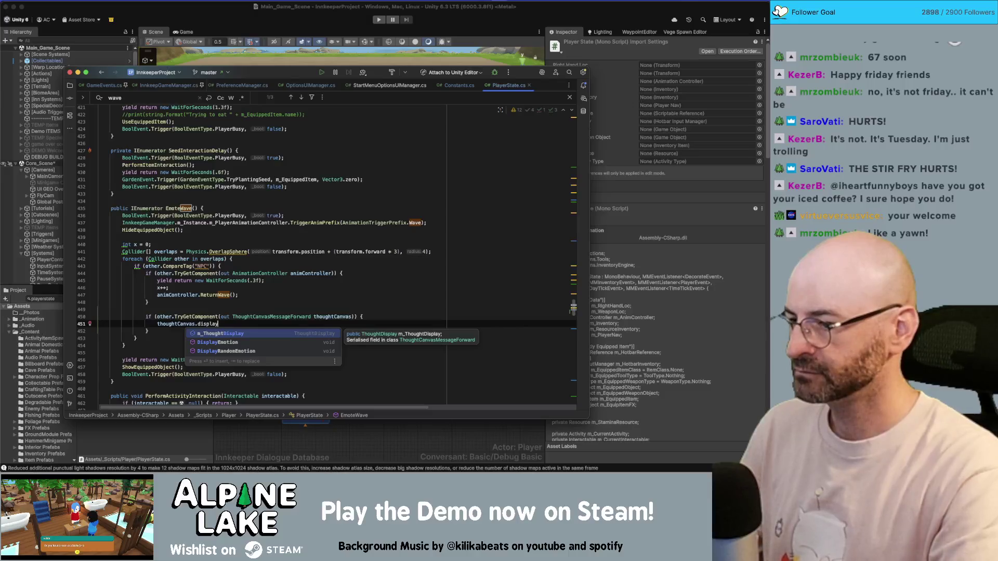
key("Down")
key("Down")
key("Return")
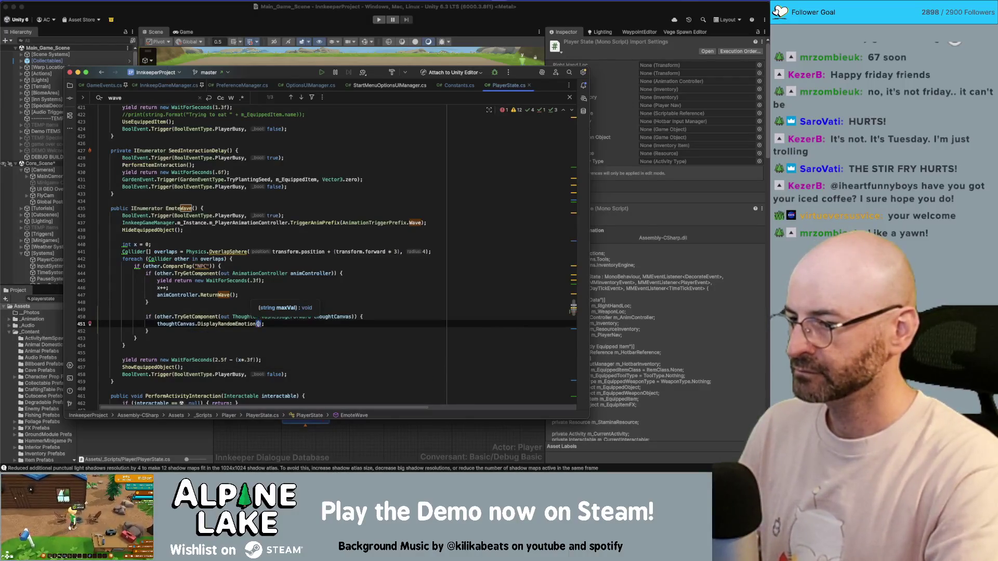
type("3)")
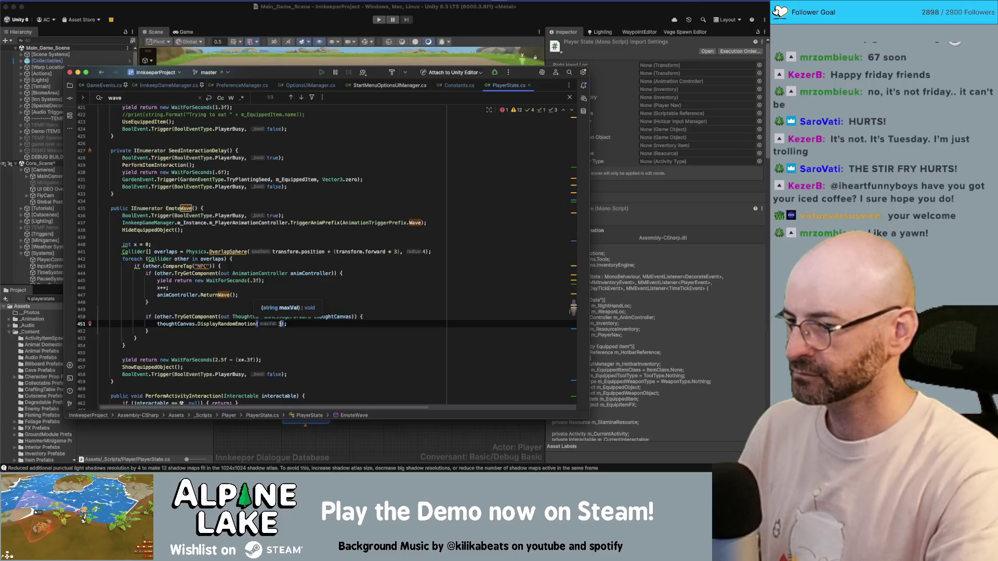
type(";")
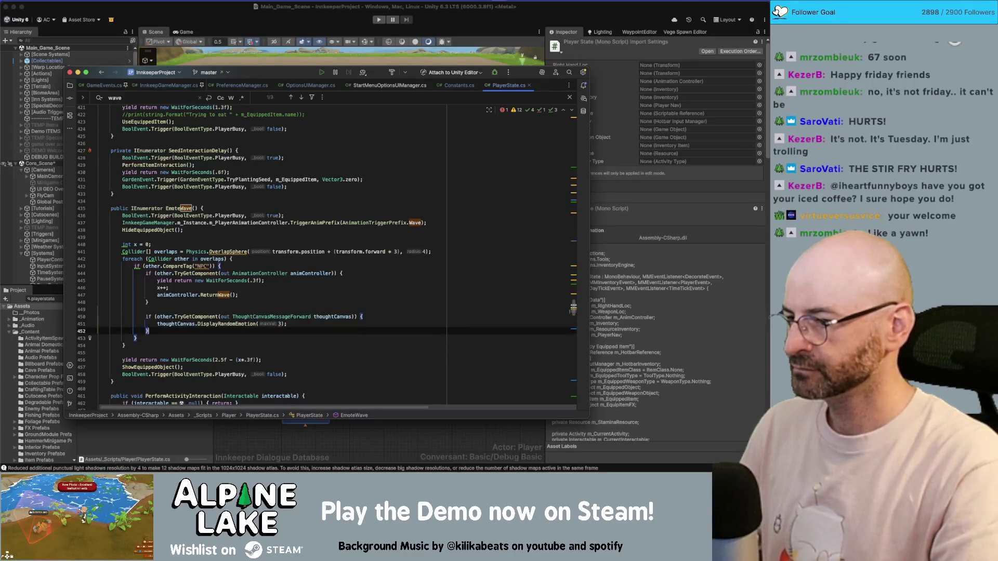
left_click(124, 345)
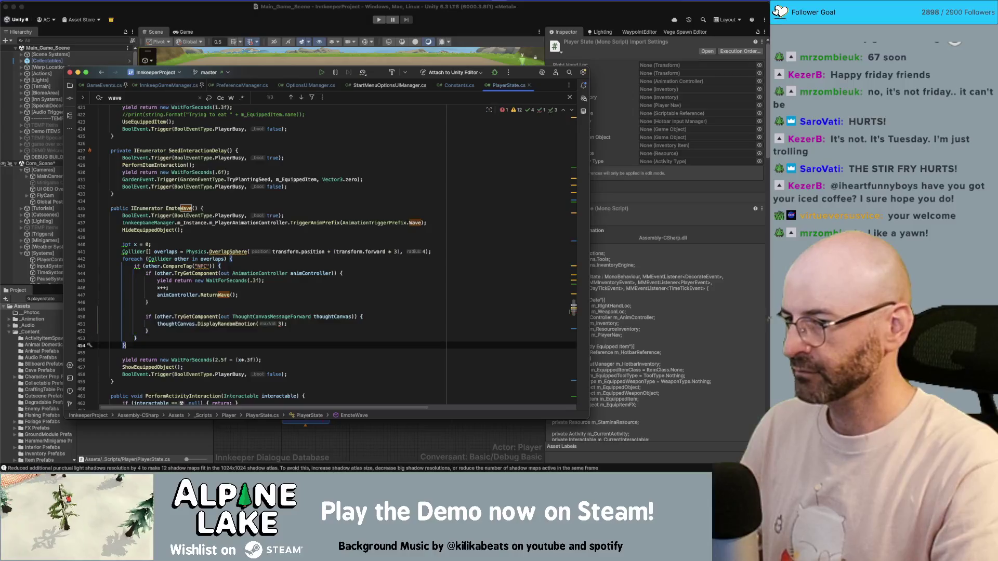
left_click(287, 324)
double_click(280, 324)
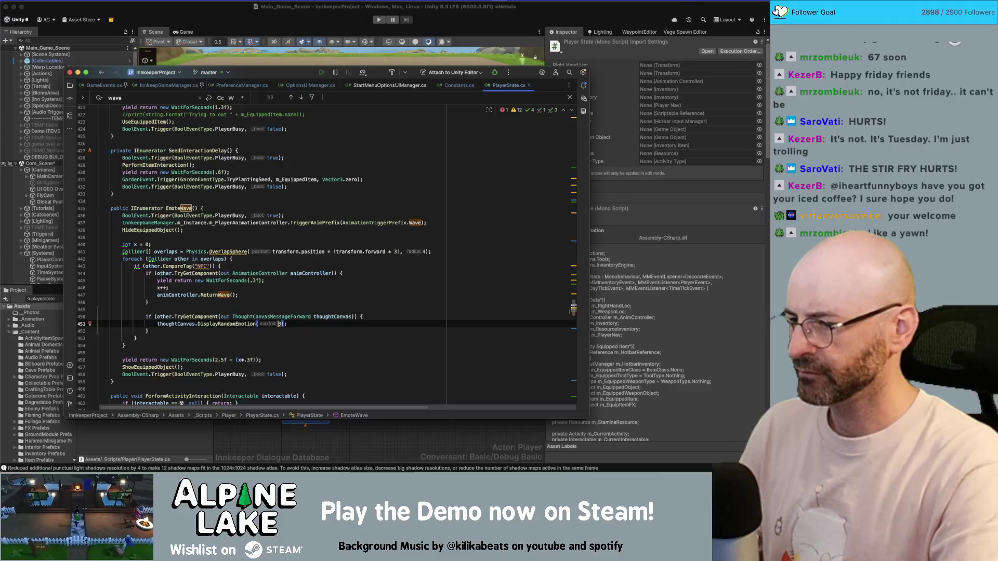
type("\"")
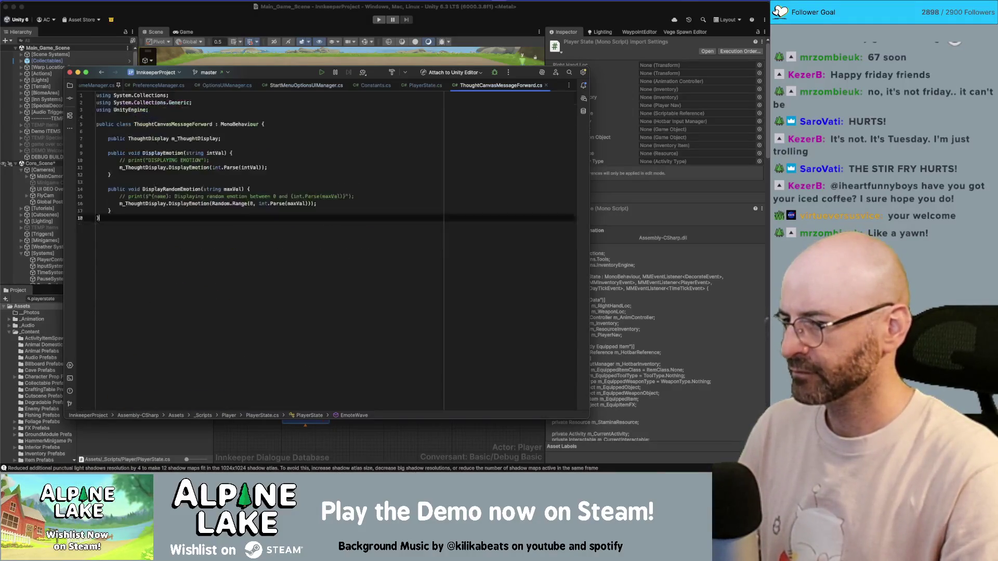
- Duplicate DisplayRandomEmotion as an overload taking an int parameter
left_click(227, 324, "super")
left_click(185, 213)
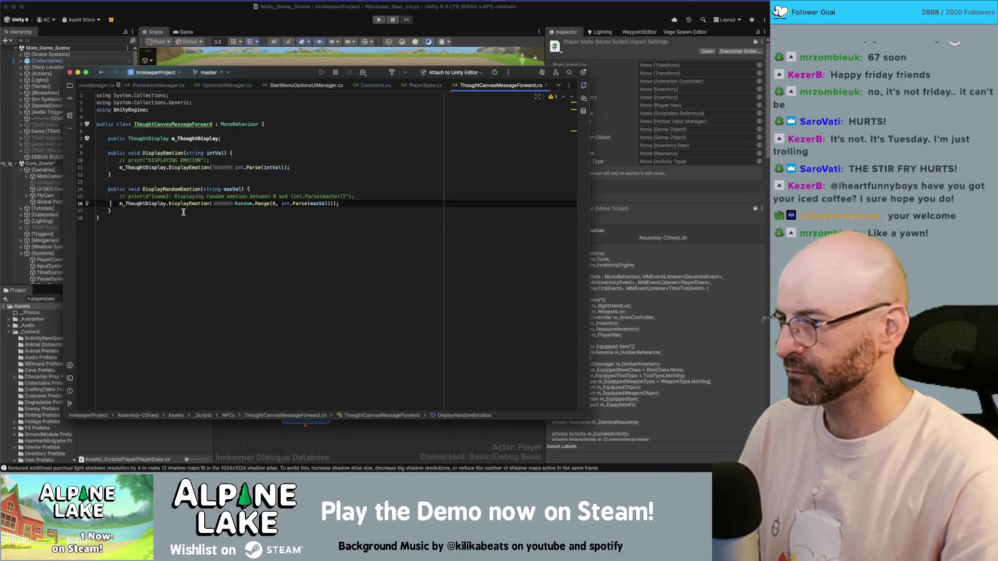
key("Down")
key("shift+Up")
key("shift+Up")
key("shift+Up")
key("super+c")
key("Right")
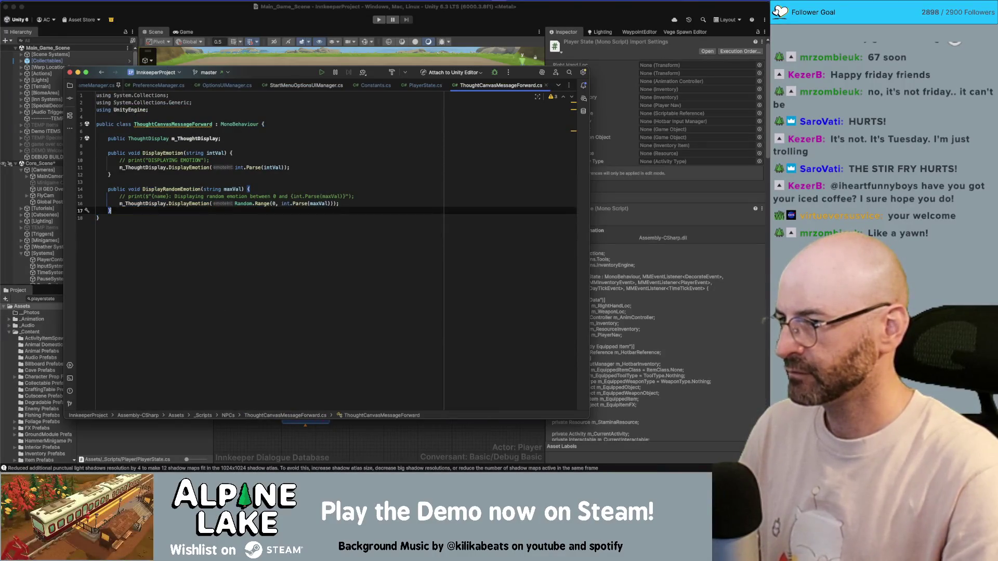
key("super+v")
left_click(241, 218)
double_click(212, 218)
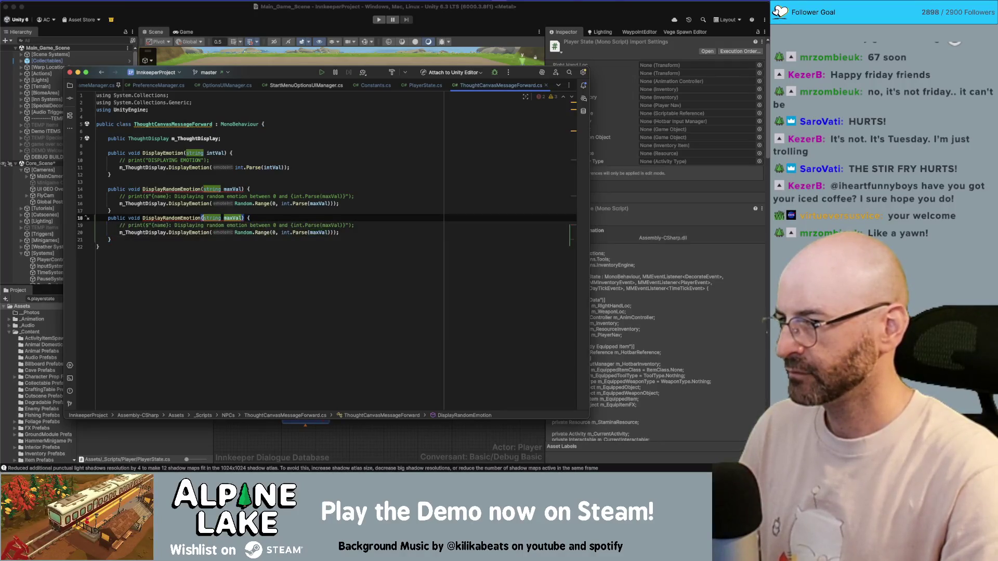
type("int")
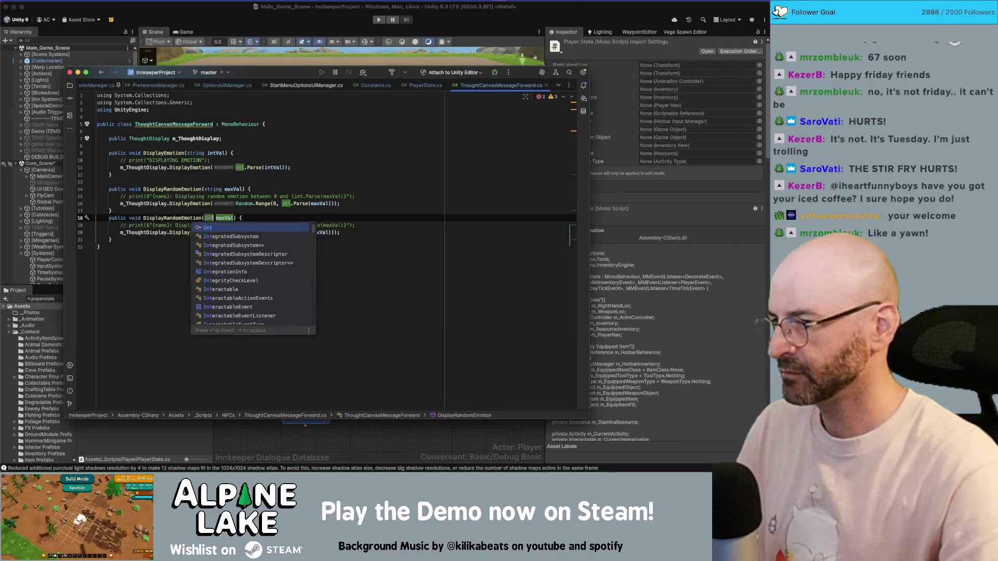
- In the int overload, replace int.Parse(maxVal) with plain maxVal
double_click(175, 217)
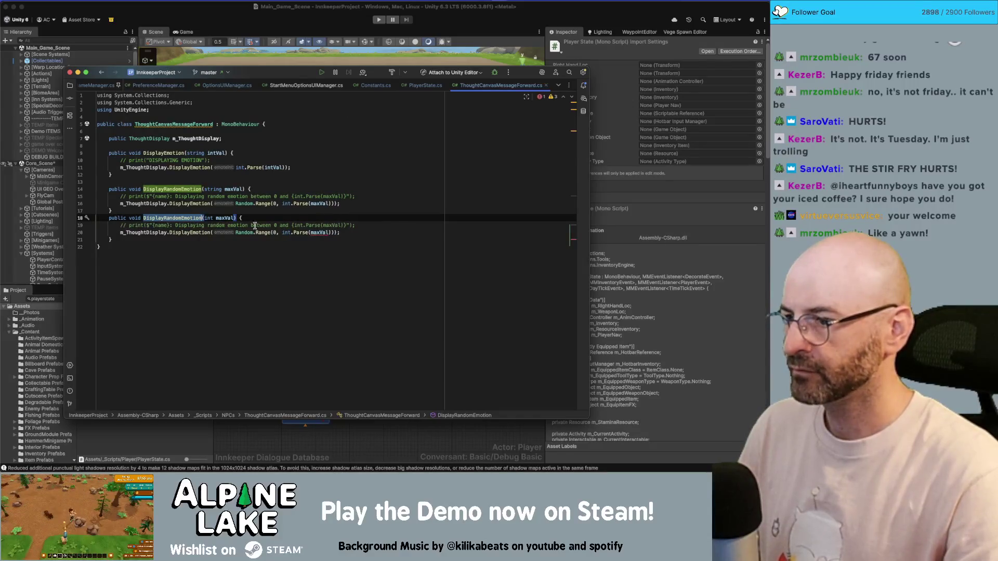
left_click(285, 232)
key("alt+Up")
key("alt+Up")
key("alt+Up")
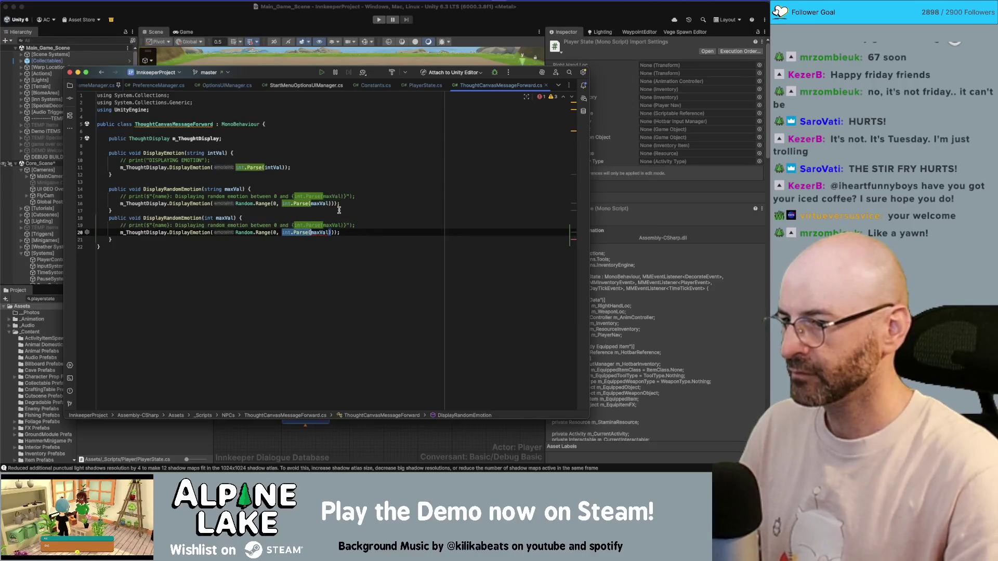
type("maxVal")
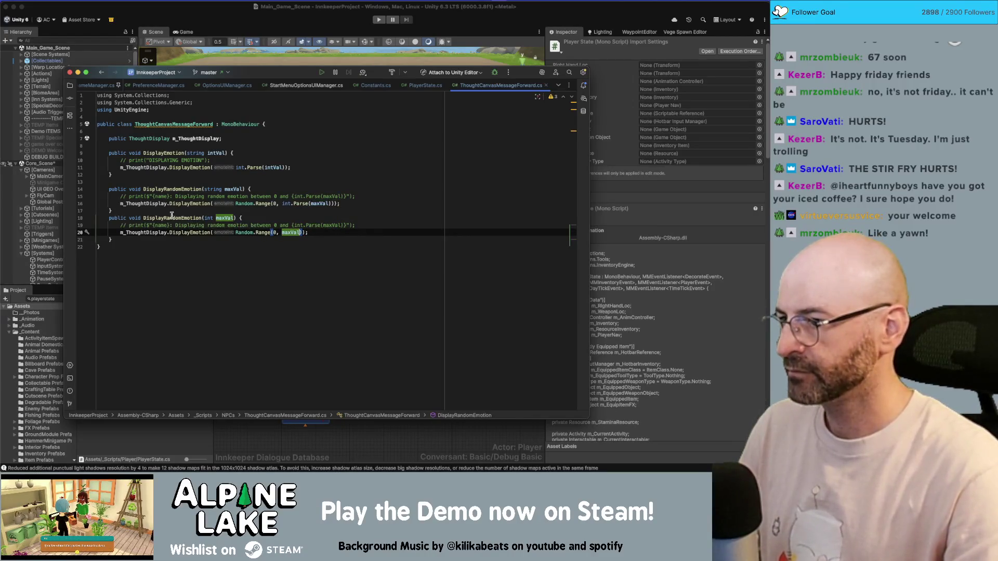
left_click(202, 218)
- In PlayerState.cs, pass the number 3 instead of "3" to DisplayRandomEmotion
left_click(425, 84)
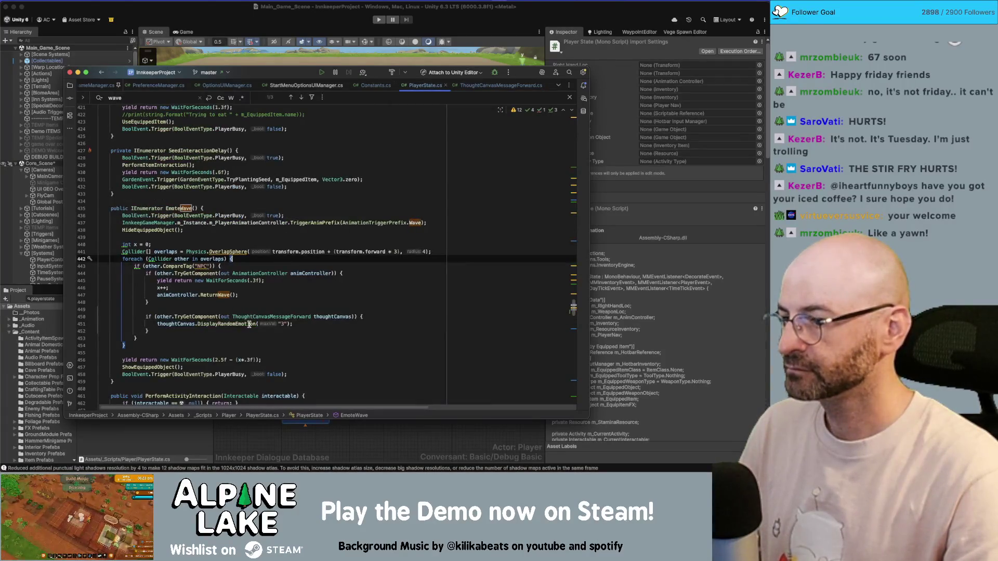
left_click(279, 324)
type("\"")
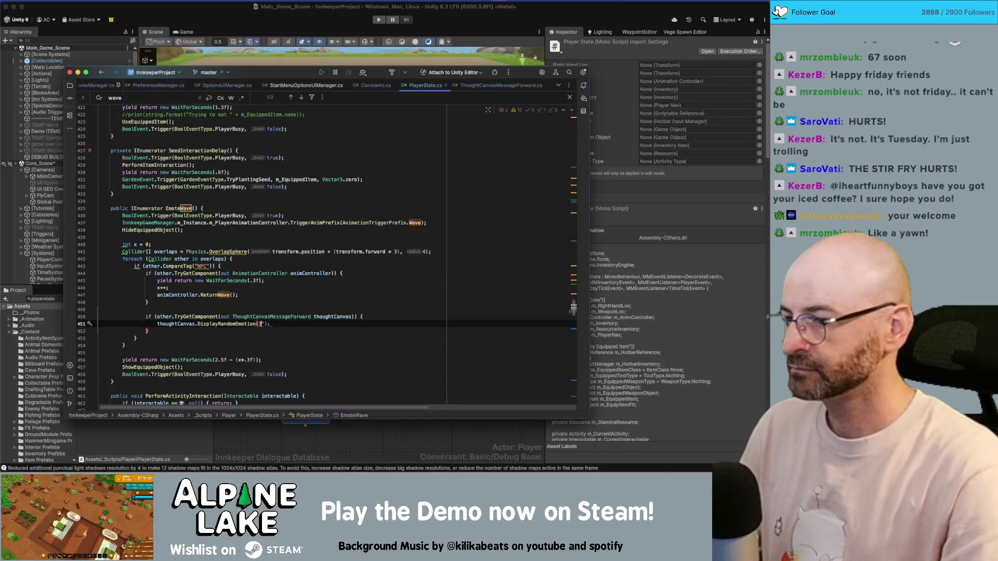
key("BackSpace")
left_click(382, 314)
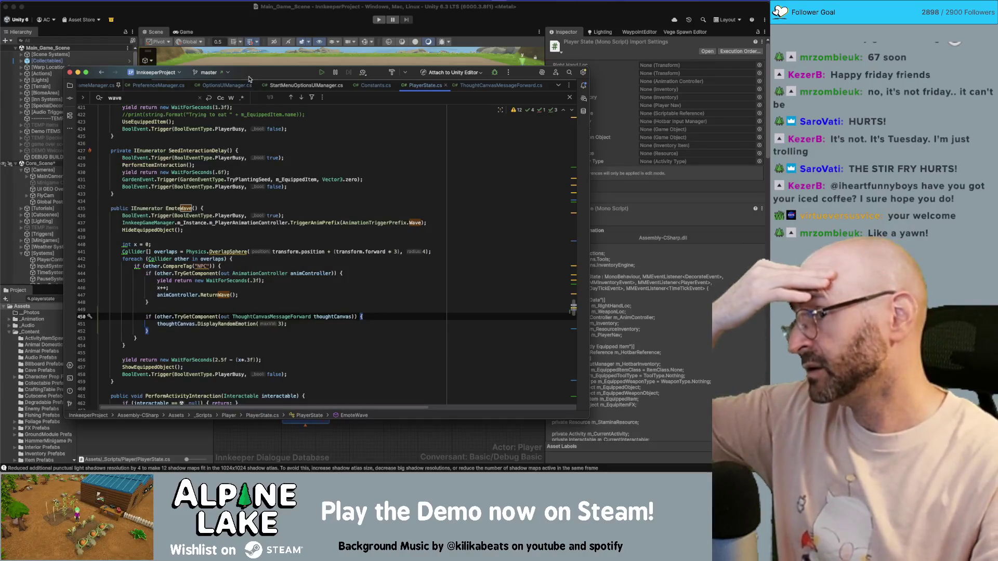
left_click(215, 16)
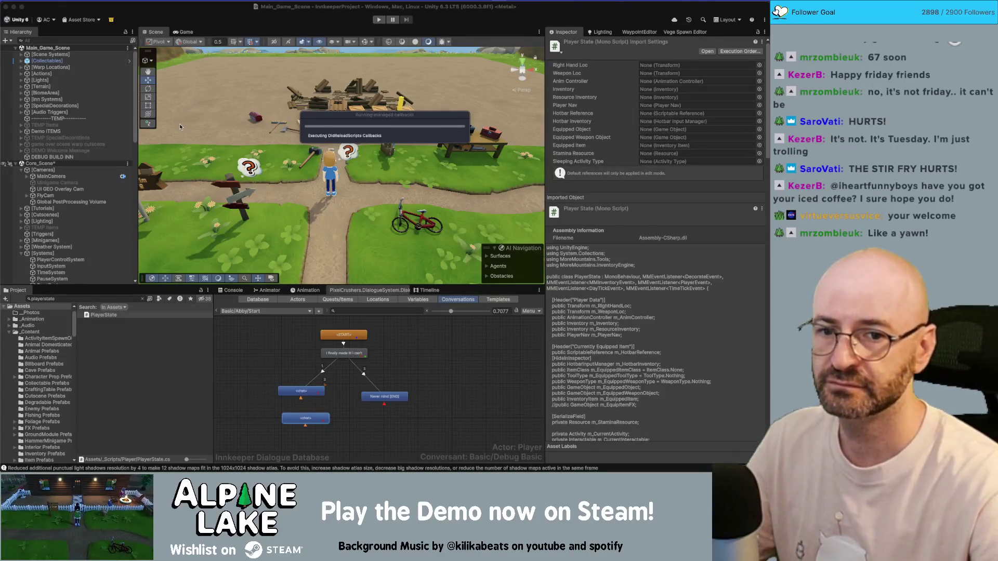
- Let Unity finish recompiling the scripts, then focus the Project search field
key("super+Tab")
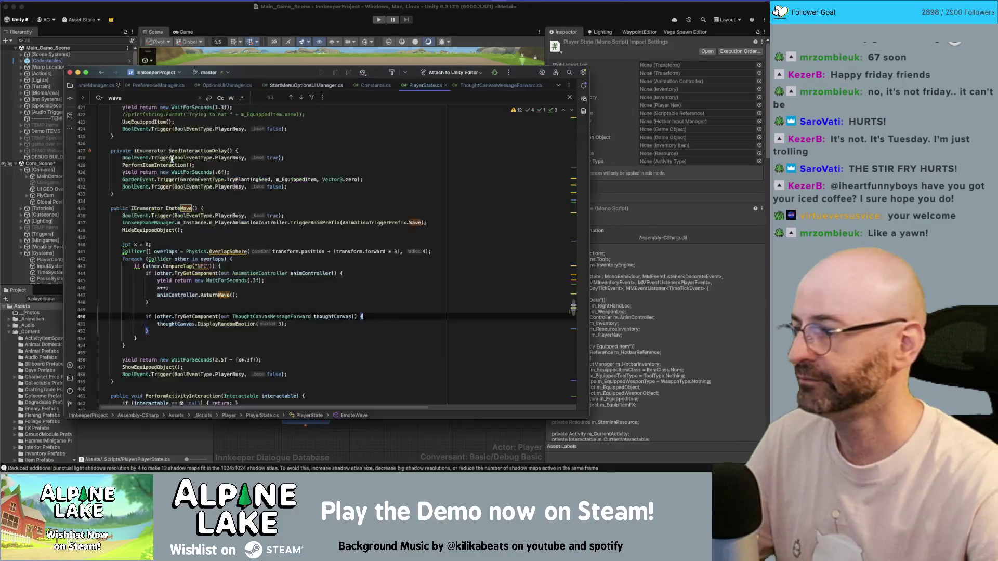
left_click(198, 9)
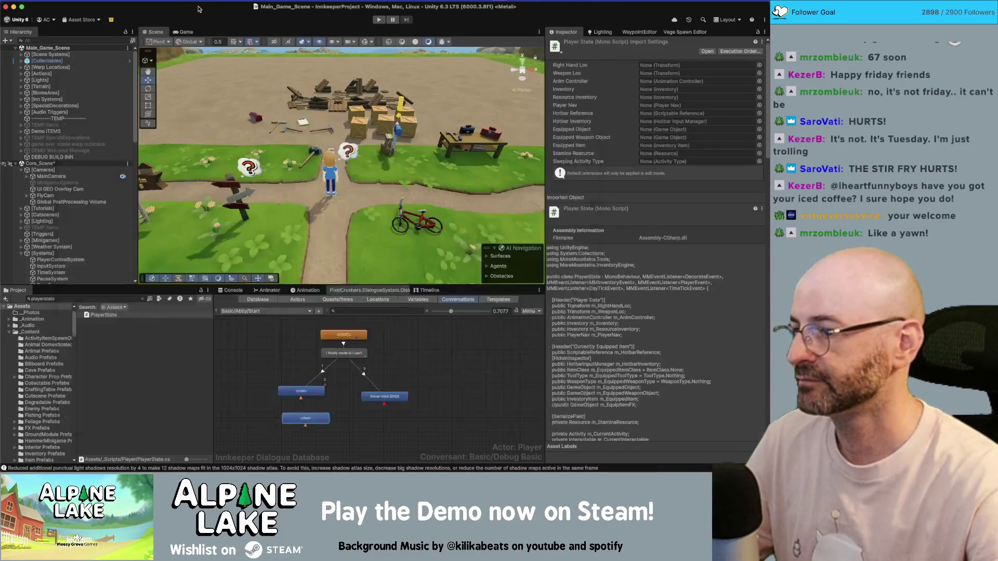
scroll(126, 239, "down", 10)
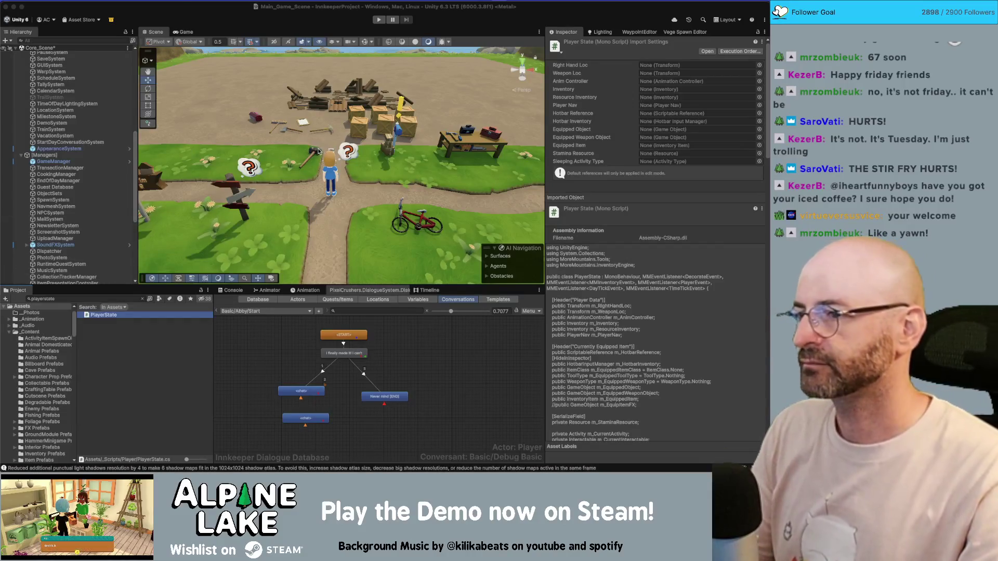
left_click(137, 298)
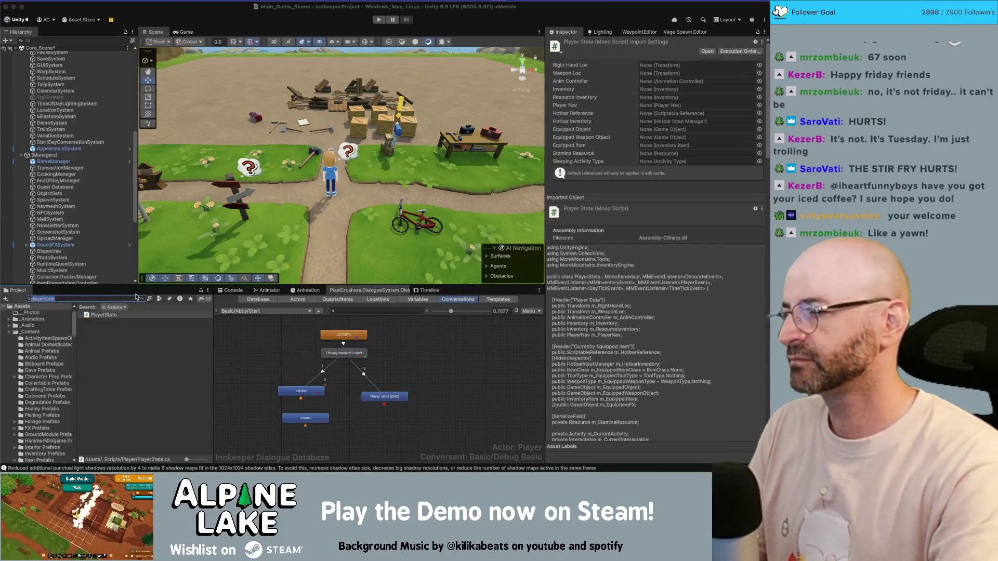
- Filter Project assets by 'farmers market' and select NPC Geo GRP under [NPCs]
type("farmers market")
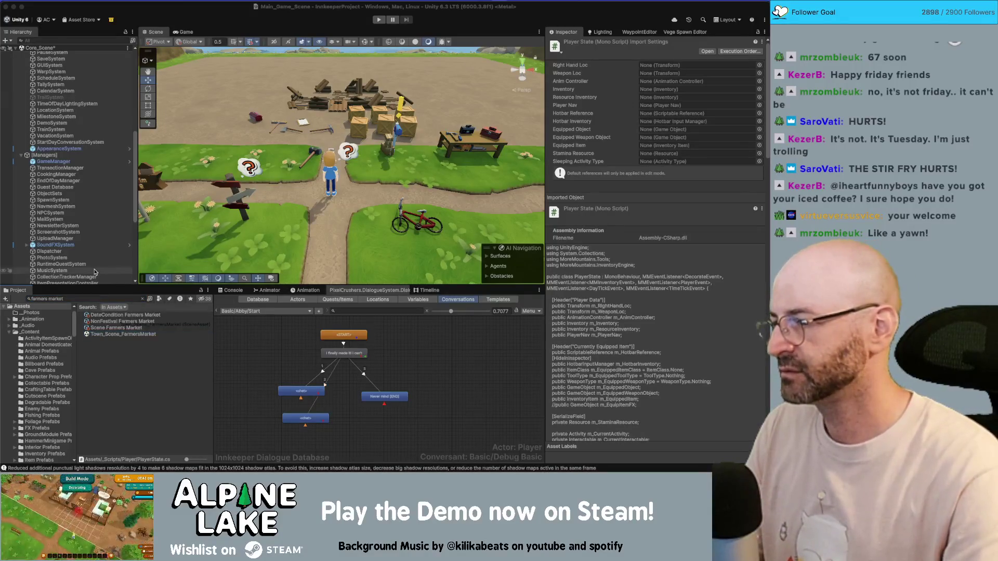
scroll(94, 271, "down", 10)
left_click(88, 197)
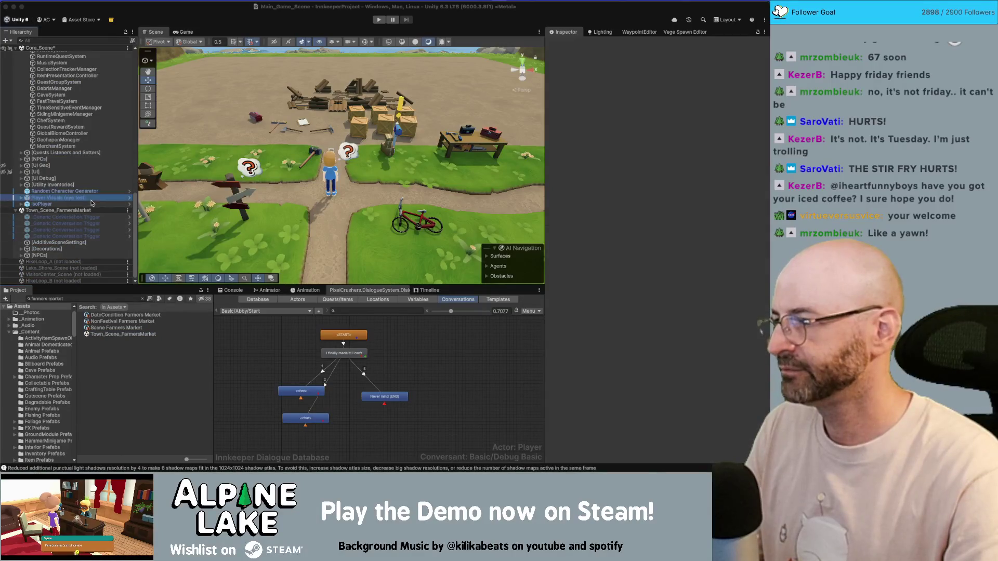
left_click(89, 218)
left_click(84, 236)
key("Down")
key("Down")
key("Down")
key("Right")
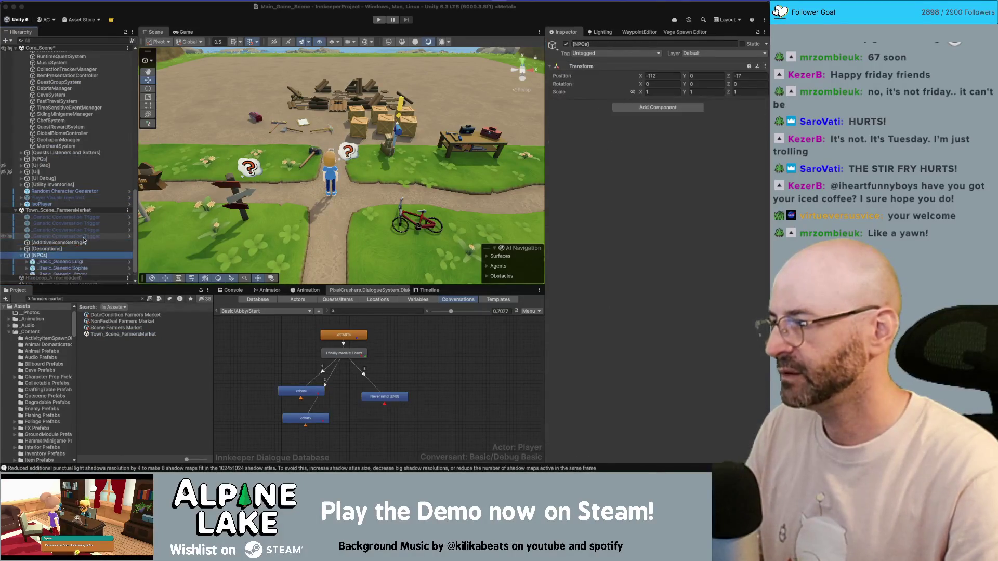
key("Down")
key("Right")
key("Down")
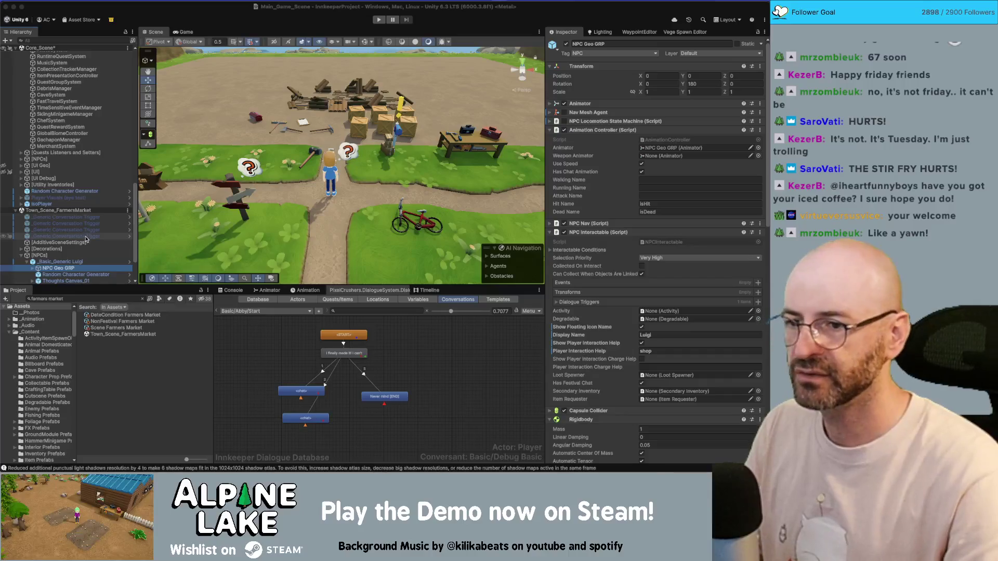
- Select IsoPlayer and Town_Scene_FarmersMarket, then start Play mode
scroll(649, 334, "down", 15)
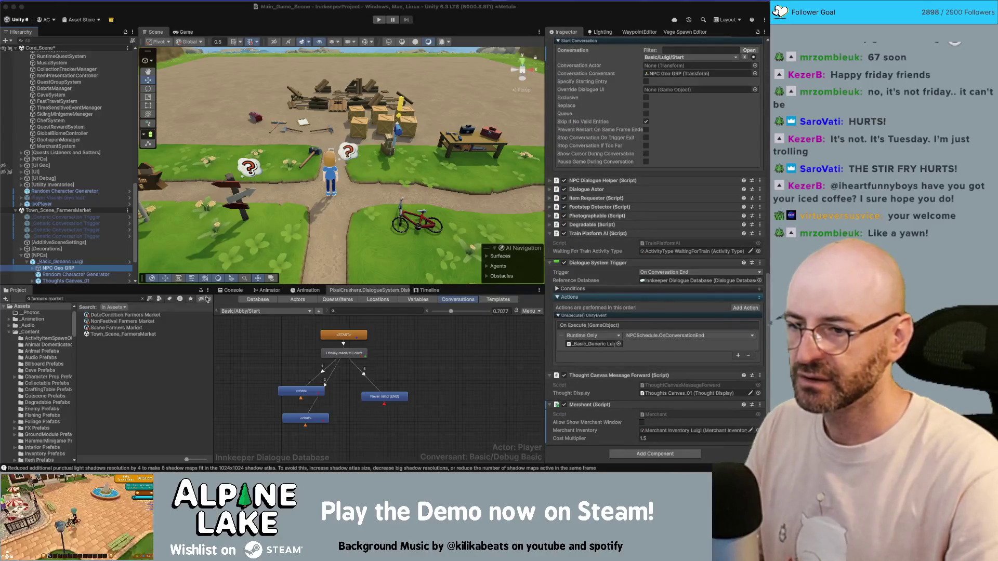
scroll(105, 249, "down", 3)
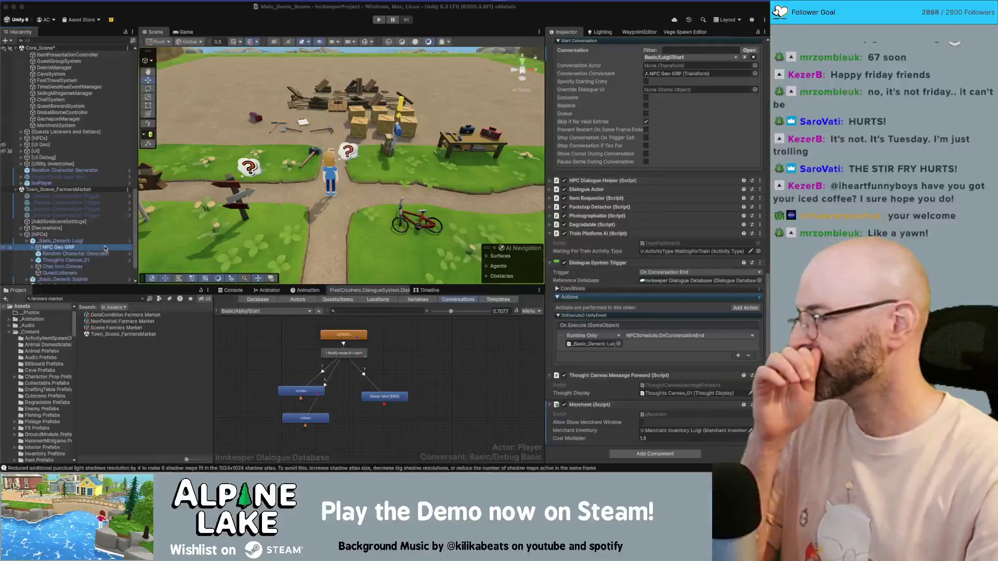
left_click(58, 184)
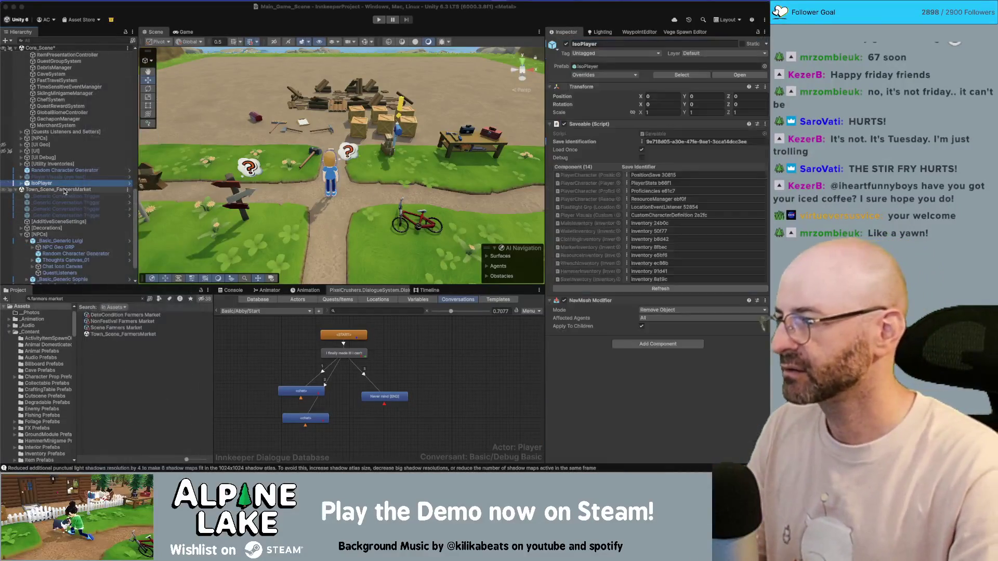
left_click(64, 190)
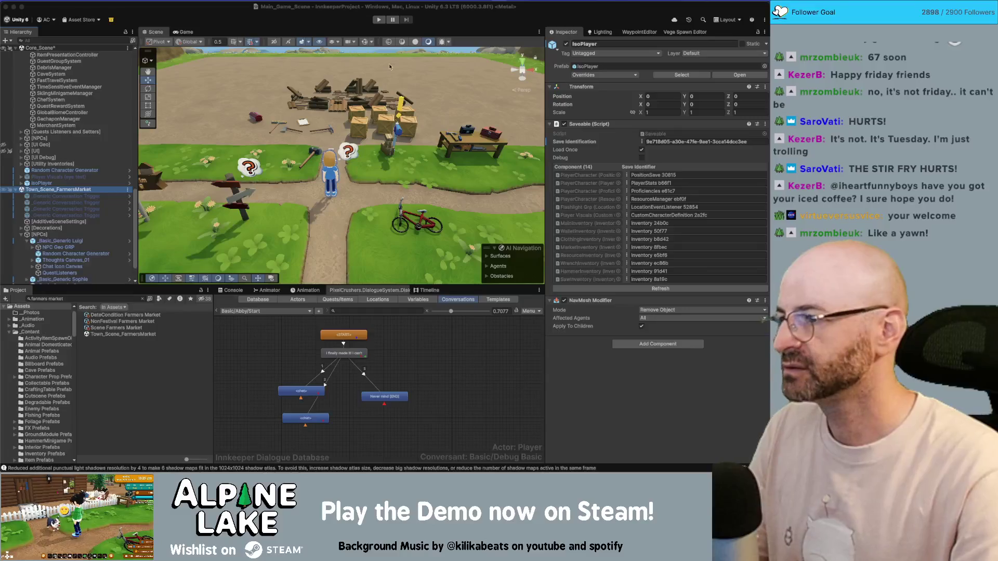
left_click(379, 19)
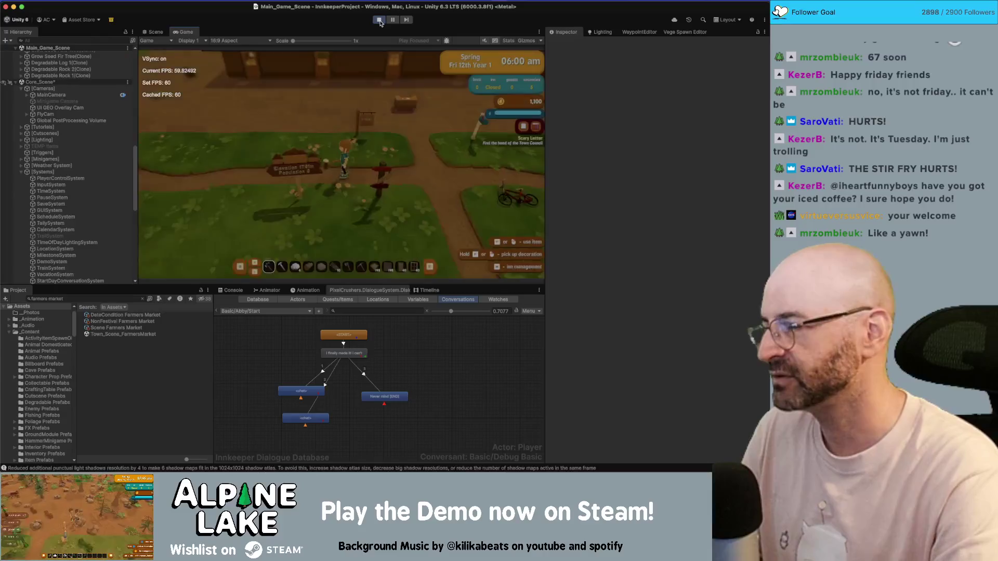
- Walk the character with WASD from the farm path to the town fountain, then stop playing
key("s")
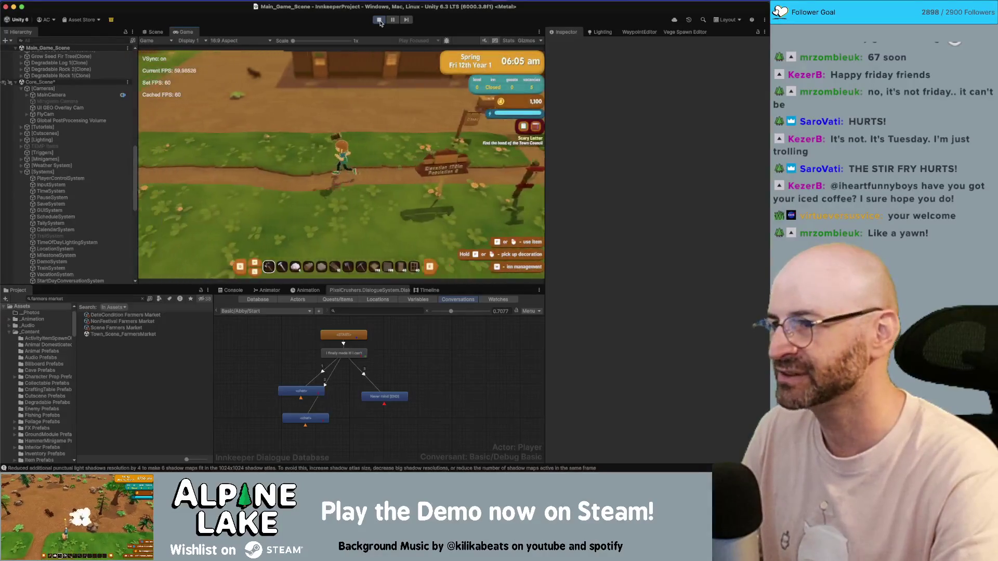
key("w")
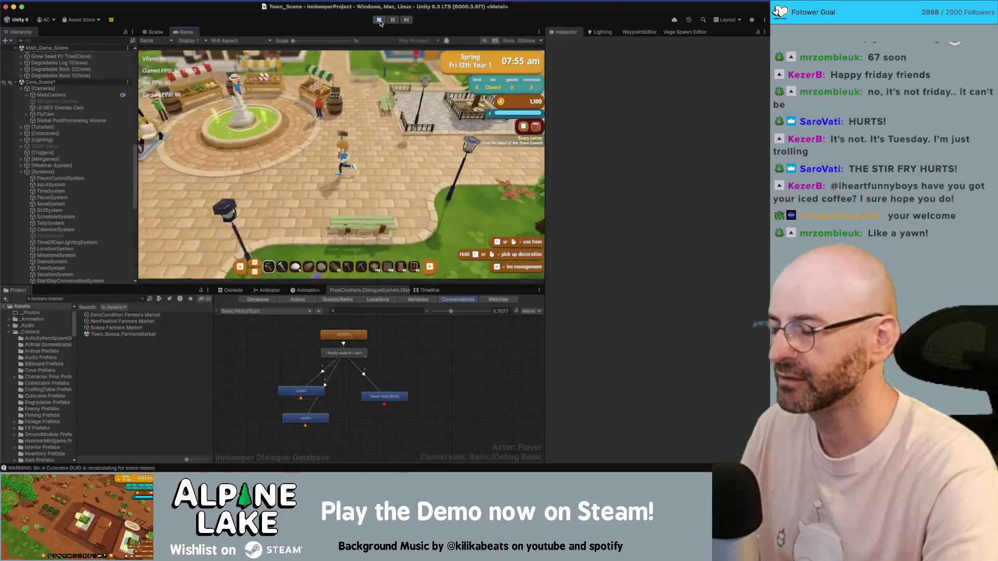
key("w")
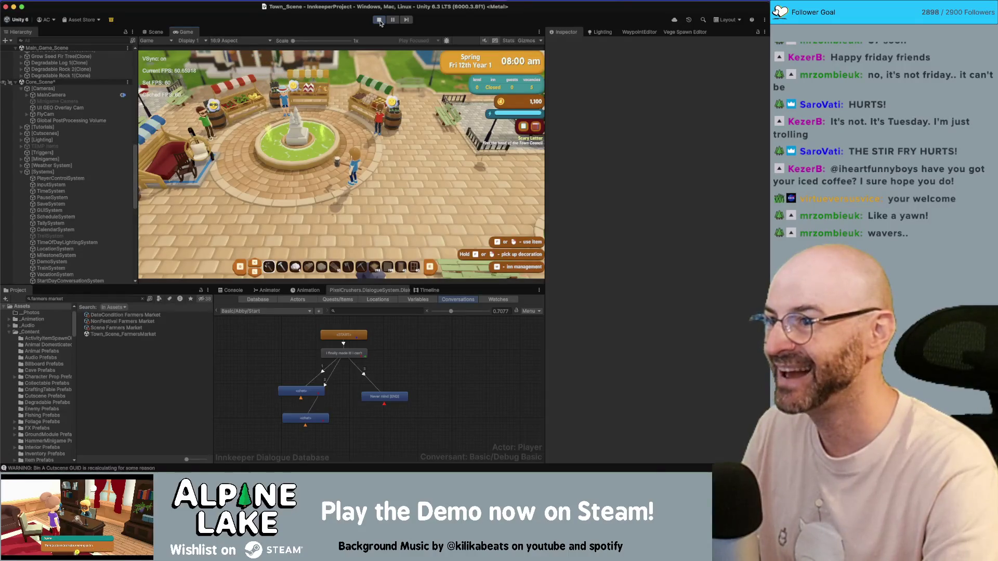
key("w")
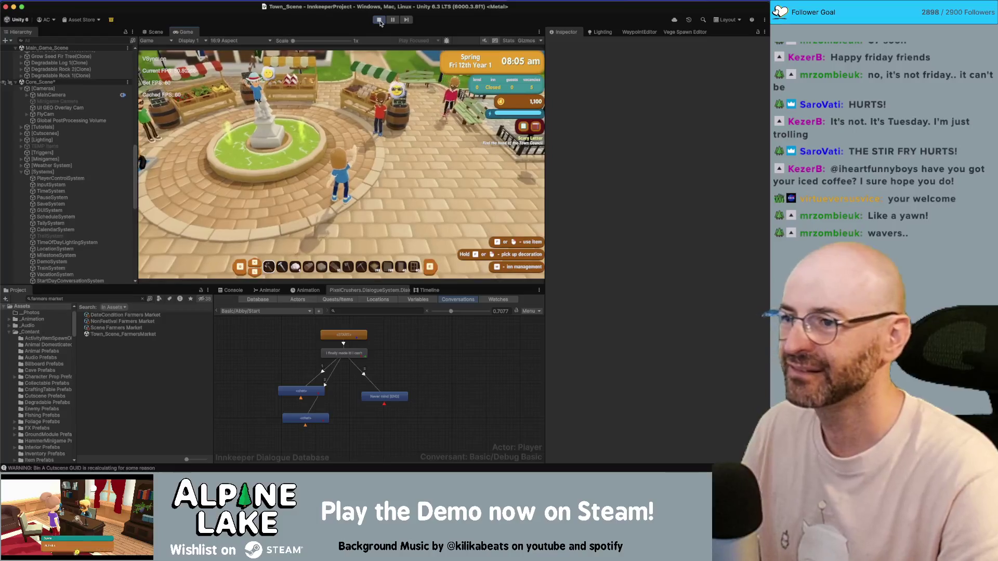
key("d")
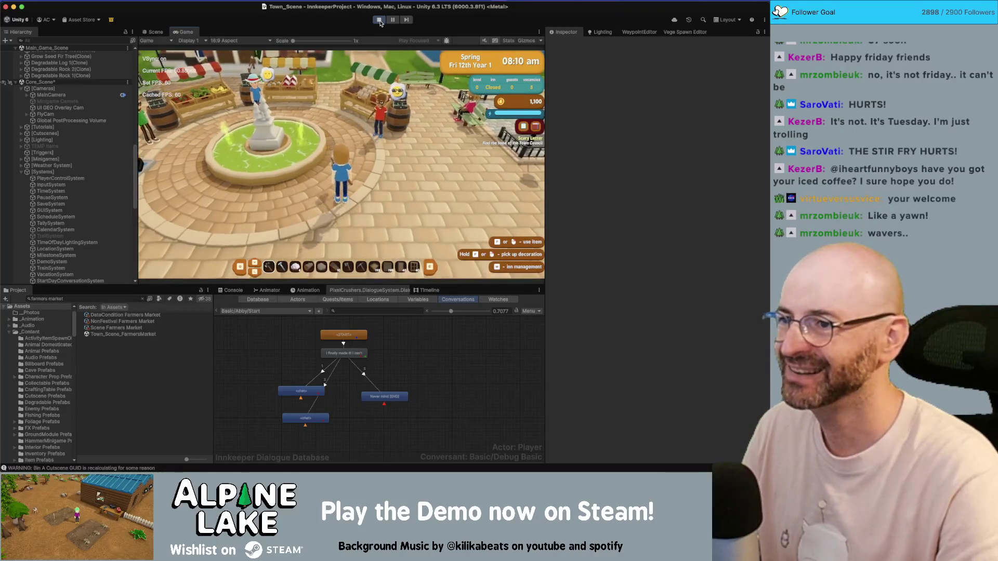
key("w")
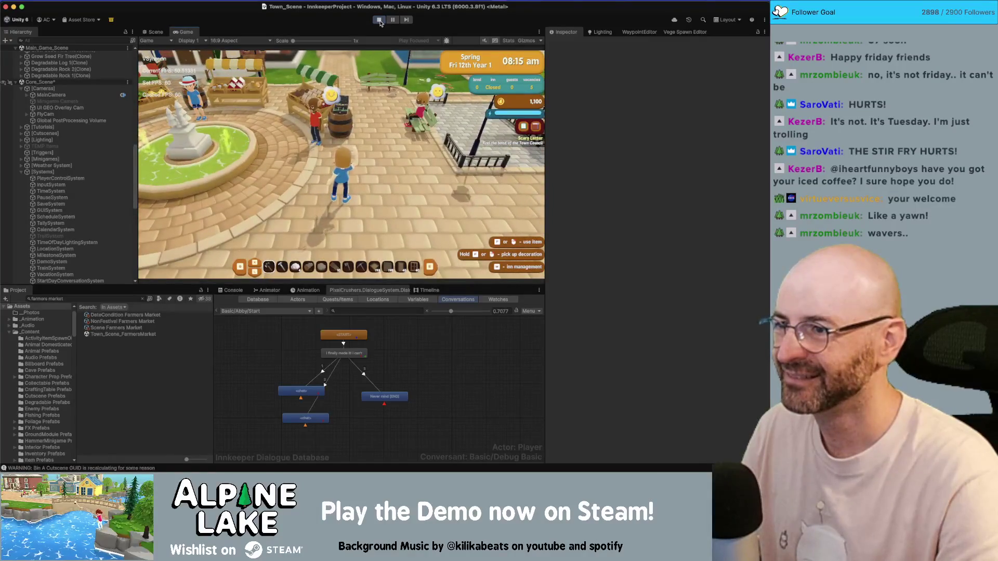
key("a")
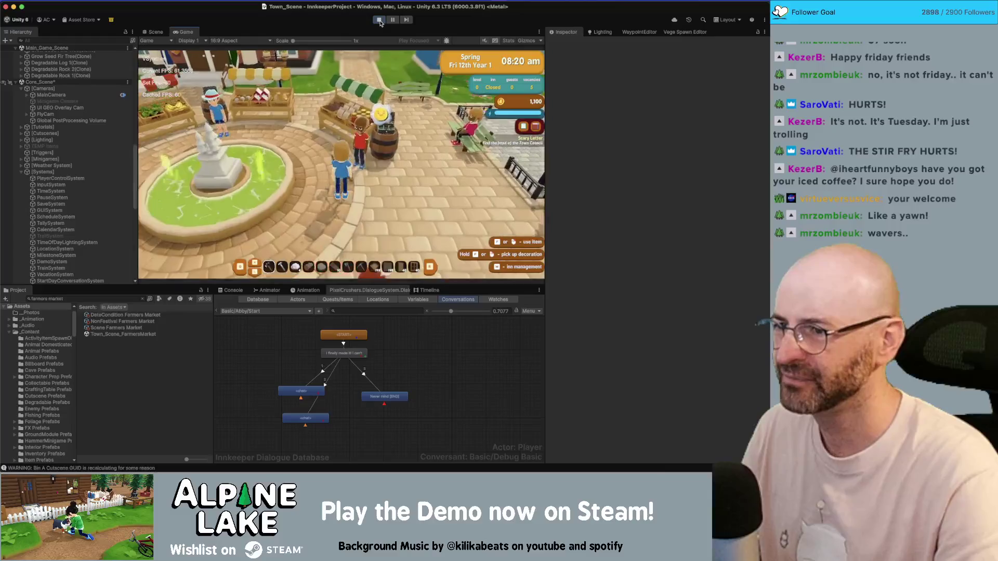
left_click(379, 19)
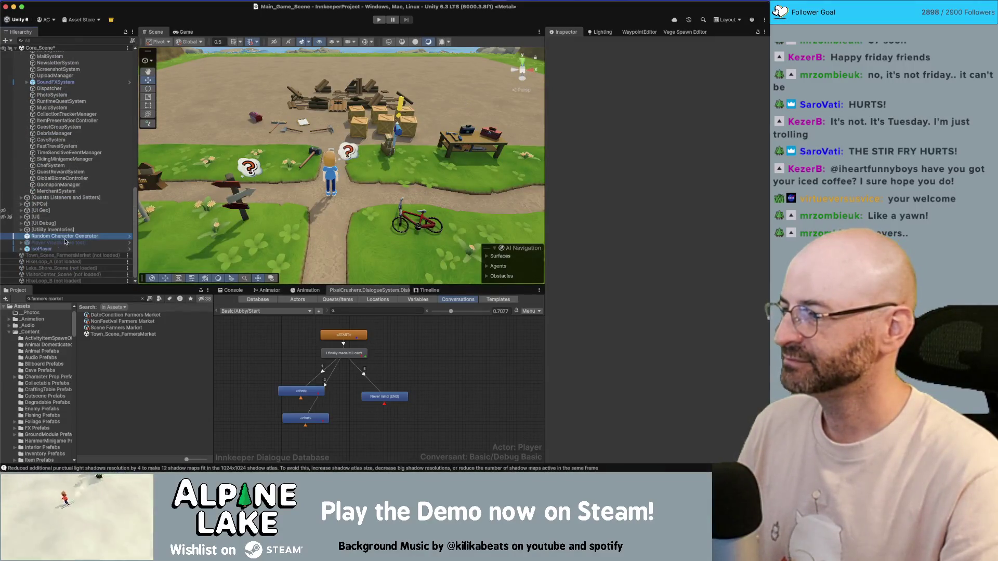
- Select Thoughts Canvas under IsoPlayer, review its Thought Display emotes, then switch to Rider
left_click(62, 236)
scroll(62, 239, "up", 2)
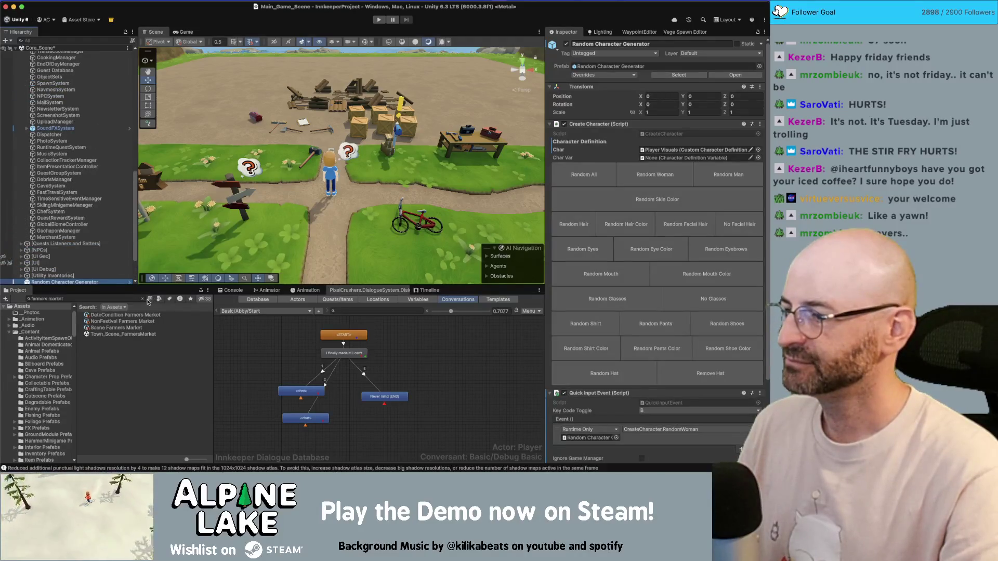
key("super+Tab")
key("super+Tab")
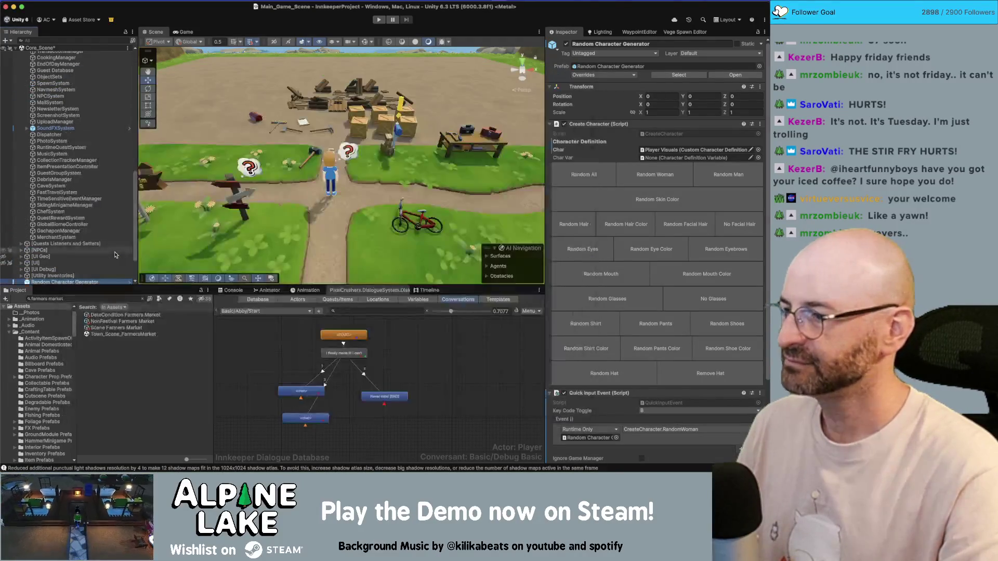
scroll(112, 252, "down", 3)
left_click(107, 248)
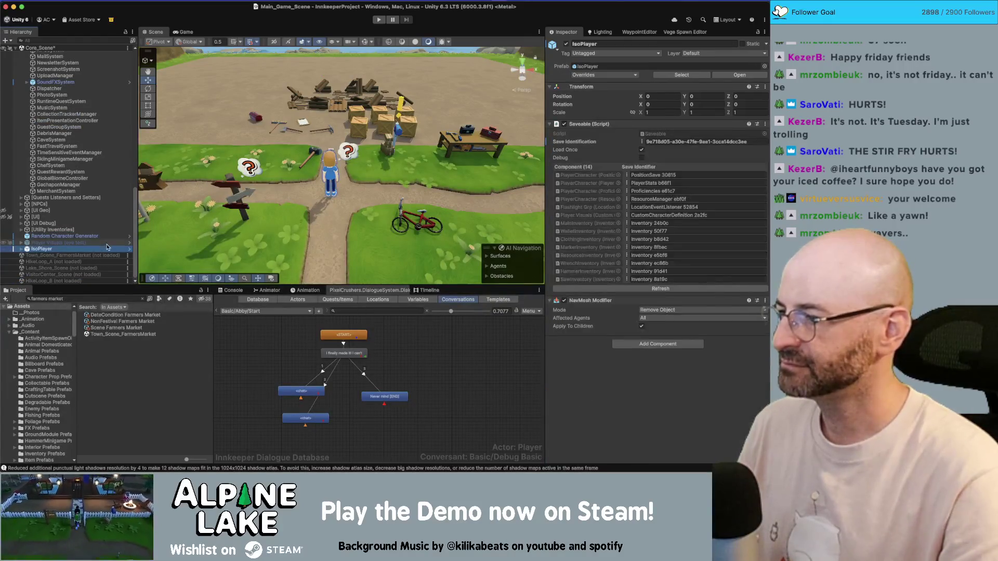
key("Right")
key("Down")
key("Down")
key("Down")
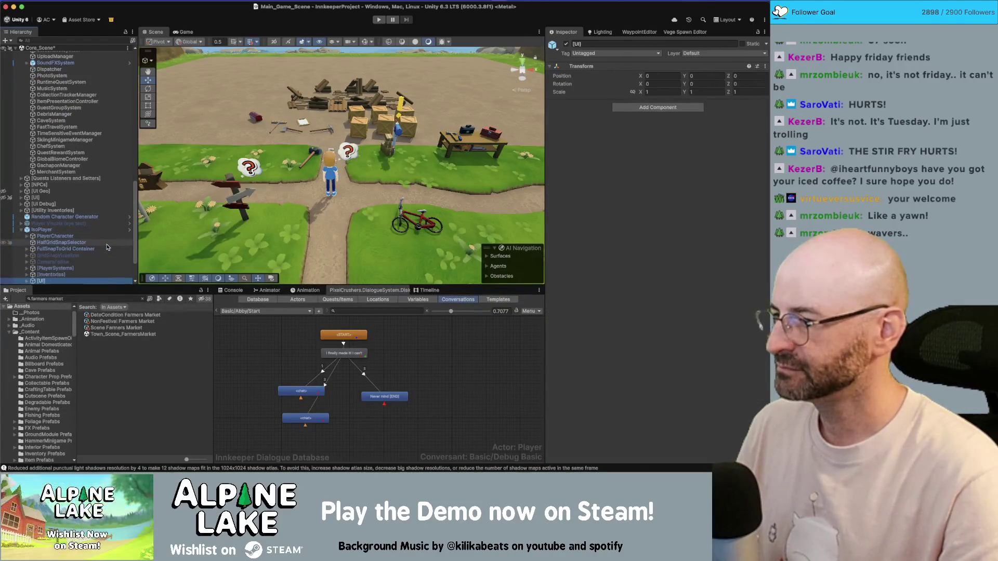
key("Down")
key("Down")
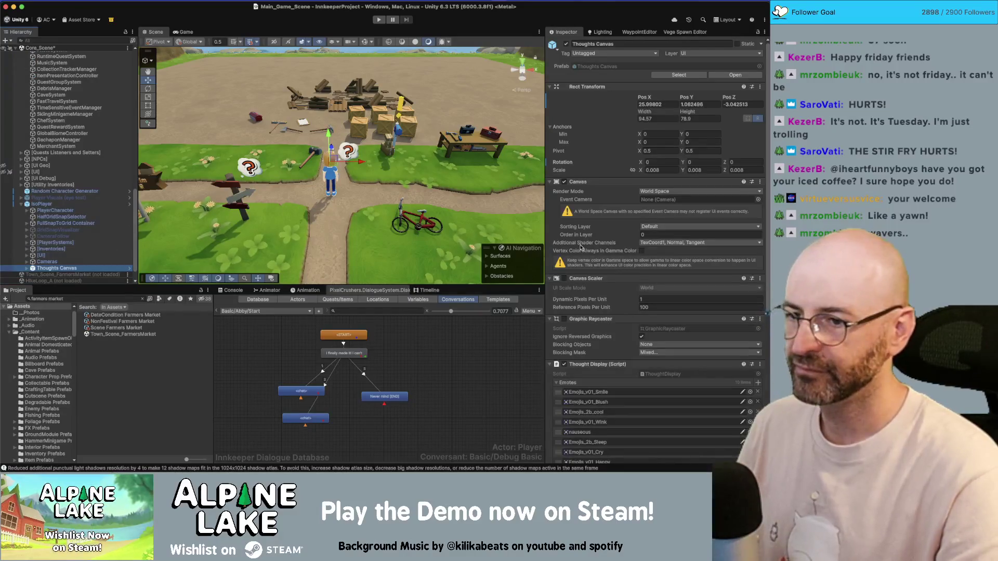
scroll(580, 247, "down", 5)
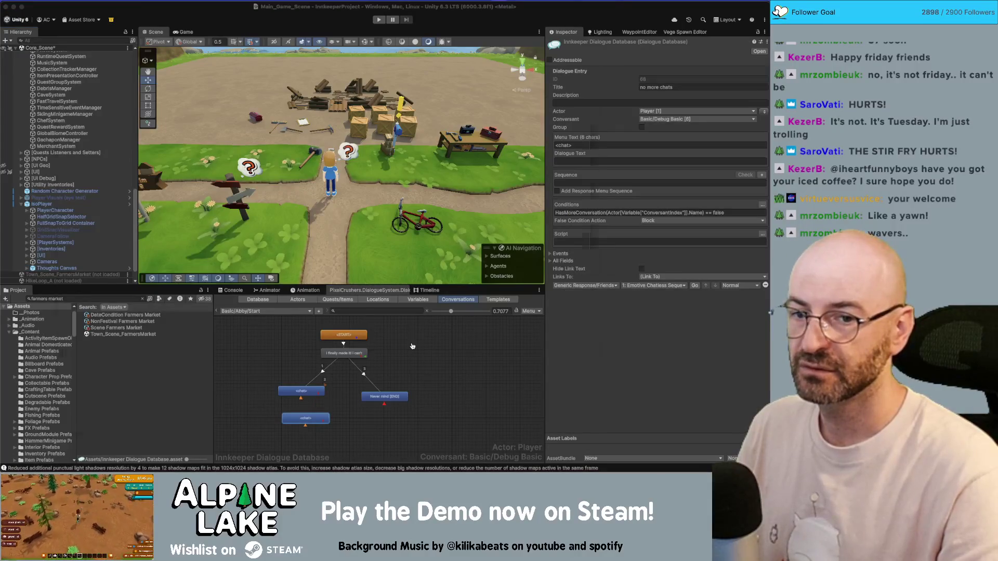
key("super+Tab")
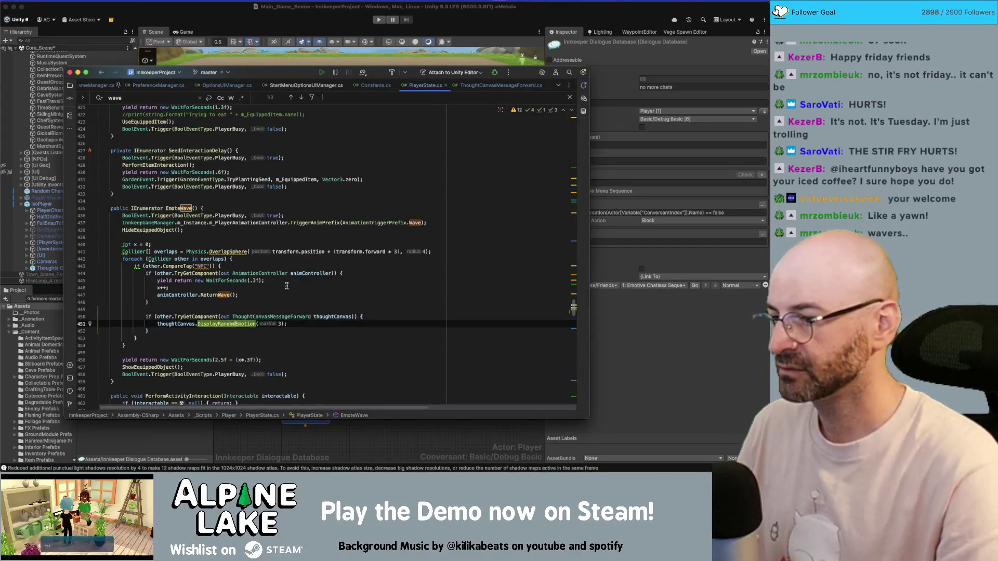
- Change EmoteWave's call to DisplayEmotion(1)
key("BackSpace")
key("BackSpace")
key("BackSpace")
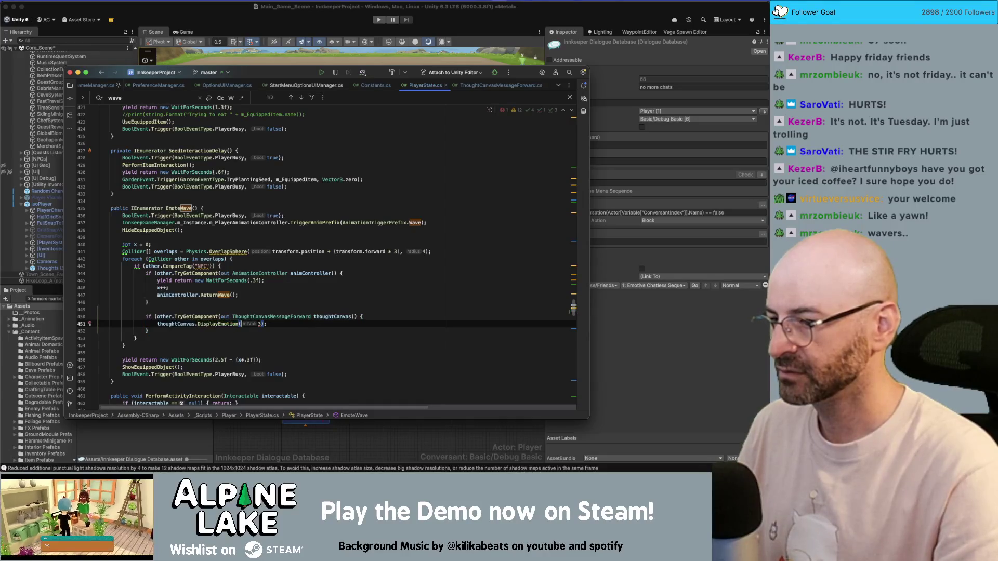
type("1")
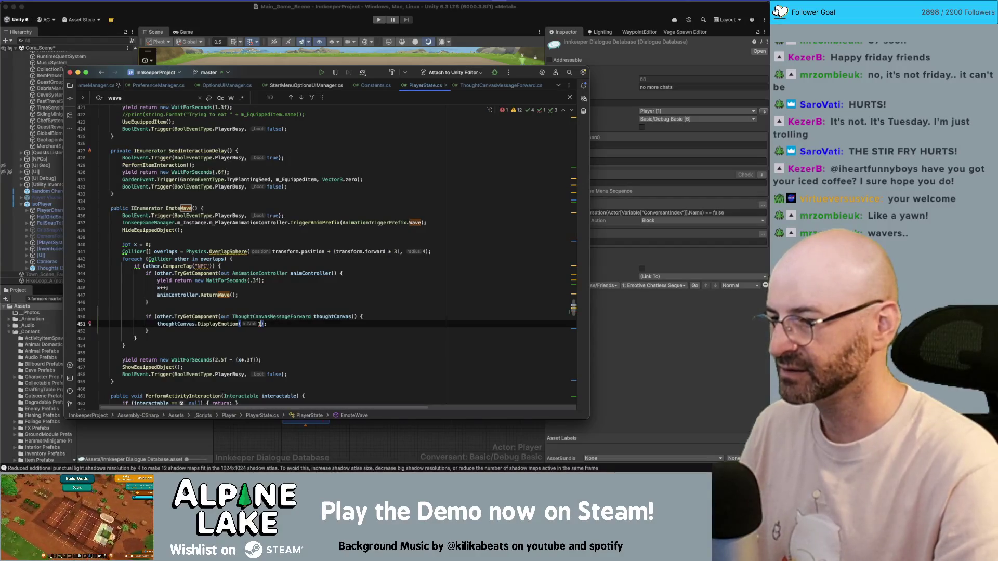
left_click(494, 86)
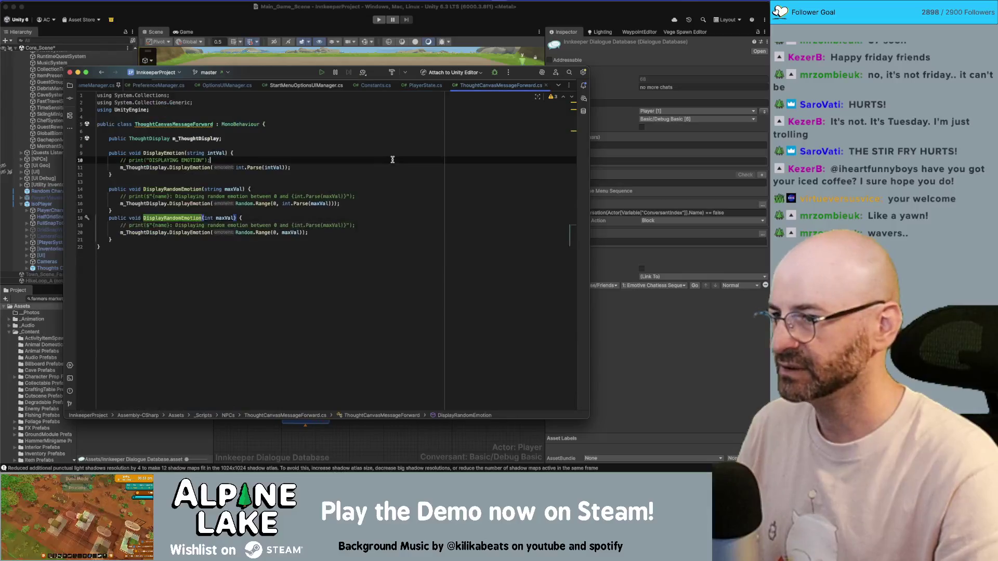
- Remove DisplayEmotion's commented print and paste a copy of it taking an int parameter
key("super+BackSpace")
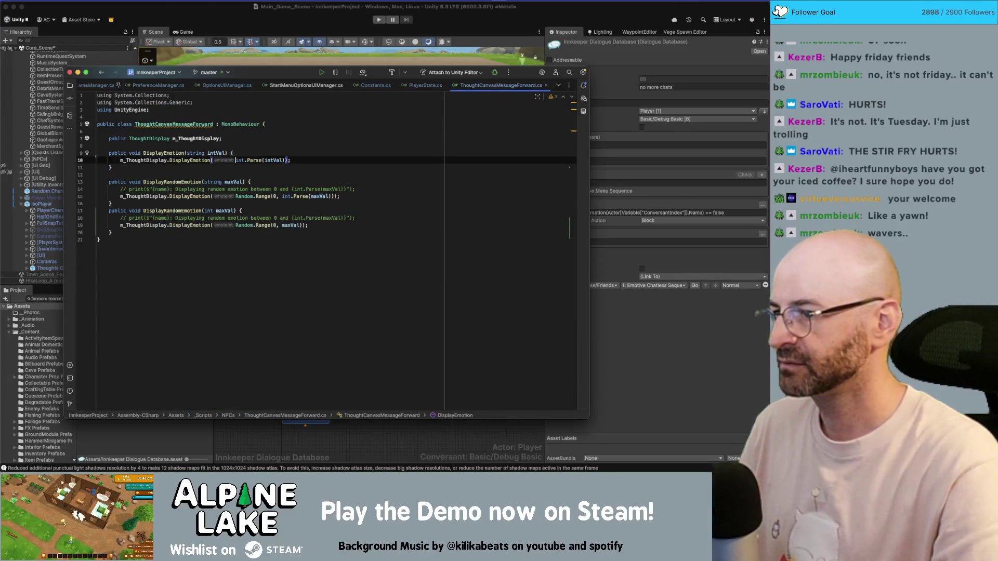
key("Down")
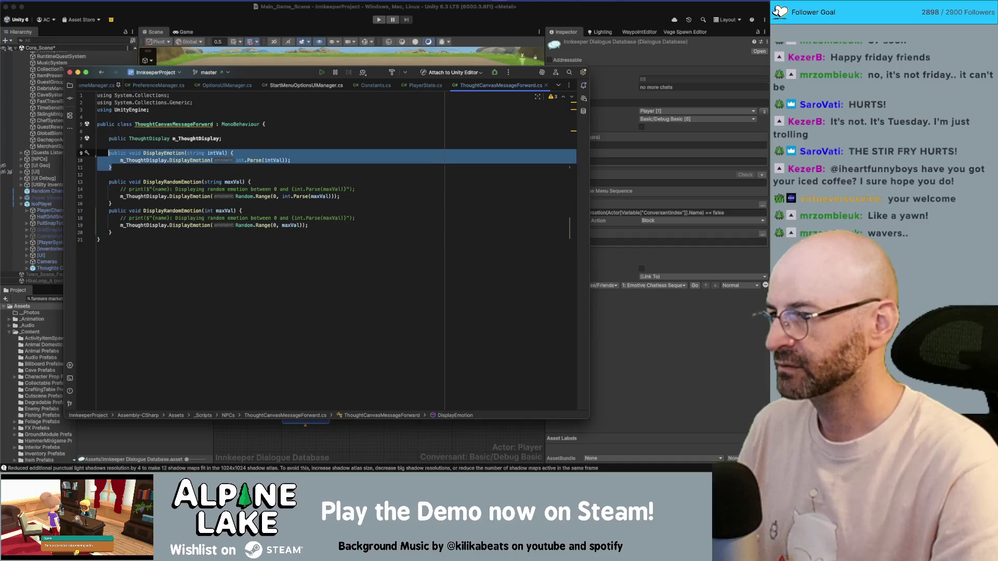
key("Return")
key("Return")
type("public void DisplayEmotion(string intVal) {         m_ThoughtDisplay.DisplayEmotion(int.Parse(intVal));     }")
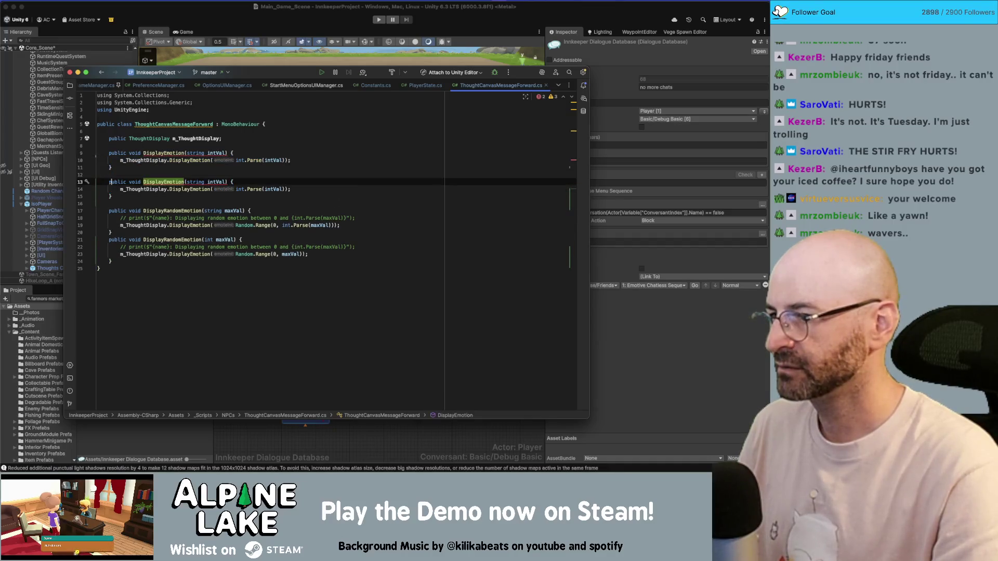
left_click(207, 182)
double_click(196, 182)
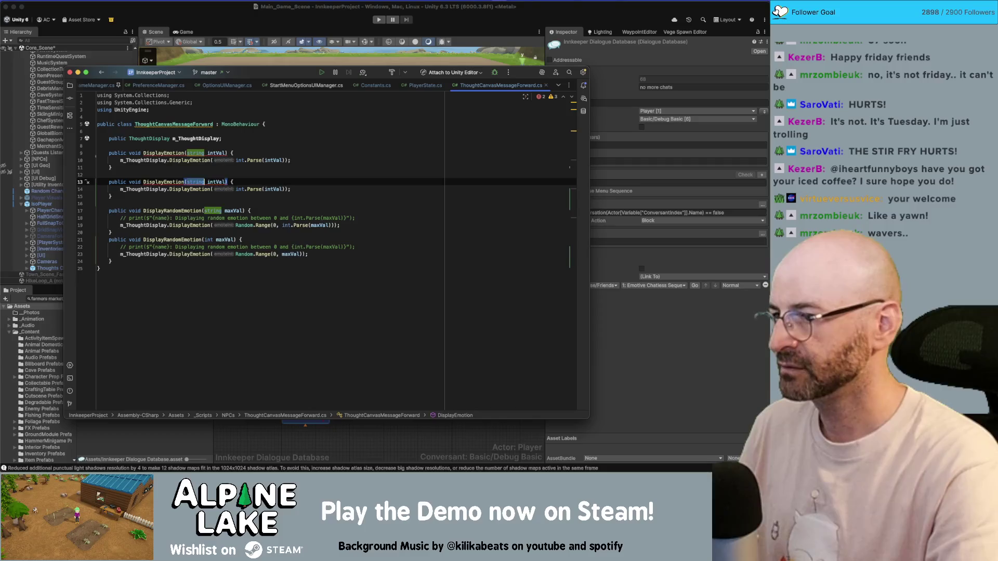
type("int")
left_click(224, 182)
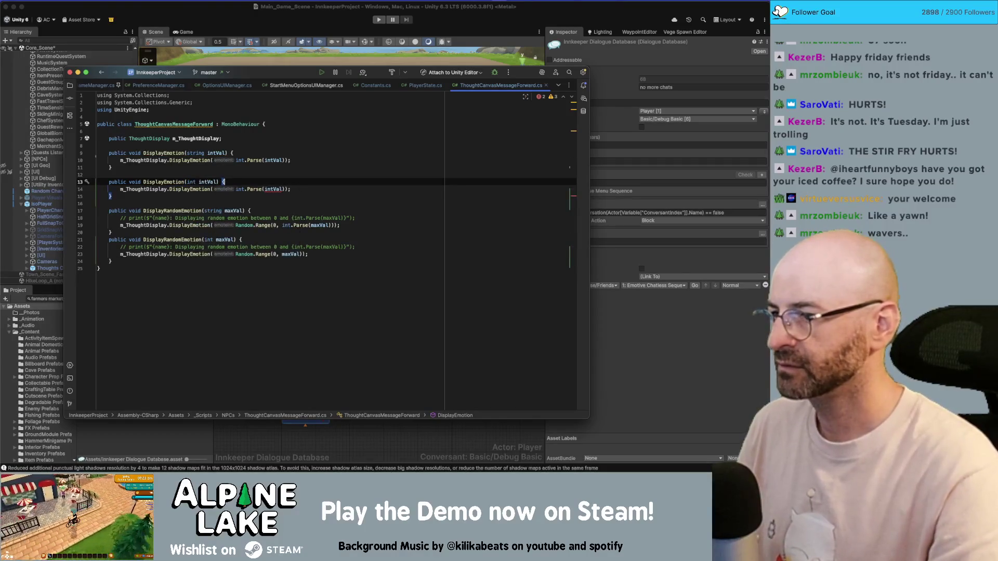
- Strip the int.Parse wrapper so the int overload uses intVal directly
left_click_drag(263, 189, 236, 189)
key("BackSpace")
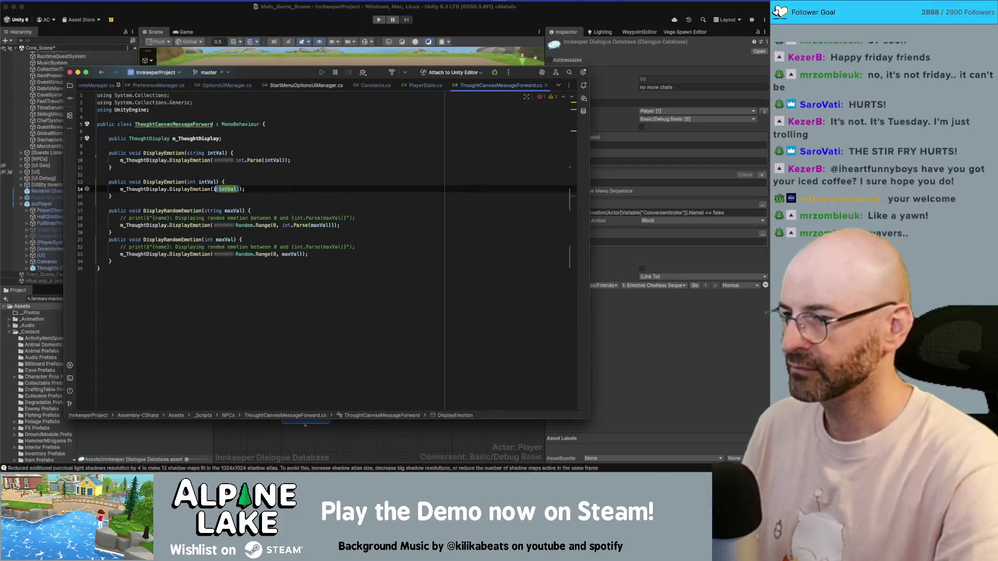
key("Delete")
key("Right")
key("Right")
key("Right")
key("Delete")
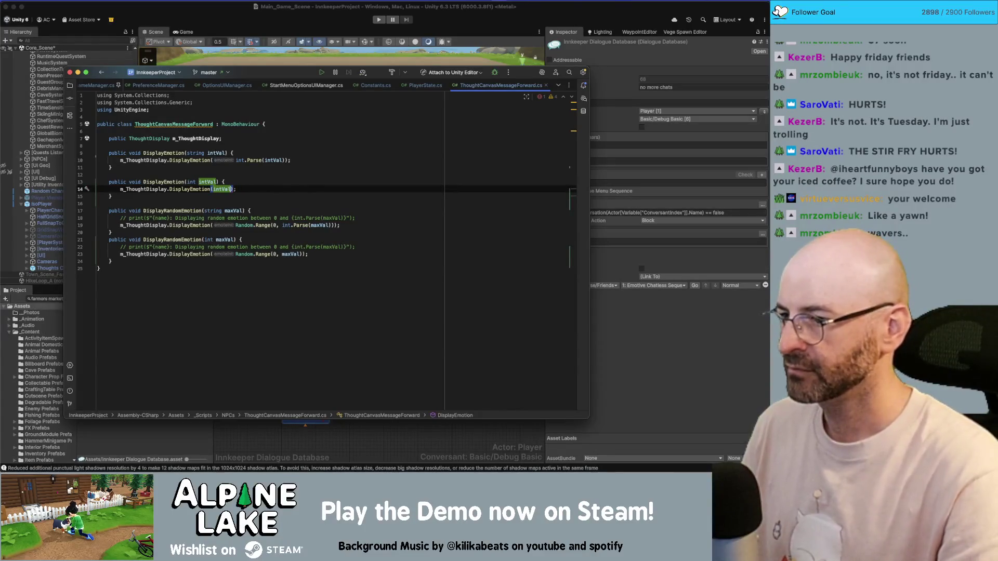
left_click(279, 182)
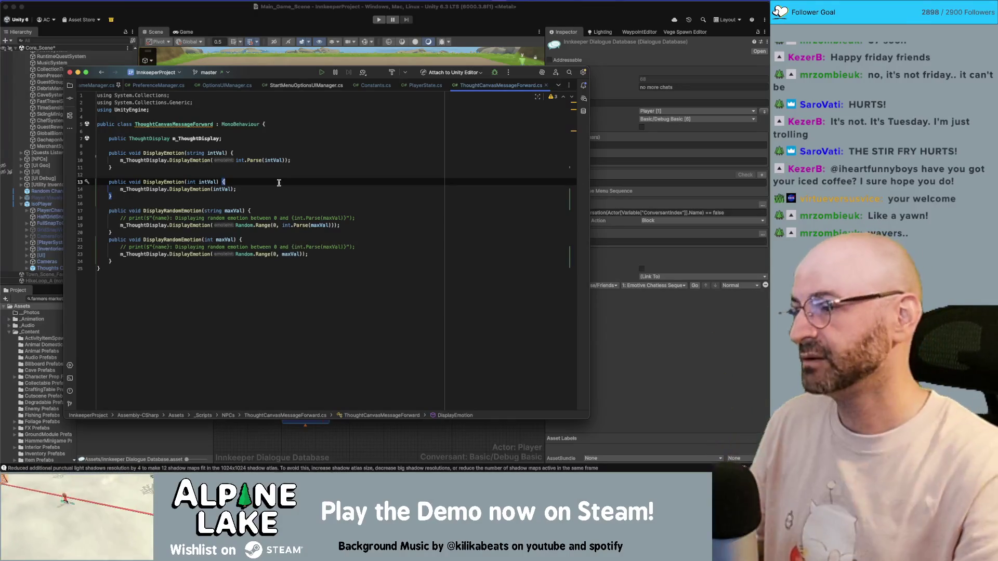
- Delete DisplayRandomEmotion's commented prints and separate the two overloads with a blank line
left_click(291, 218)
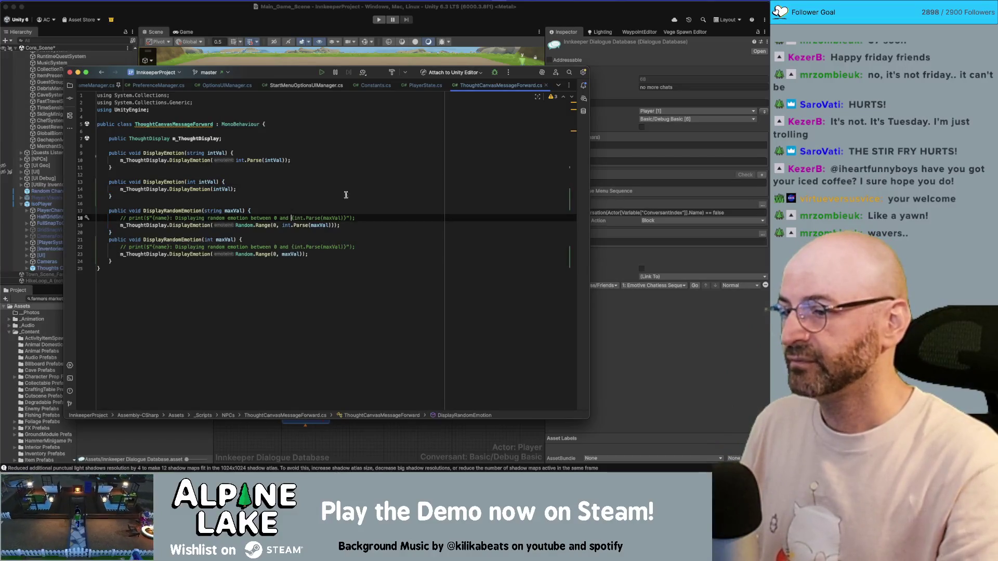
key("super+BackSpace")
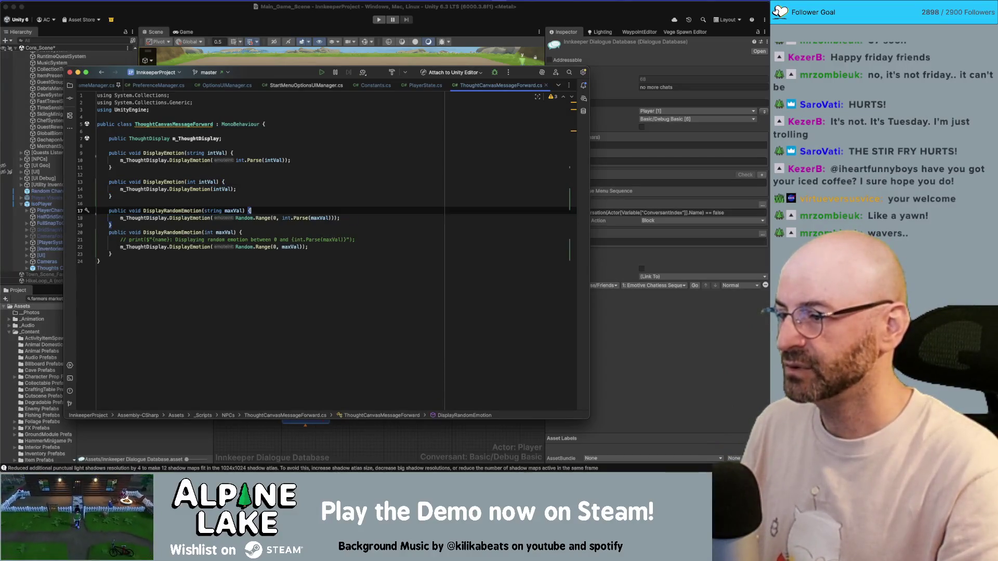
key("Down")
key("Down")
key("Down")
key("super+BackSpace")
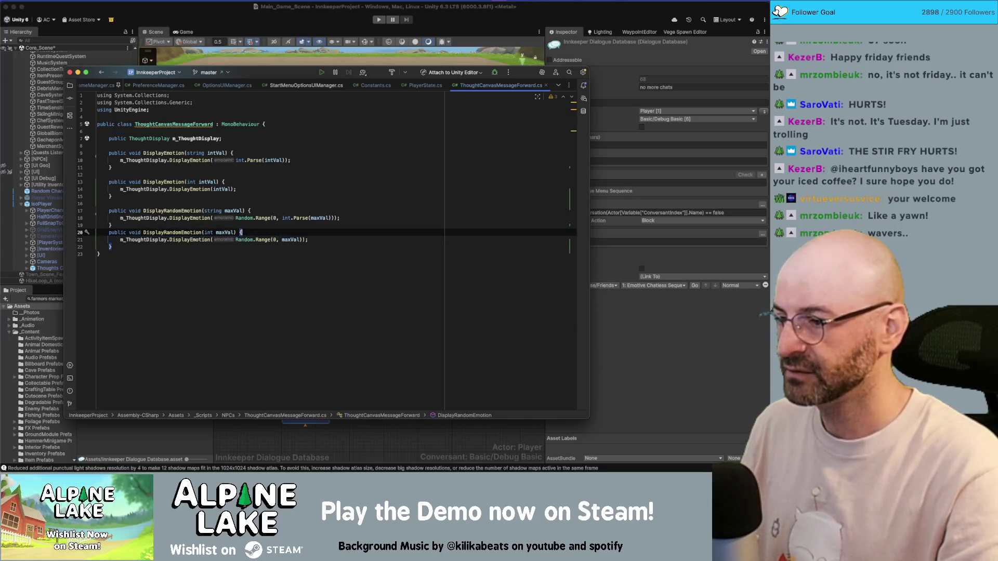
key("Up")
key("Up")
key("Up")
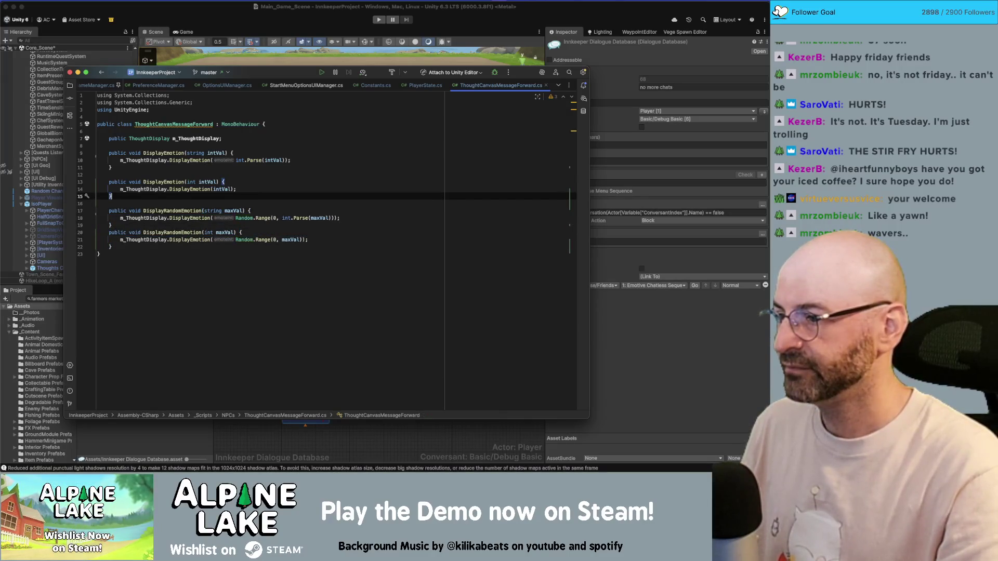
key("Up")
key("Up")
key("Up")
key("Down")
key("Down")
key("Down")
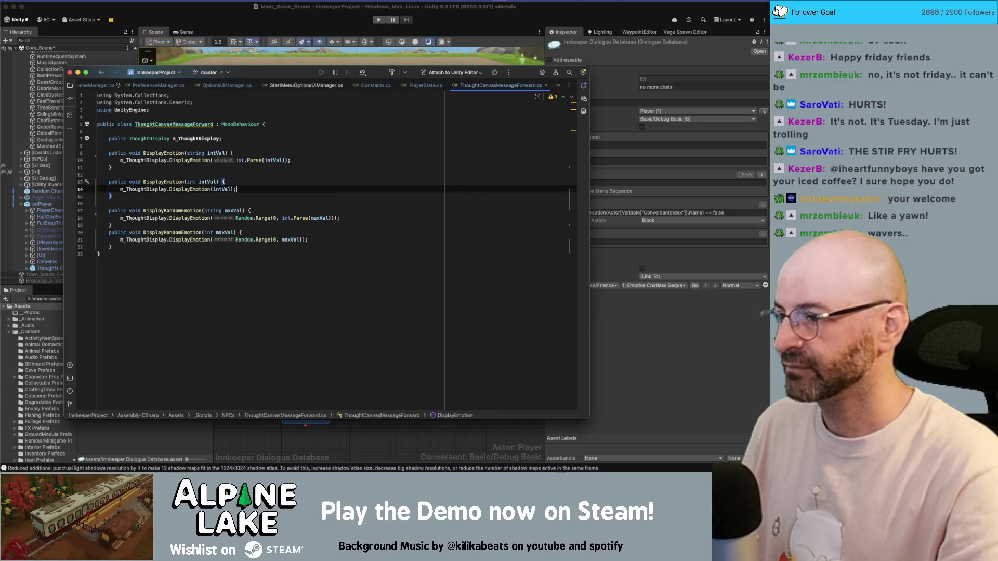
key("Return")
key("Up")
key("Up")
key("Up")
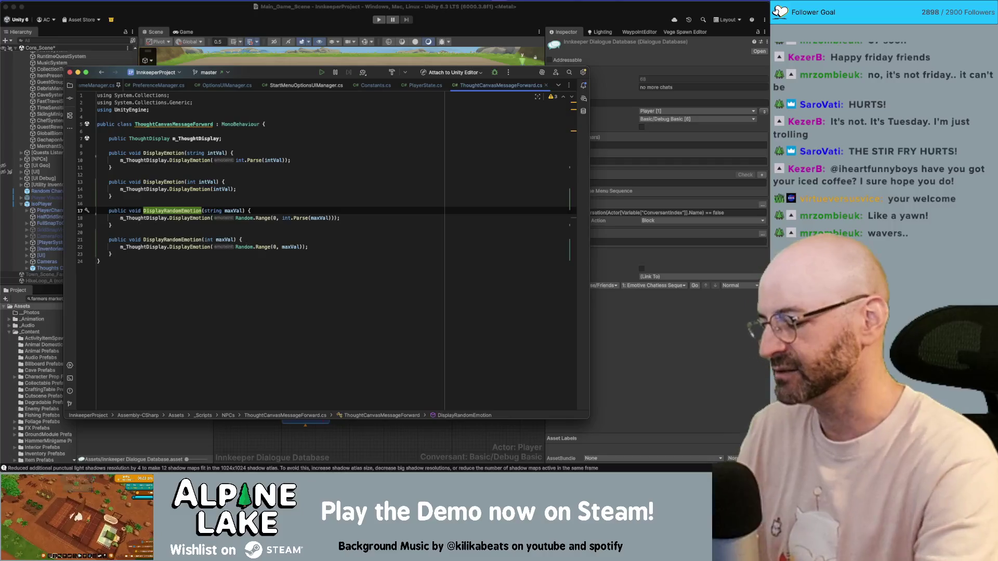
- Remove the unused System.Collections and System.Collections.Generic using lines
left_click(253, 174)
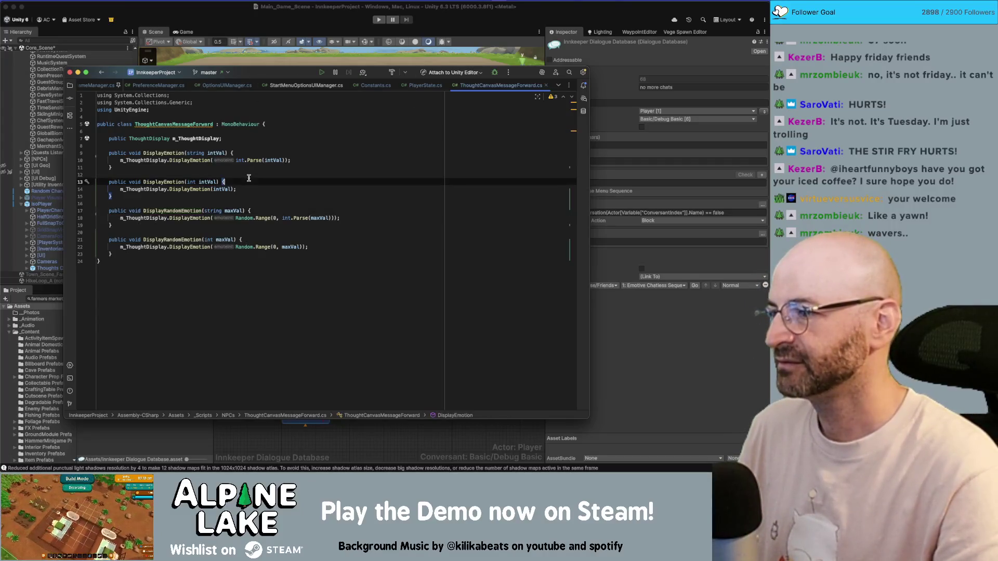
left_click(276, 126)
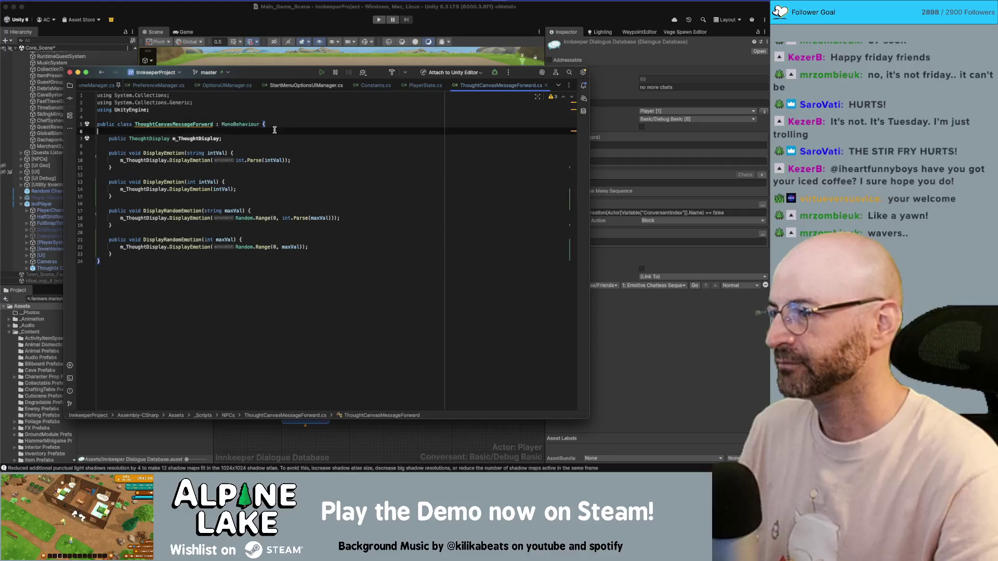
left_click(272, 108)
key("Up")
key("super+BackSpace")
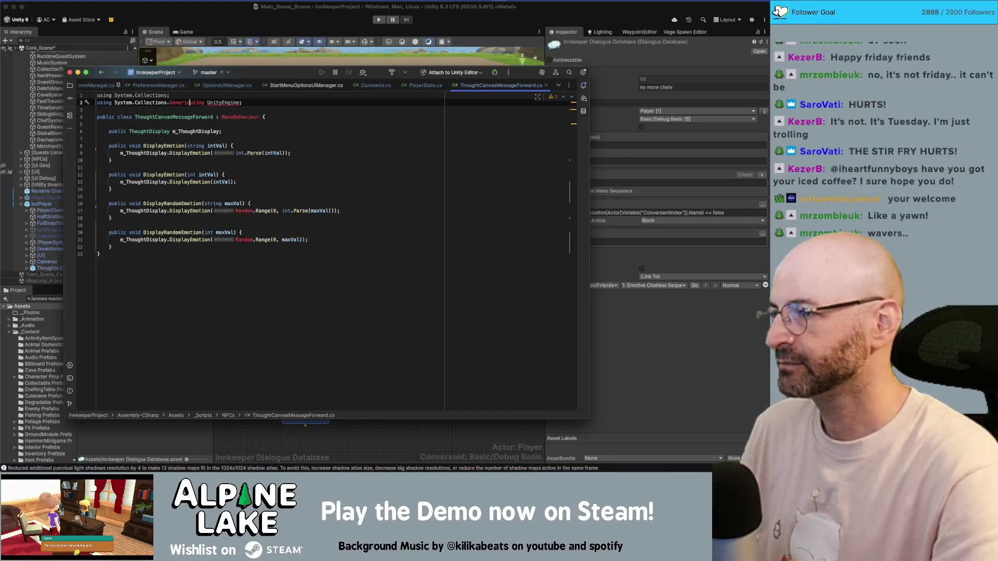
key("BackSpace")
key("super+BackSpace")
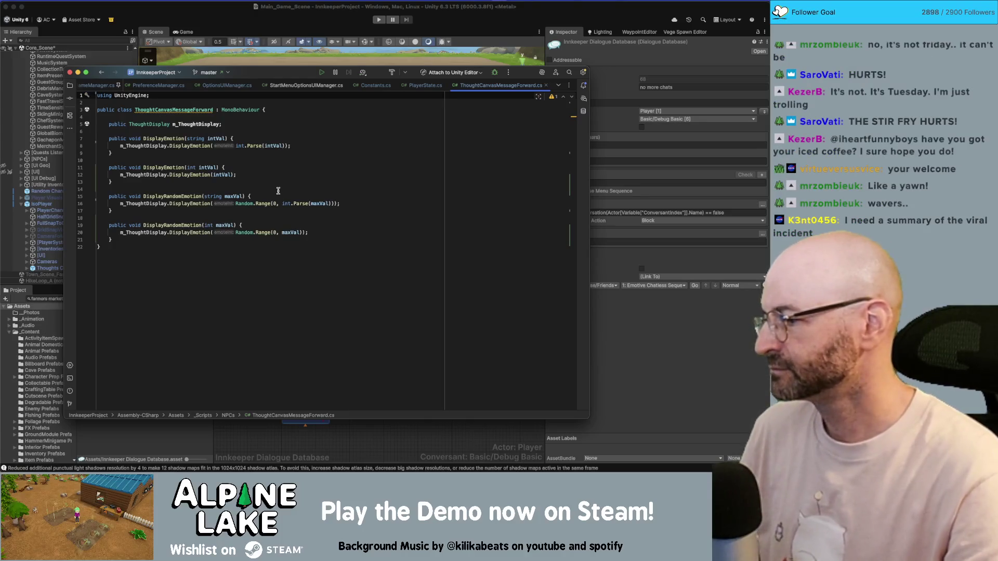
- Check the class's brace matching and blank lines, then return to Unity
left_click(243, 240)
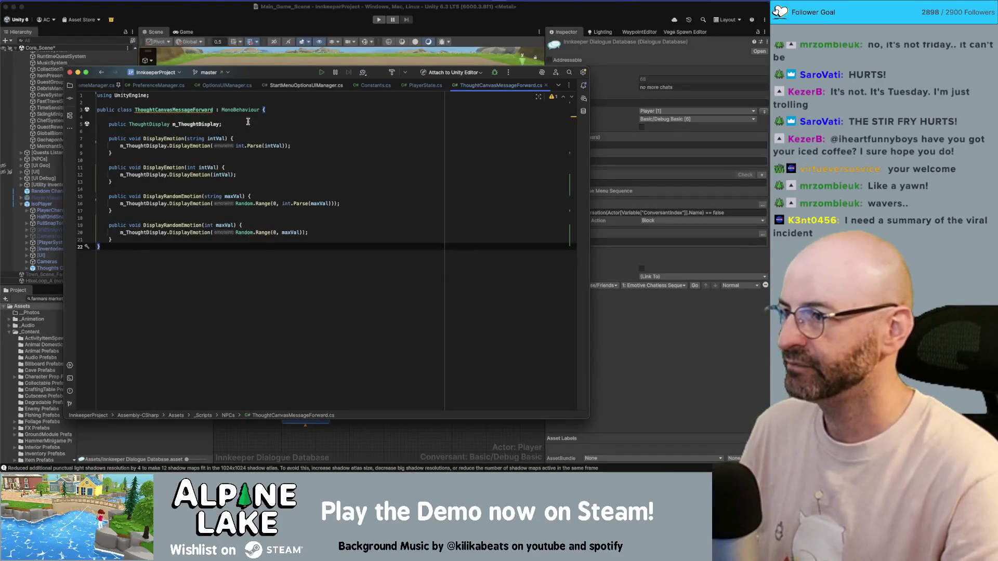
left_click(255, 103)
left_click(259, 118)
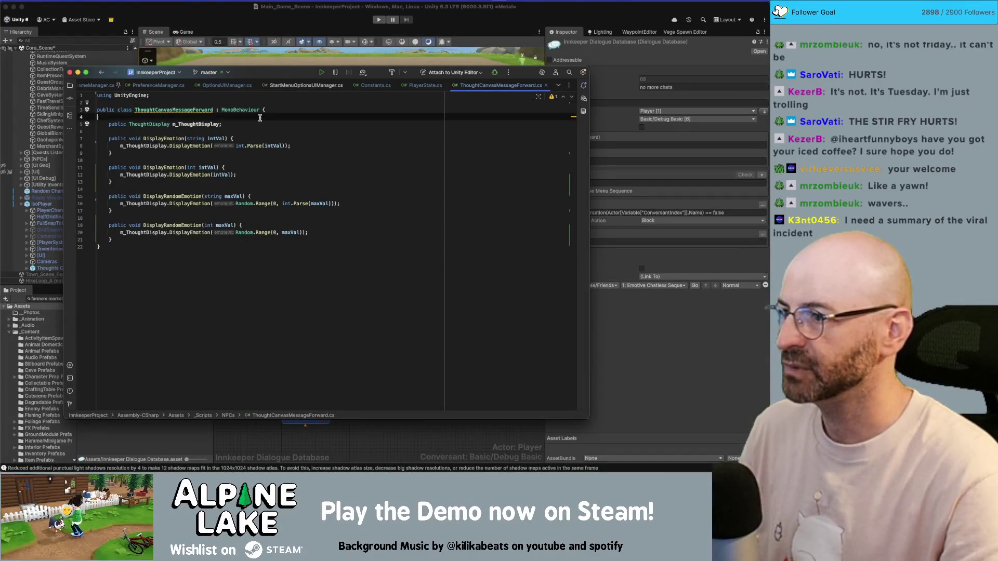
left_click(264, 107)
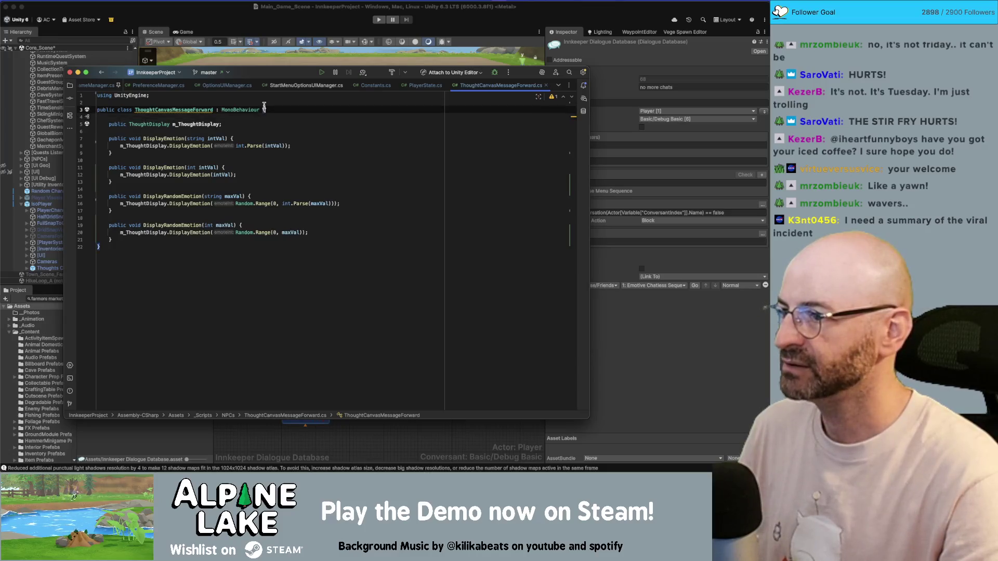
left_click(243, 254)
left_click(235, 116)
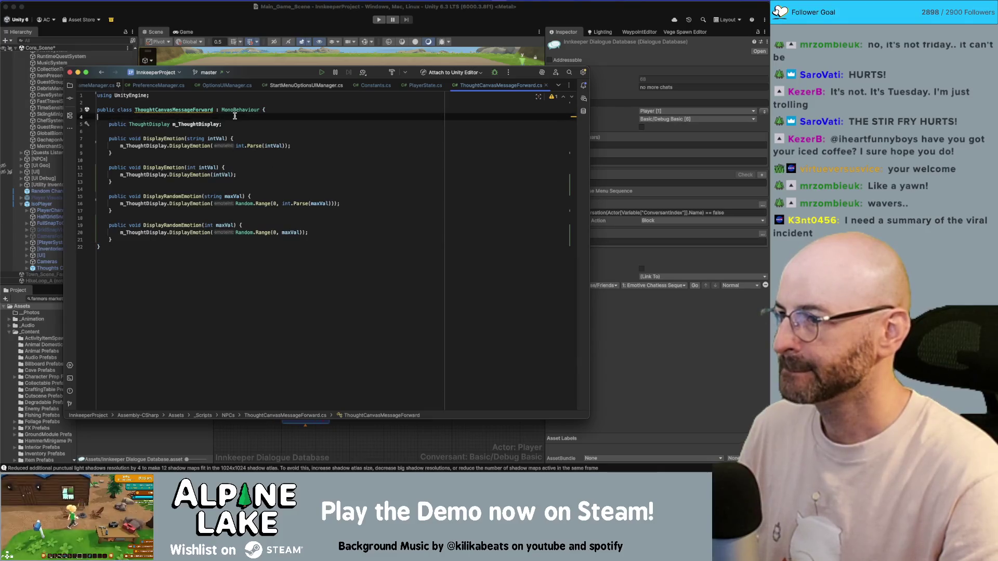
left_click(282, 103)
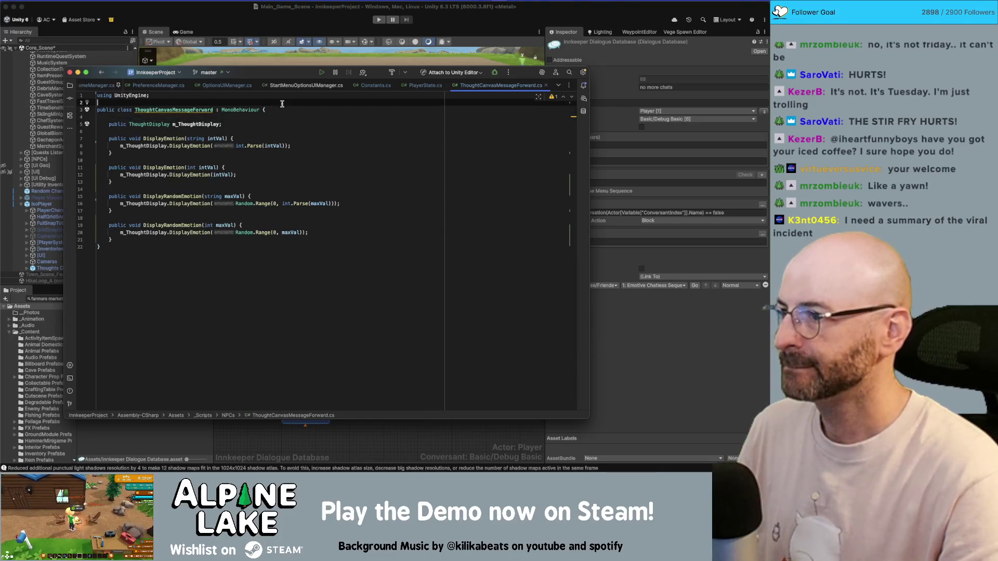
left_click(242, 30)
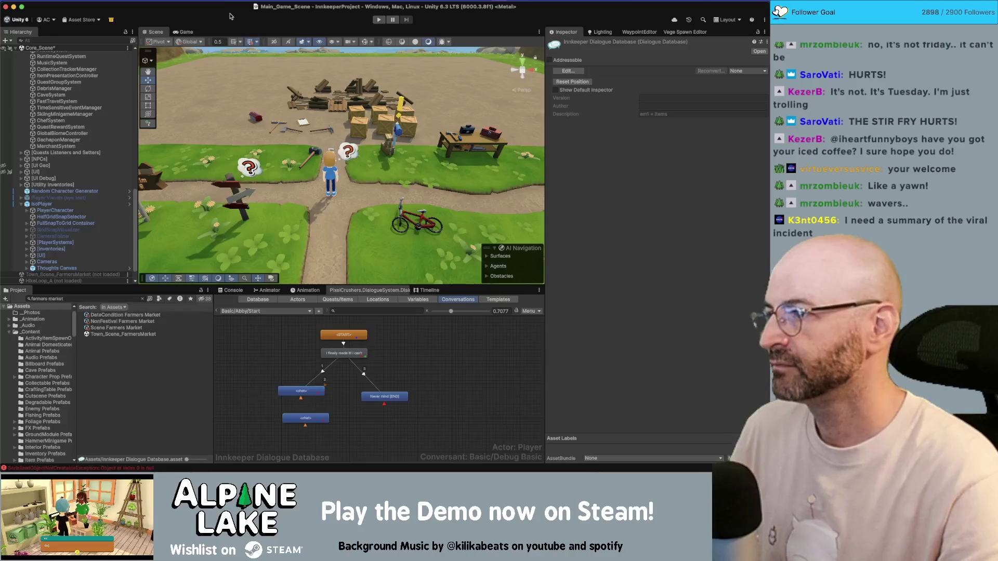
- Save Core_Scene with Cmd+S
key("super+s")
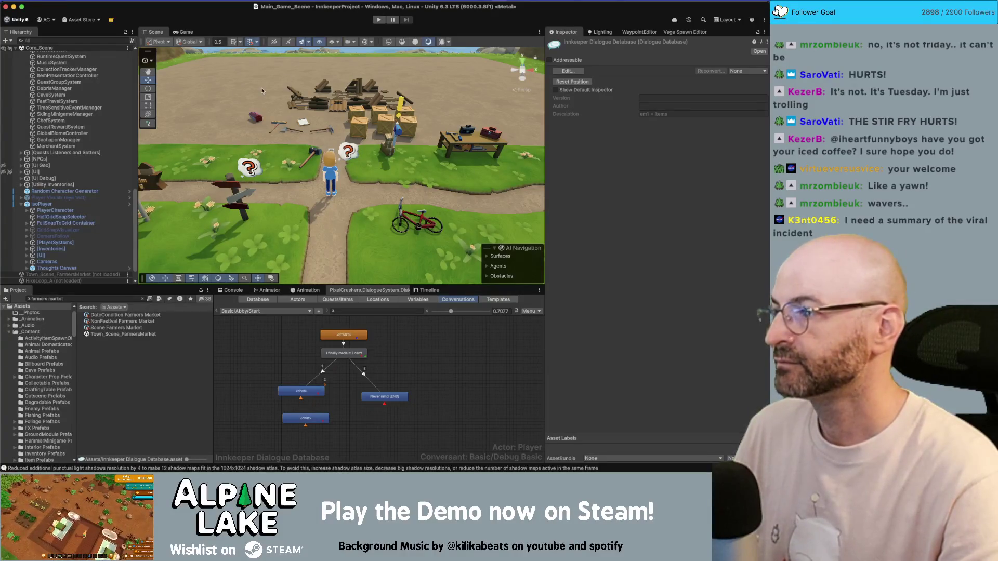
scroll(34, 158, "up", 10)
scroll(34, 159, "up", 5)
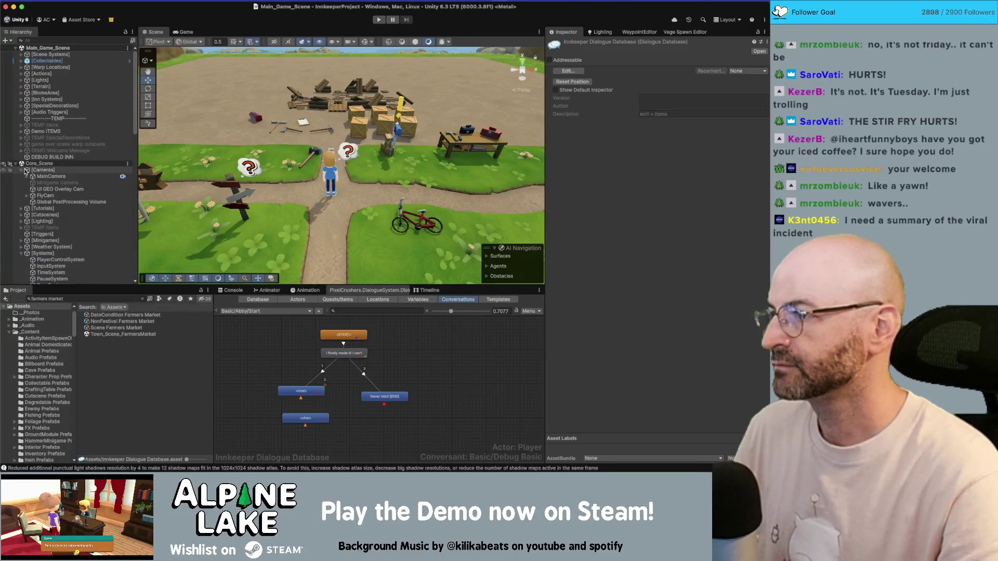
scroll(23, 173, "down", 10)
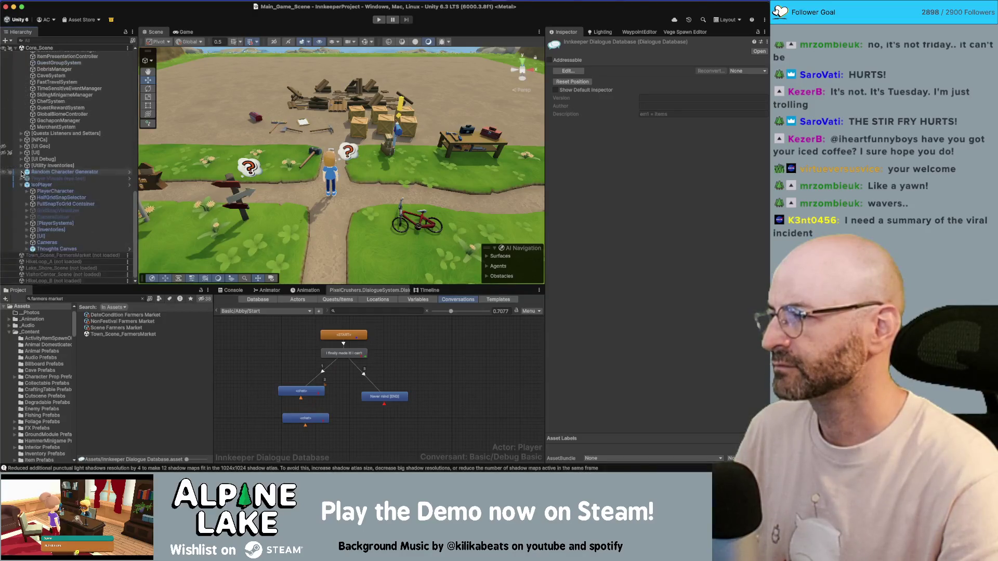
scroll(22, 179, "up", 10)
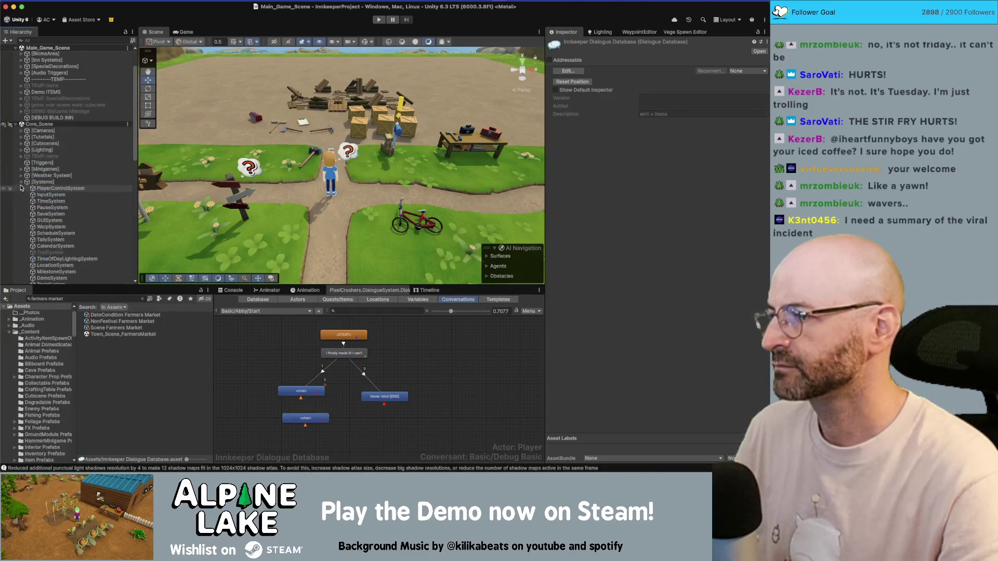
- Collapse Systems, select GameManager and scroll its Inspector to the Preference Manager settings
left_click(20, 182)
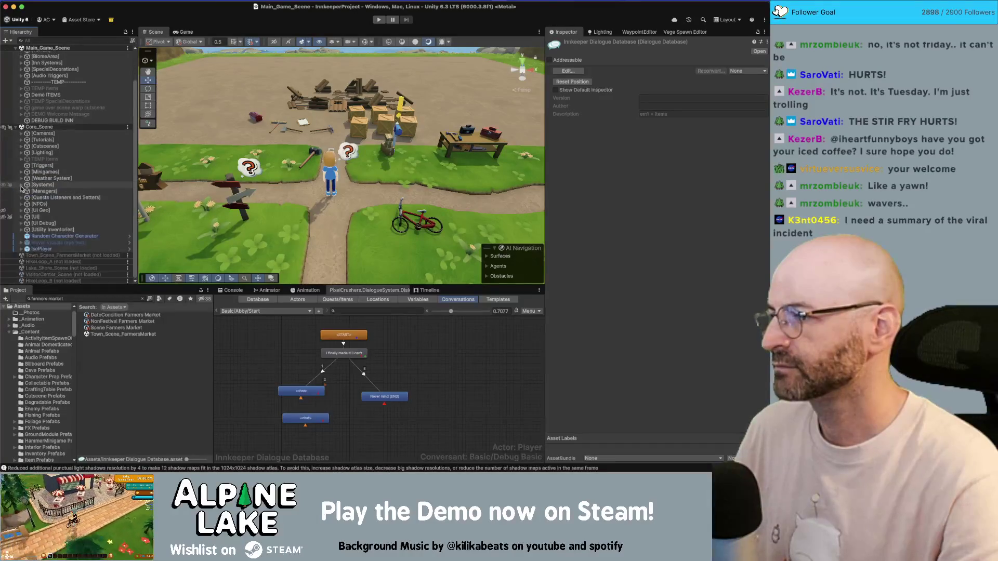
left_click(21, 191)
left_click(37, 198)
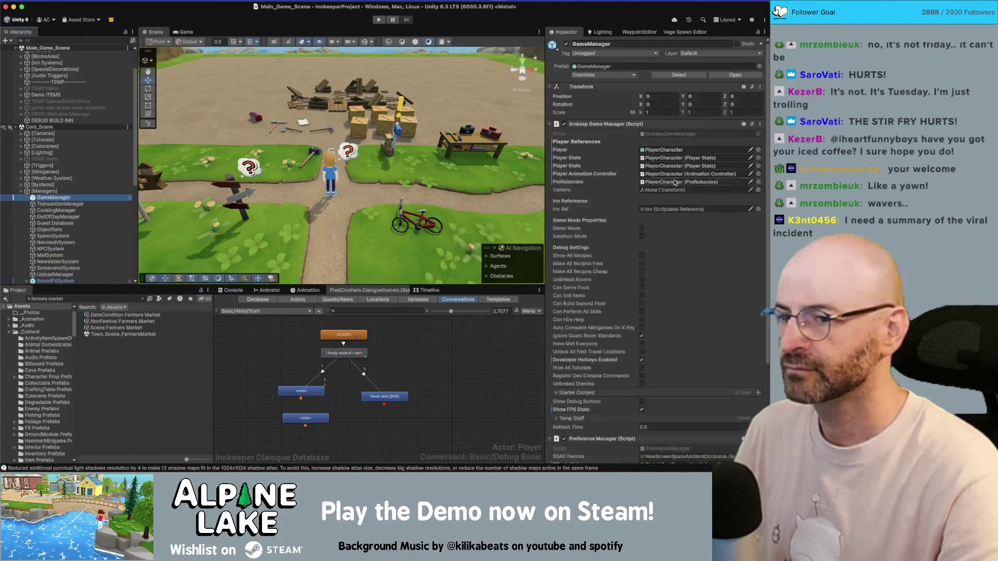
scroll(657, 186, "down", 5)
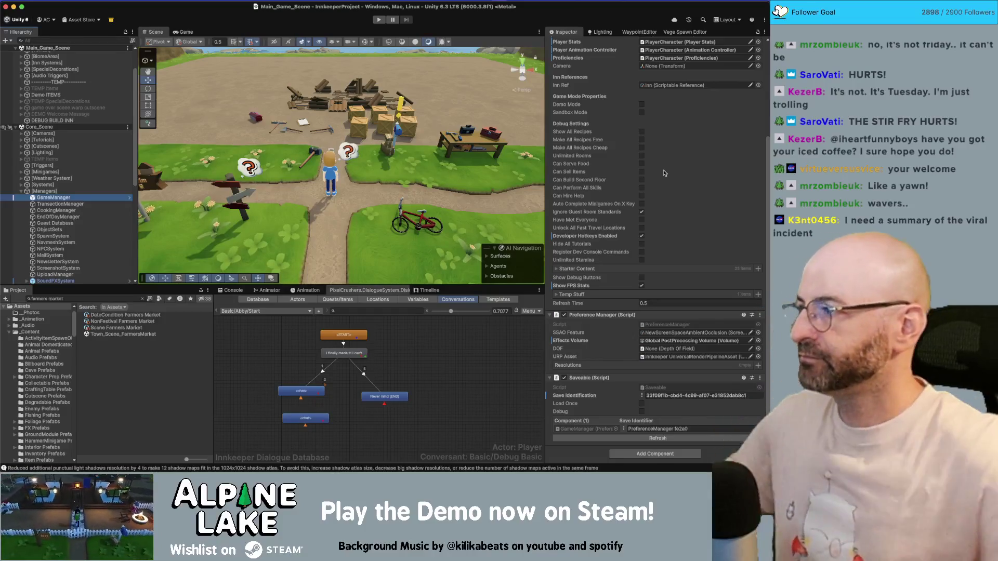
scroll(78, 218, "up", 3)
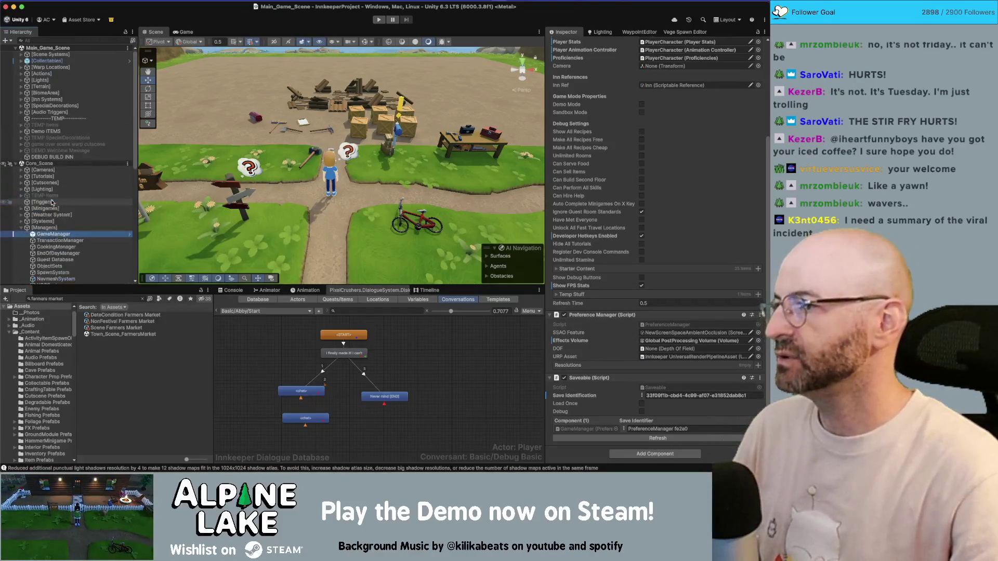
- Collapse the Managers group and fully expand the UI group in the Hierarchy
left_click(77, 227)
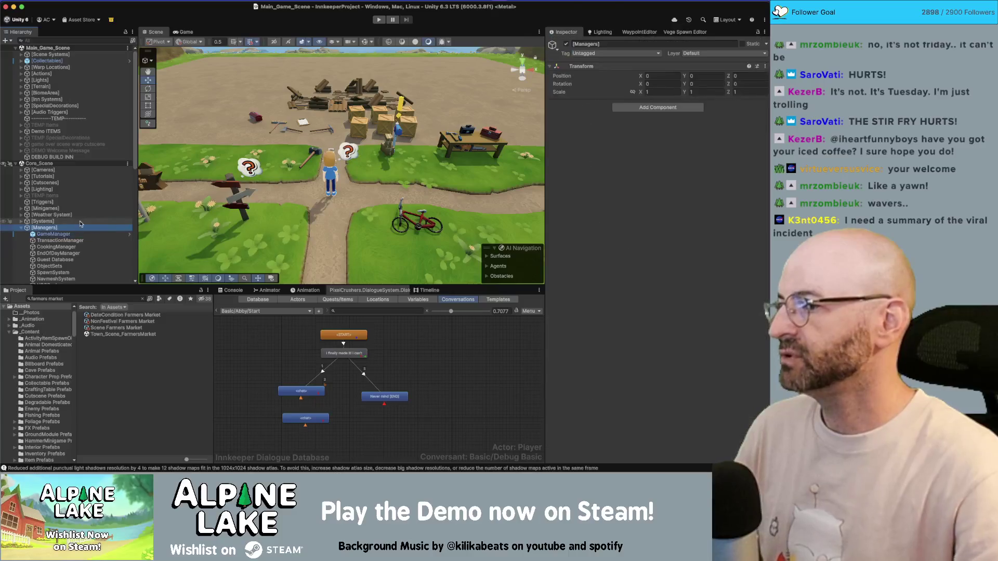
key("Left")
left_click(81, 223)
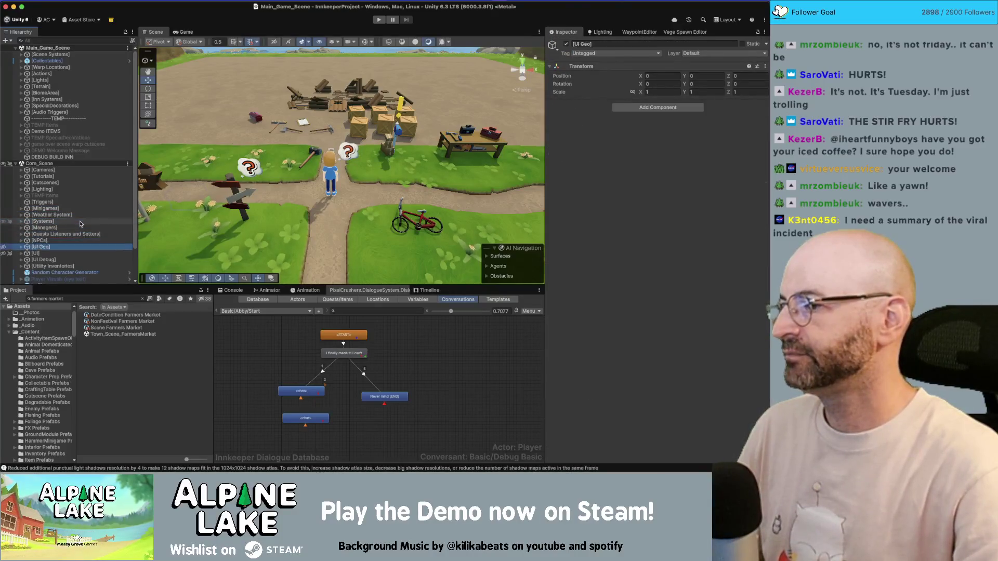
left_click(81, 253)
key("alt+Right")
scroll(82, 258, "down", 10)
- Search the project for 'stu' and drag the StartMenu asset into the Hierarchy
left_click(84, 299)
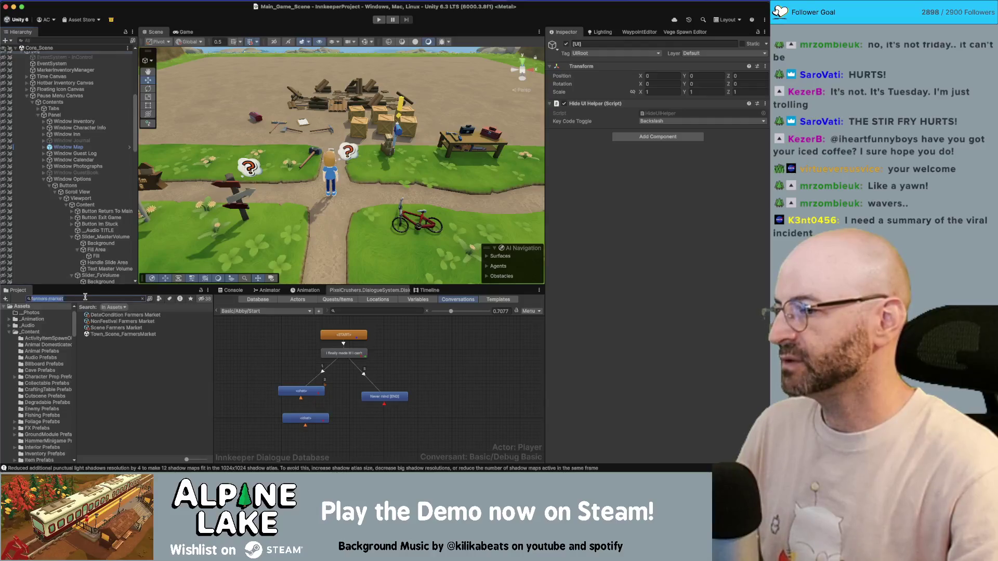
type("start men")
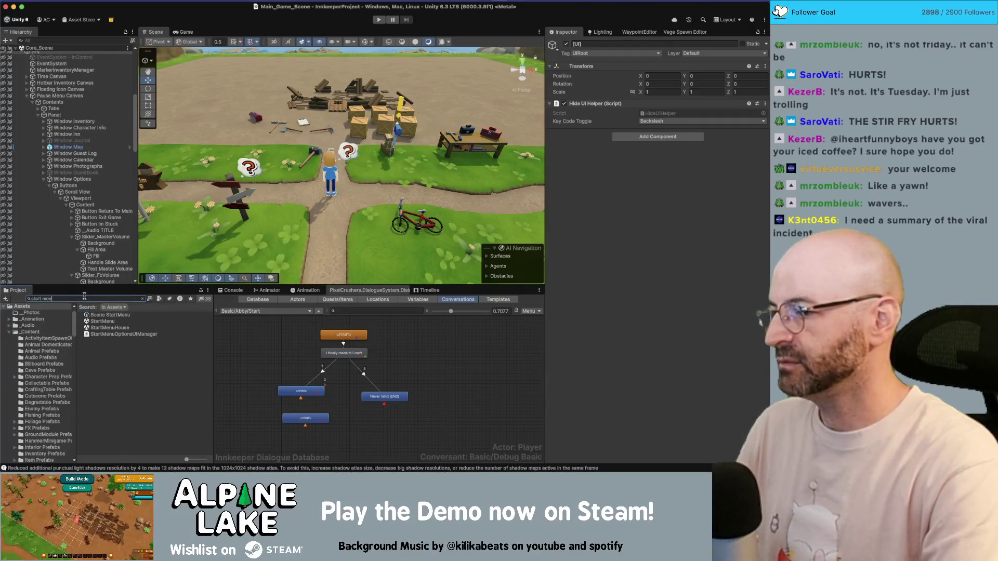
type("u")
left_click_drag(93, 353, 81, 269)
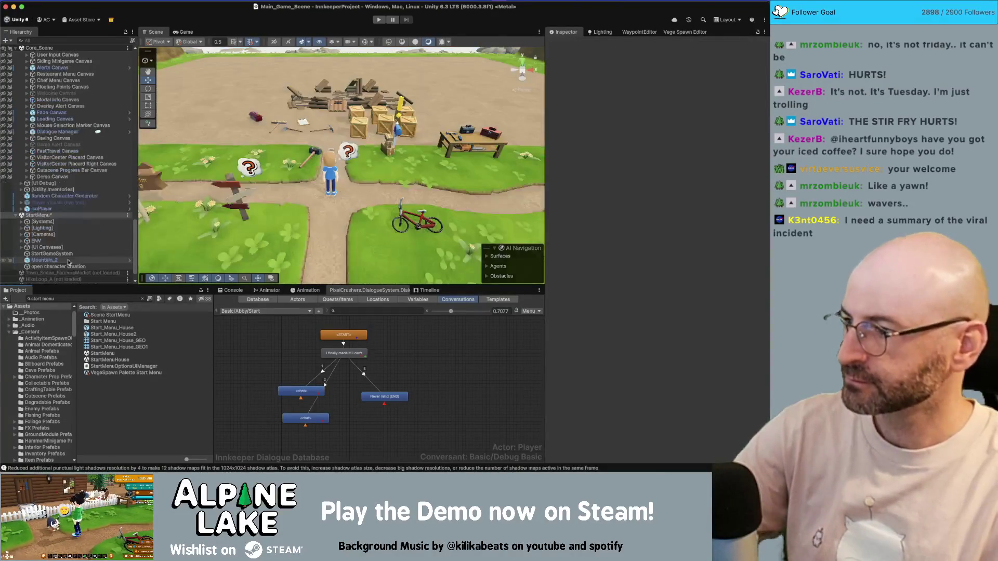
- On StartMenu's Global PostProcessing Volume, preview the Global Volume Profile and FAE_PostProcessingProfile_URP without assigning one
left_click(83, 222)
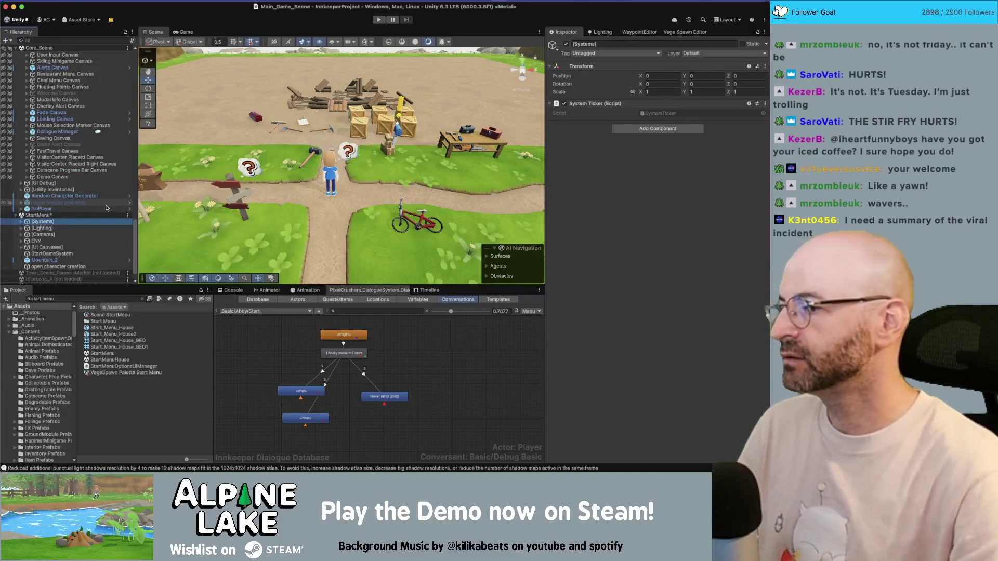
key("Down")
key("Right")
key("Down")
key("Down")
key("Down")
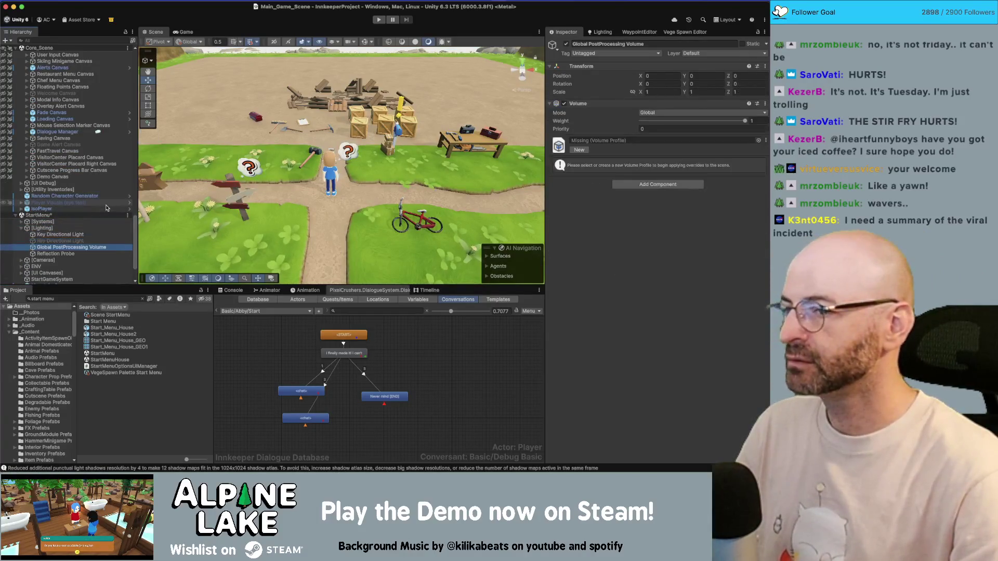
left_click(758, 141)
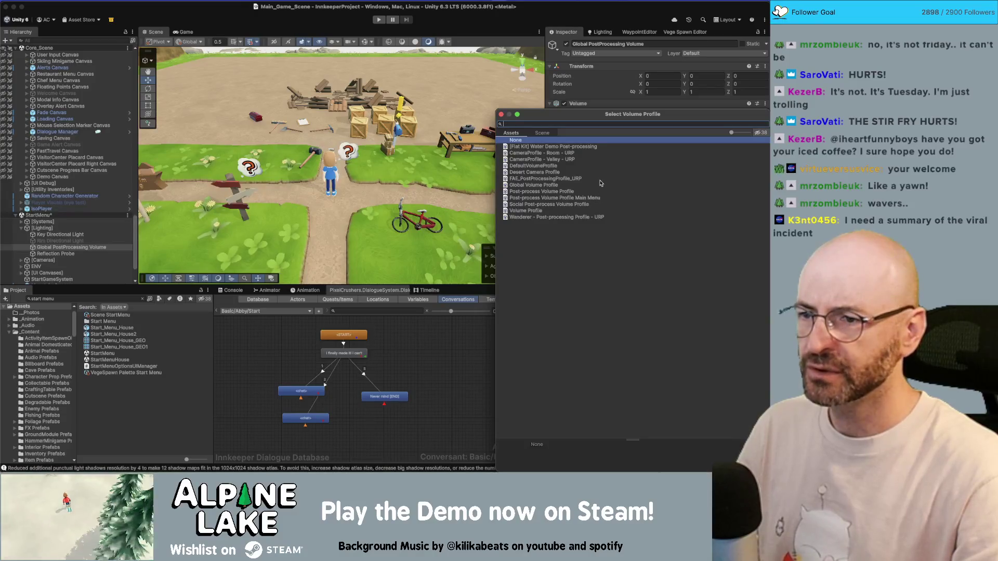
left_click(590, 184)
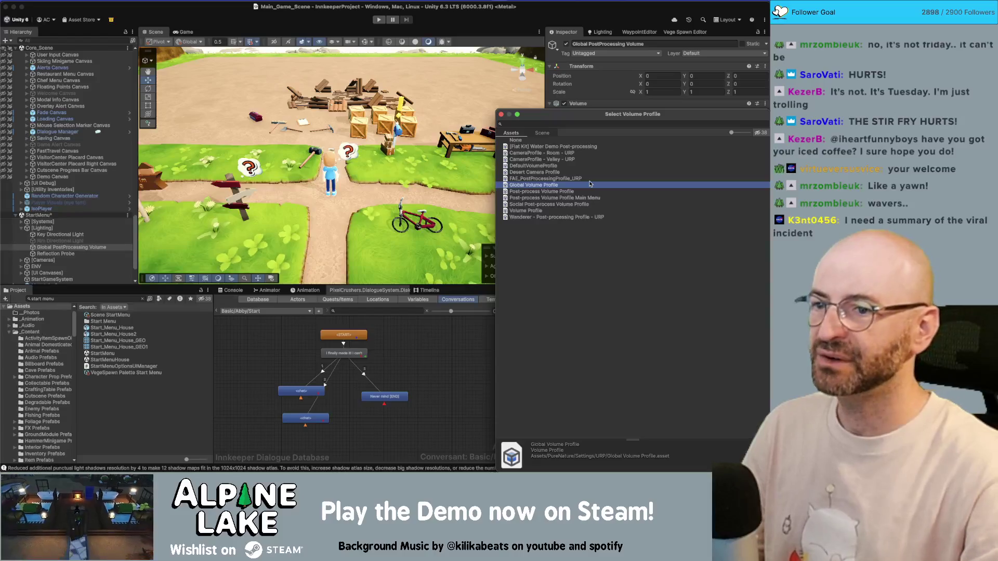
key("Up")
key("Up")
key("Up")
key("Up")
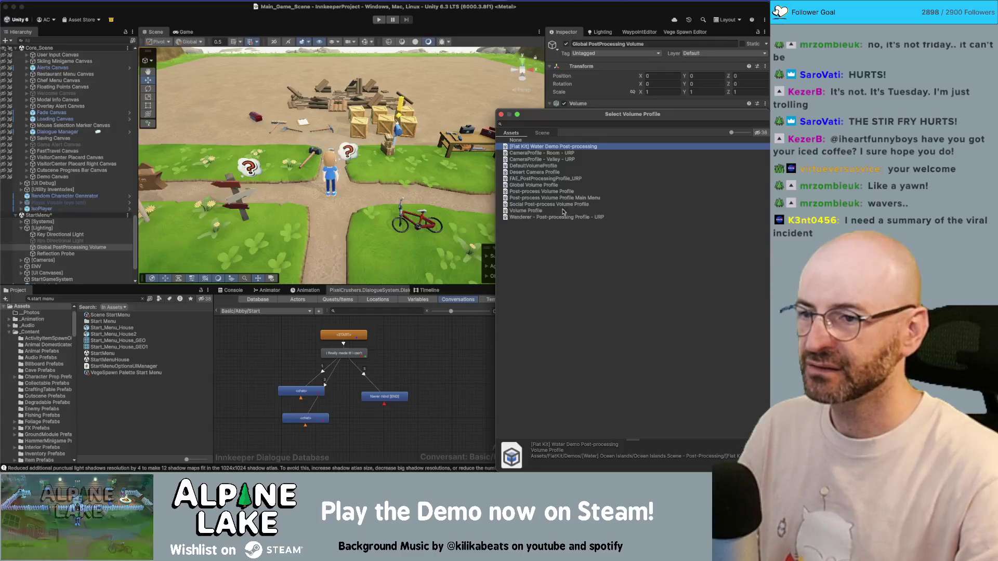
key("Escape")
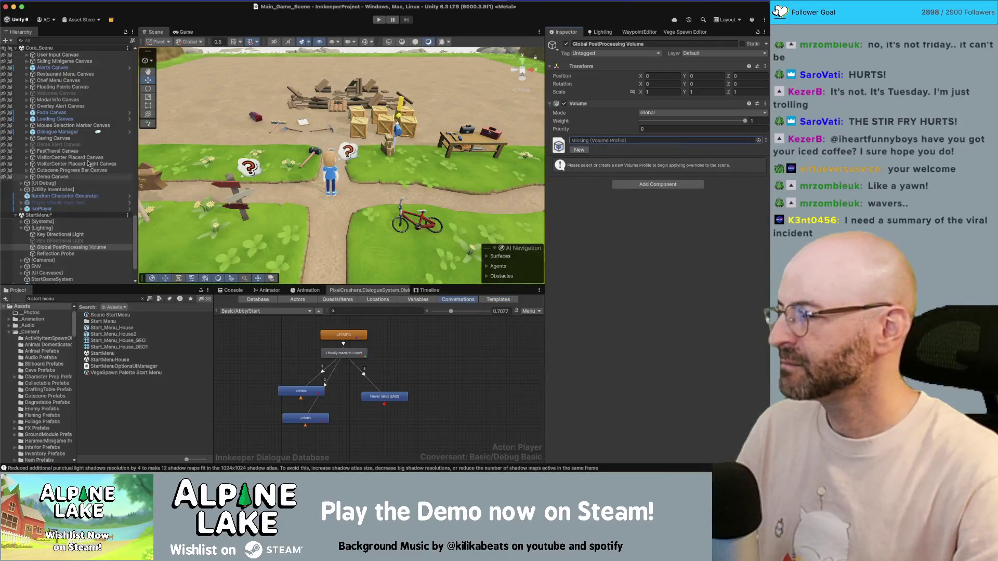
- Select Core_Scene's [Cameras] > Global PostProcessing Volume in the Hierarchy
scroll(85, 149, "up", 4)
scroll(85, 149, "up", 10)
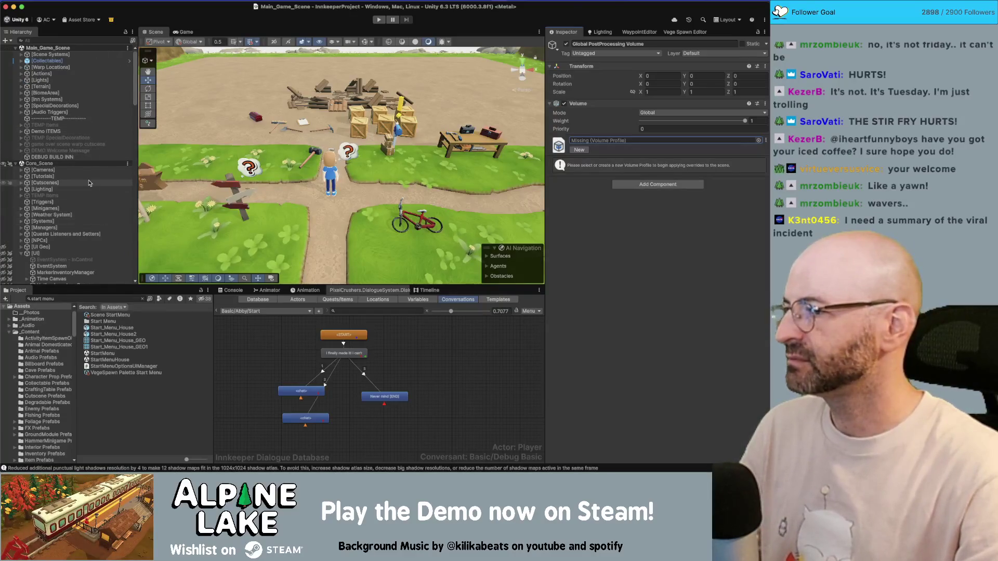
left_click(90, 183)
key("Down")
key("Down")
key("Right")
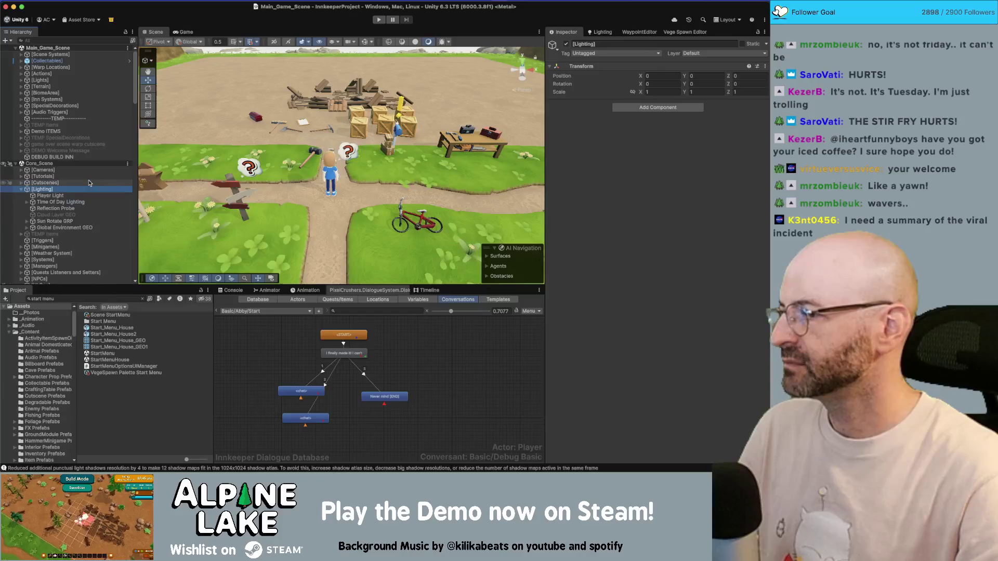
key("Left")
key("Up")
key("Up")
key("Up")
key("Right")
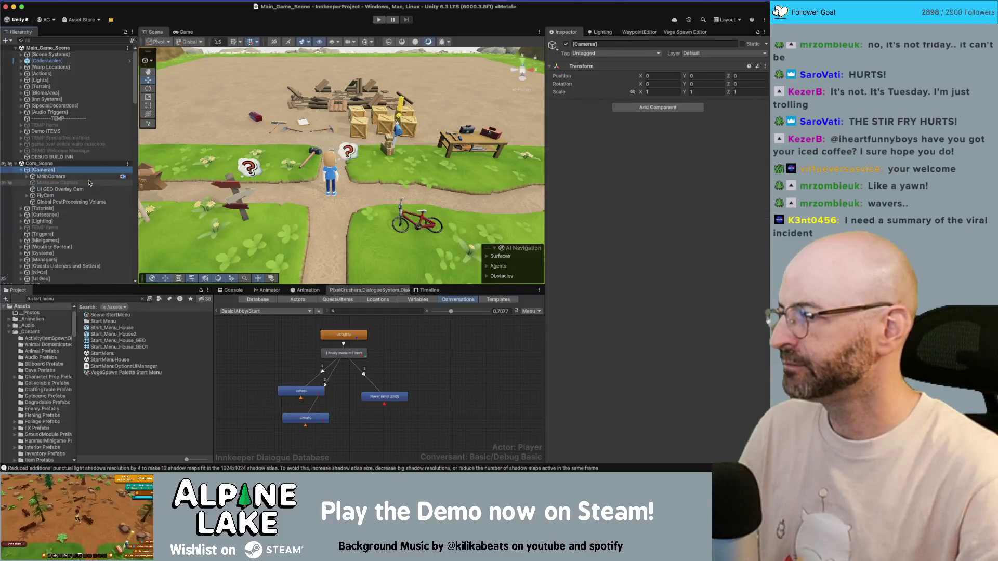
key("Down")
key("Down")
key("Down")
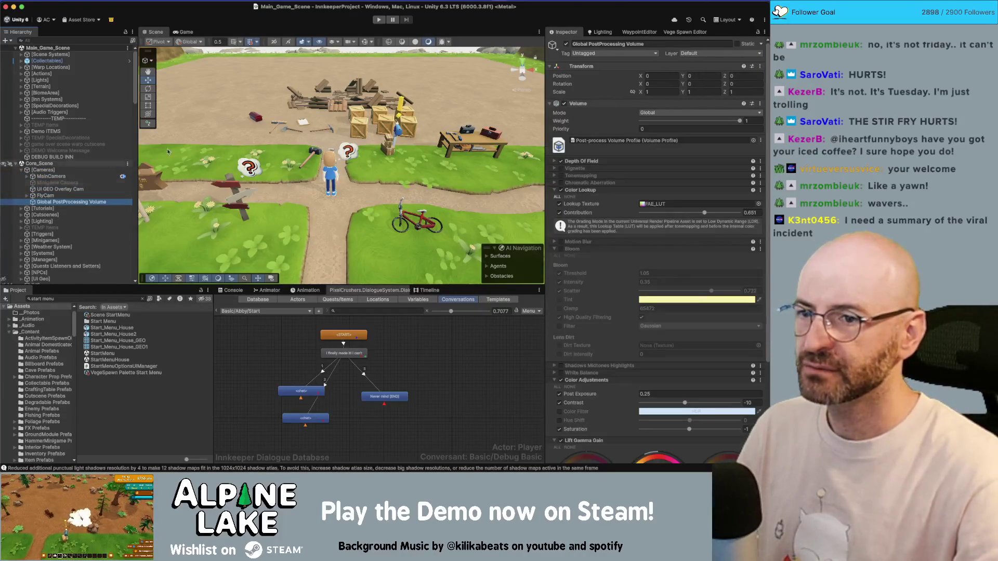
- Compare the two volume profiles and prefix the Post-process Volume Profile's name with 'Innkeeper'
left_click(587, 141)
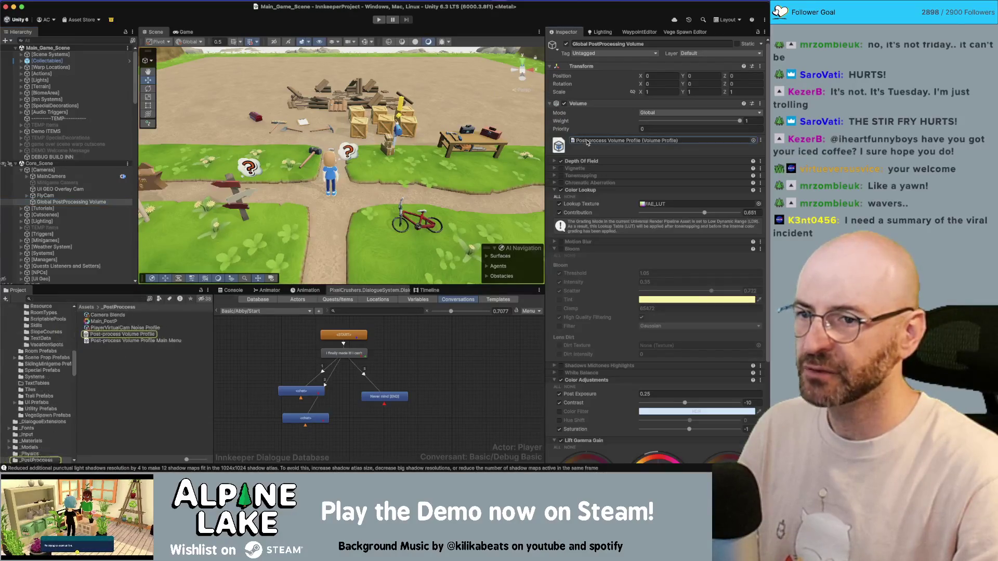
left_click(136, 335)
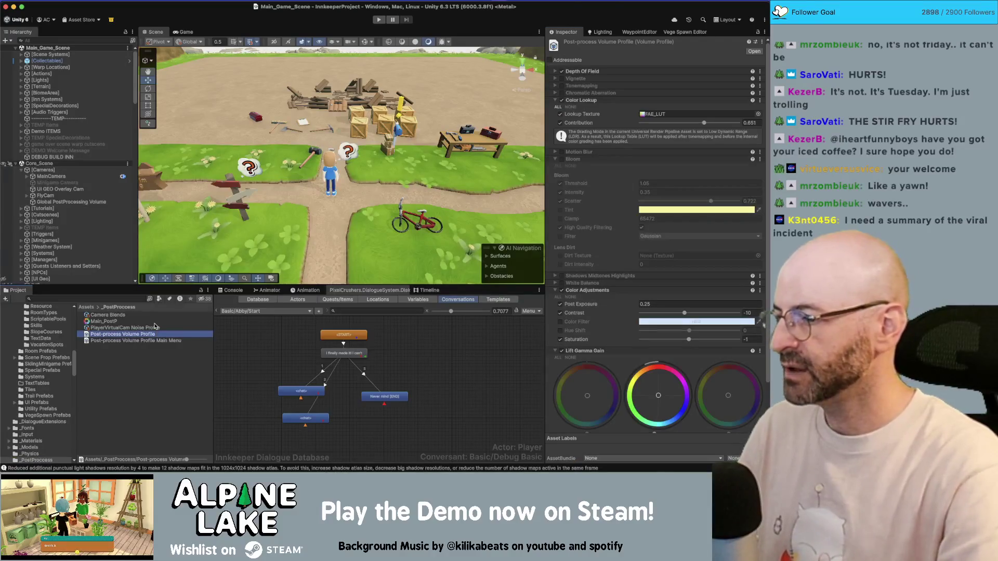
key("Down")
key("Up")
key("Down")
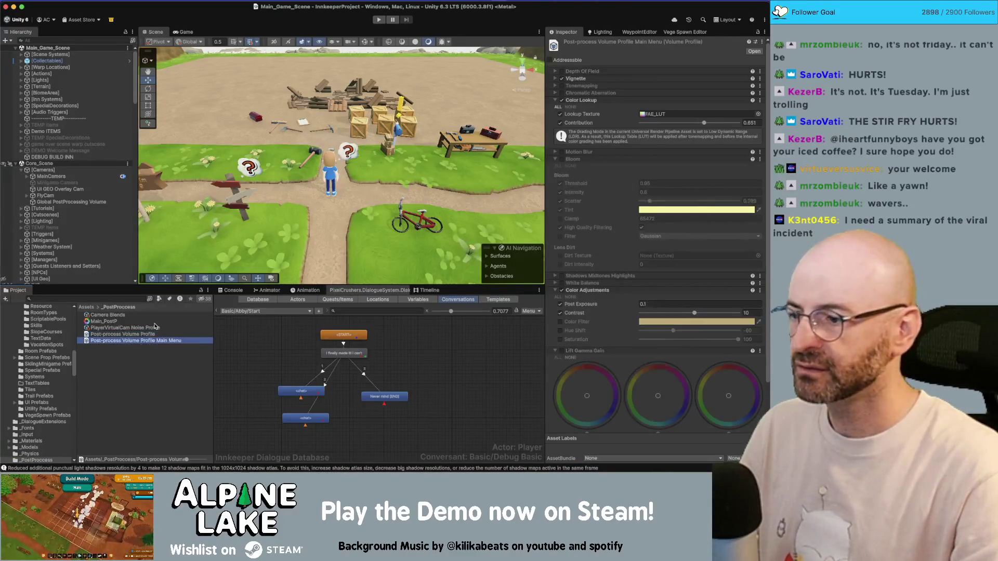
key("Up")
key("Return")
key("Left")
type("Innkeeper")
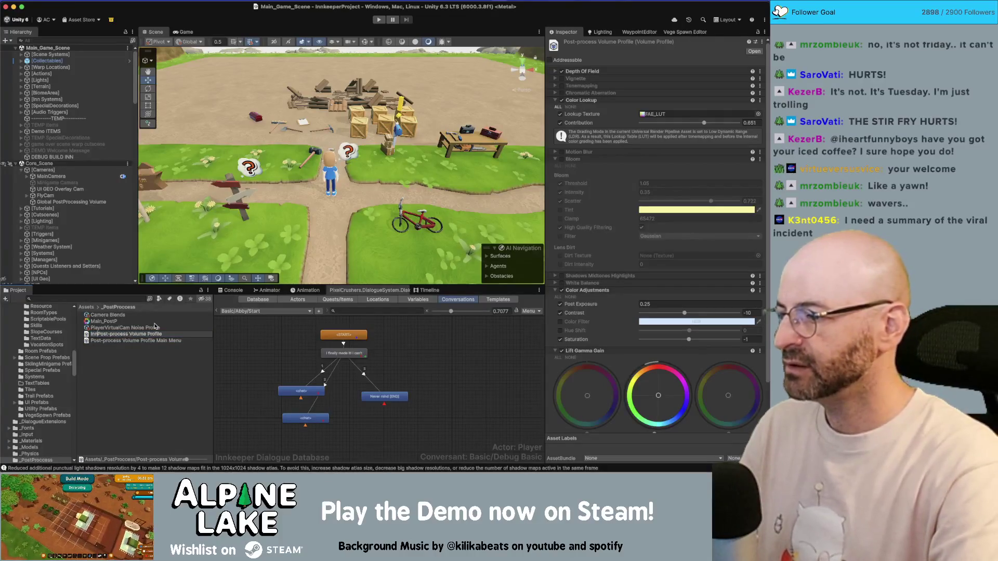
key("shift+alt+Left")
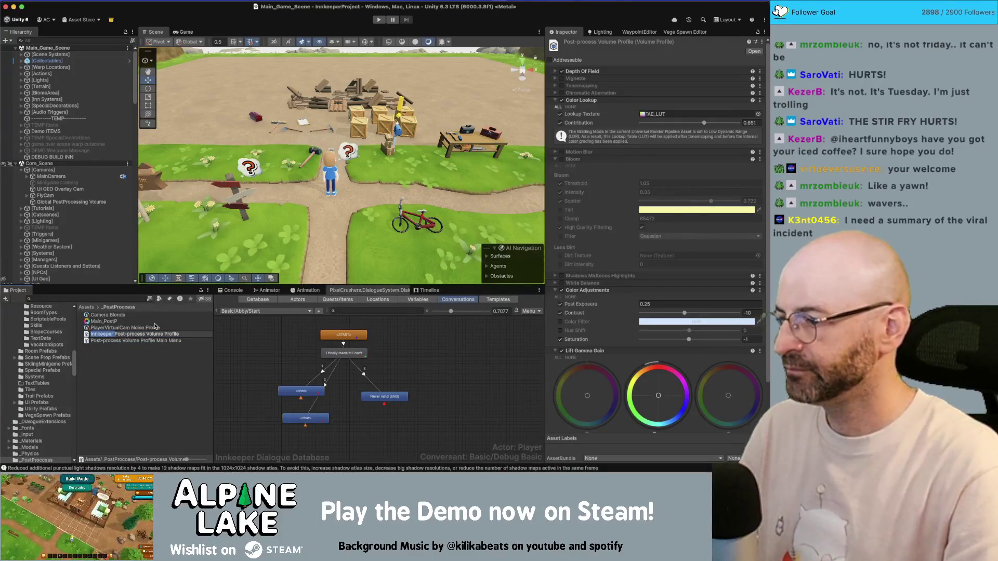
key("ctrl+c")
key("Return")
- Prefix the main menu volume profile's name with 'Innkeeper' as well
key("Down")
key("Return")
key("Left")
key("ctrl+v")
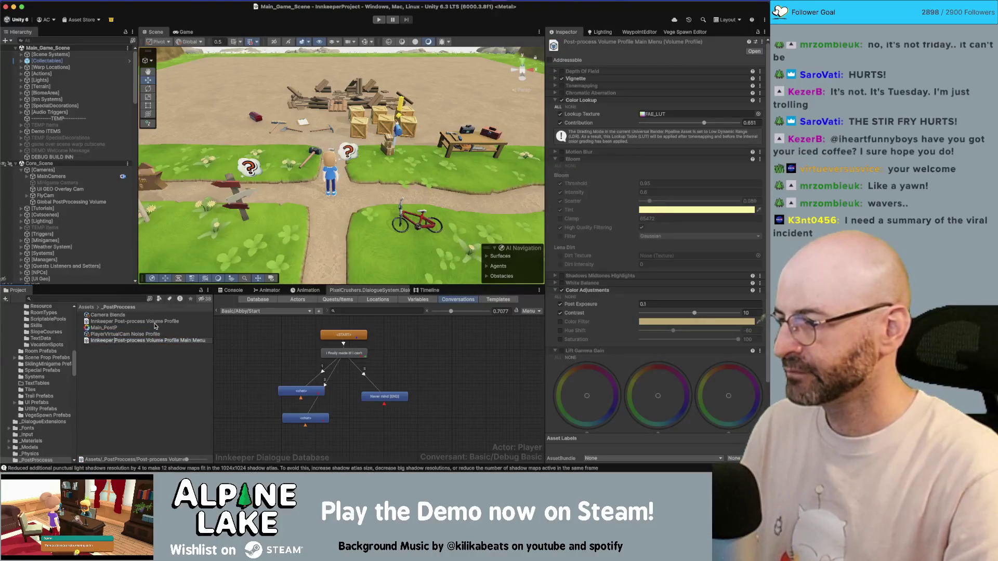
key("Return")
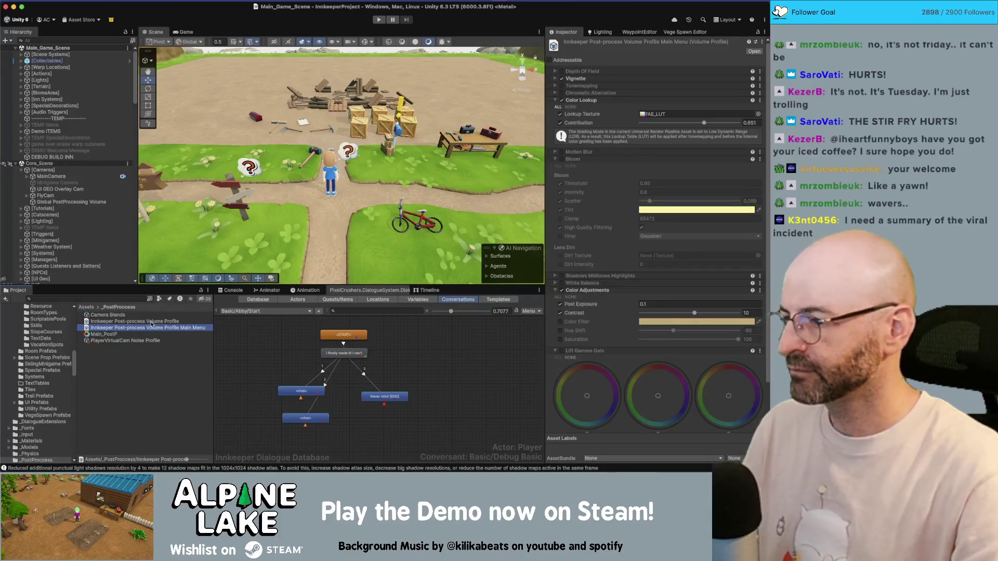
- Delete the Innkeeper Post-process Volume Profile Main Menu asset and inspect the remaining profile
key("Delete")
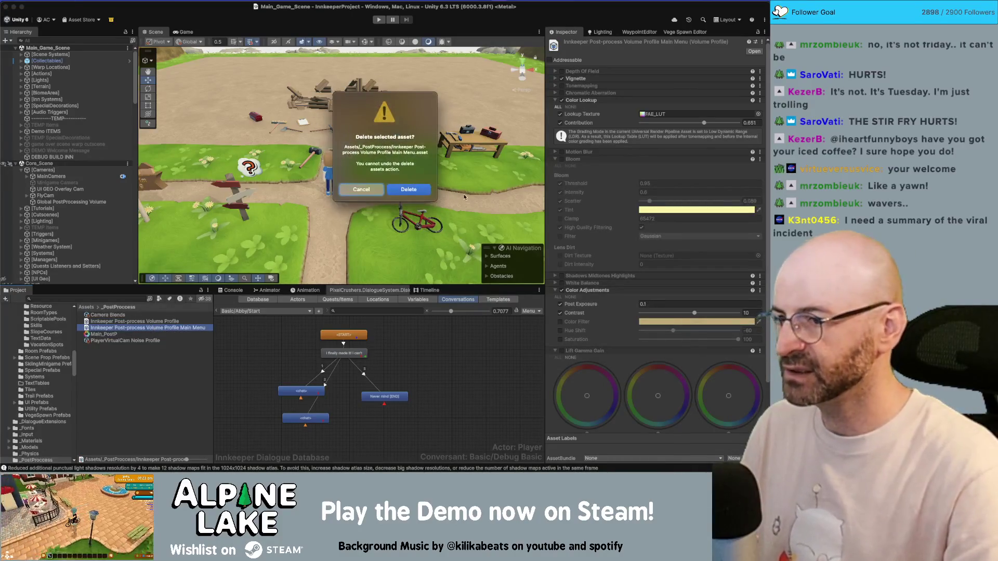
left_click(410, 190)
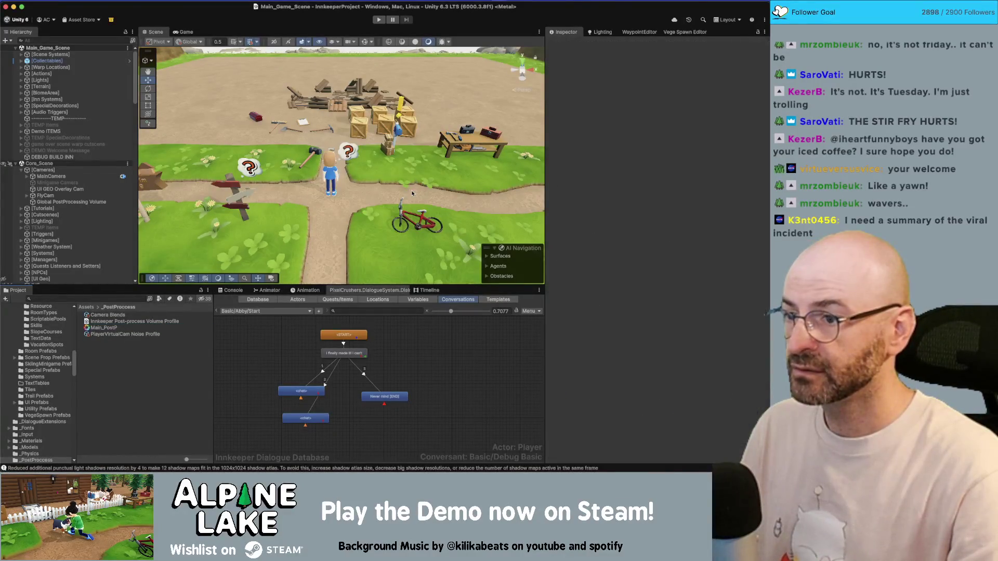
left_click(150, 322)
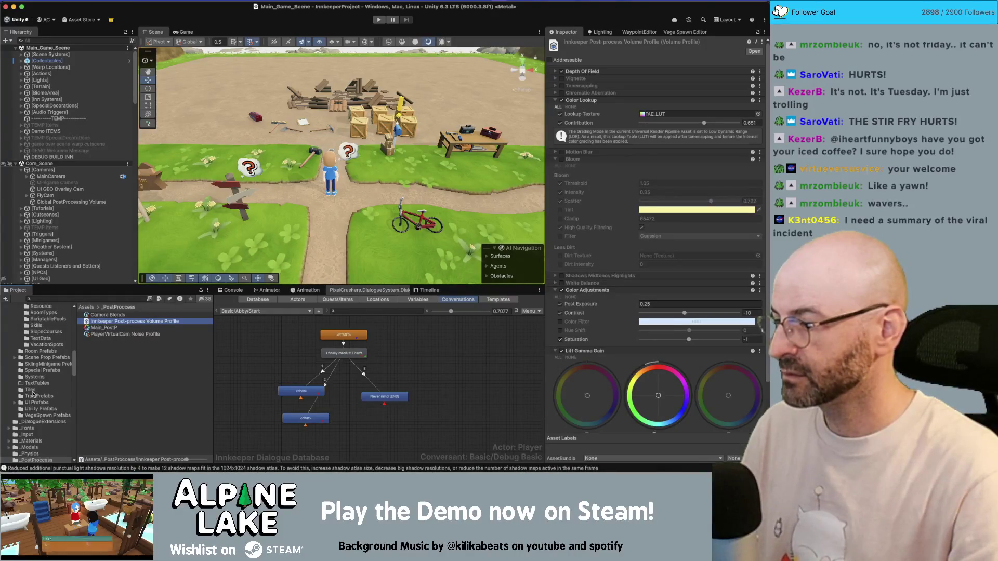
scroll(34, 395, "down", 1)
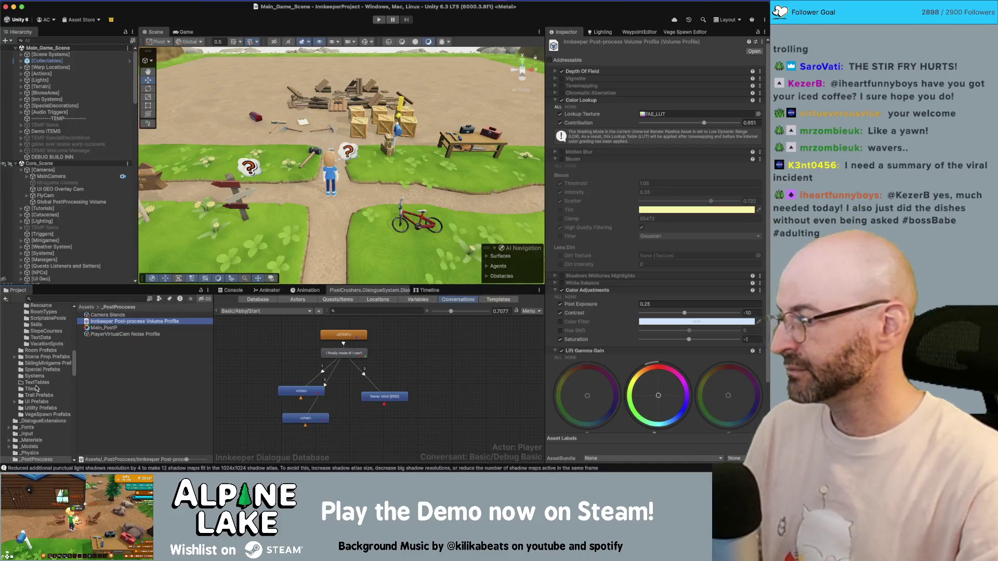
scroll(35, 389, "down", 5)
- Search 'innkeeper' and assign Innkeeper Post-process Volume Profile to StartMenu's Global PostProcessing Volume
scroll(36, 388, "up", 10)
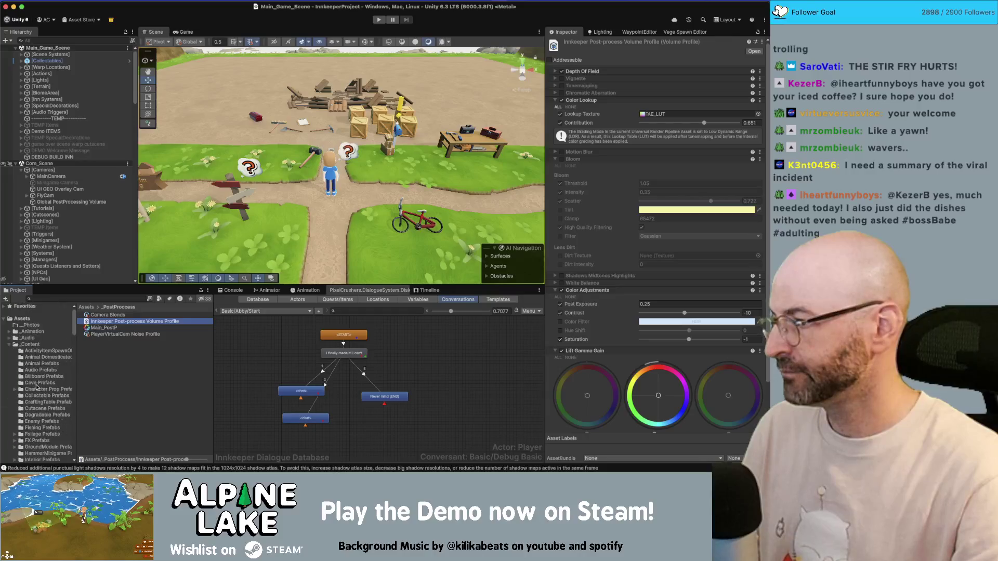
scroll(68, 195, "down", 5)
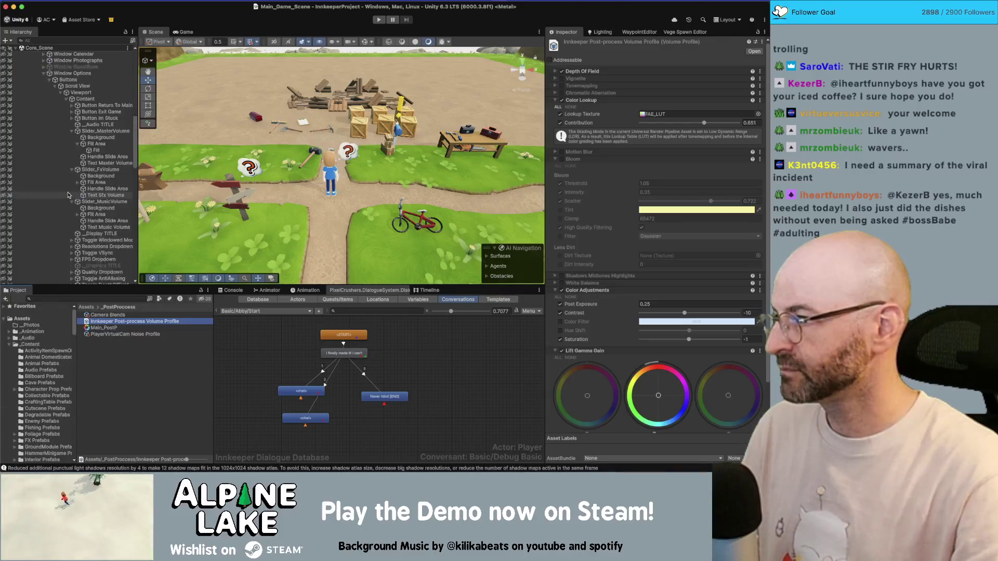
scroll(68, 193, "down", 8)
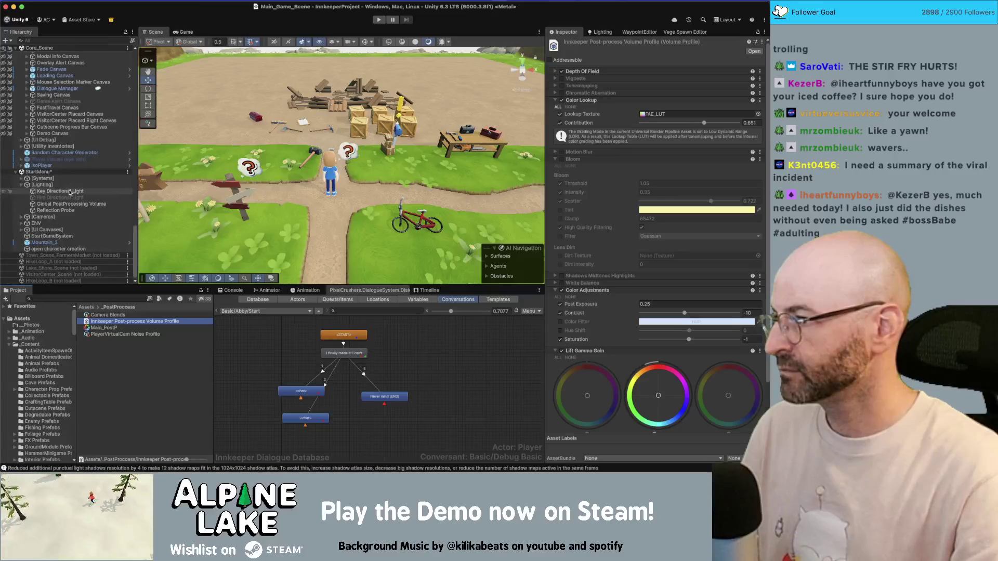
left_click(71, 204)
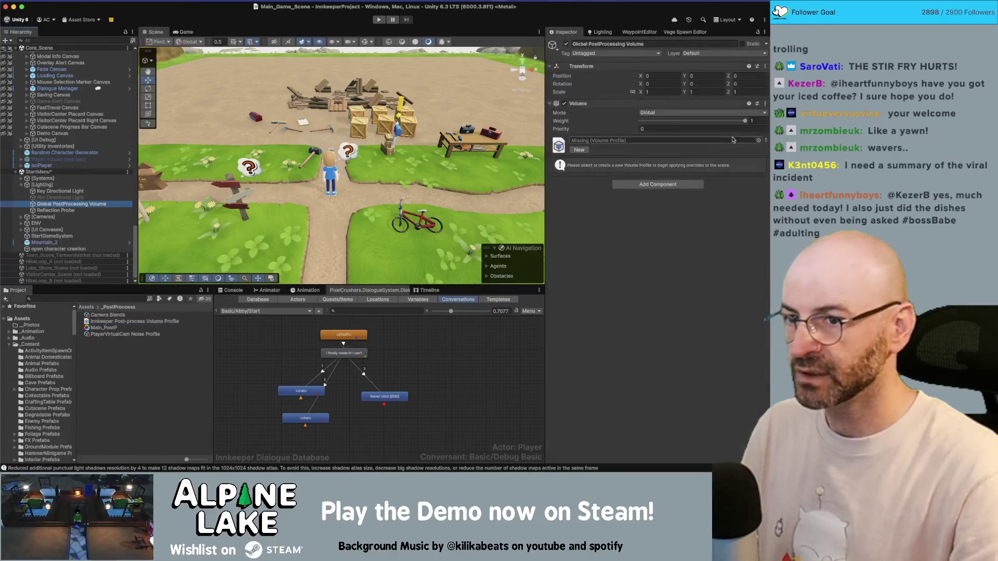
left_click(760, 142)
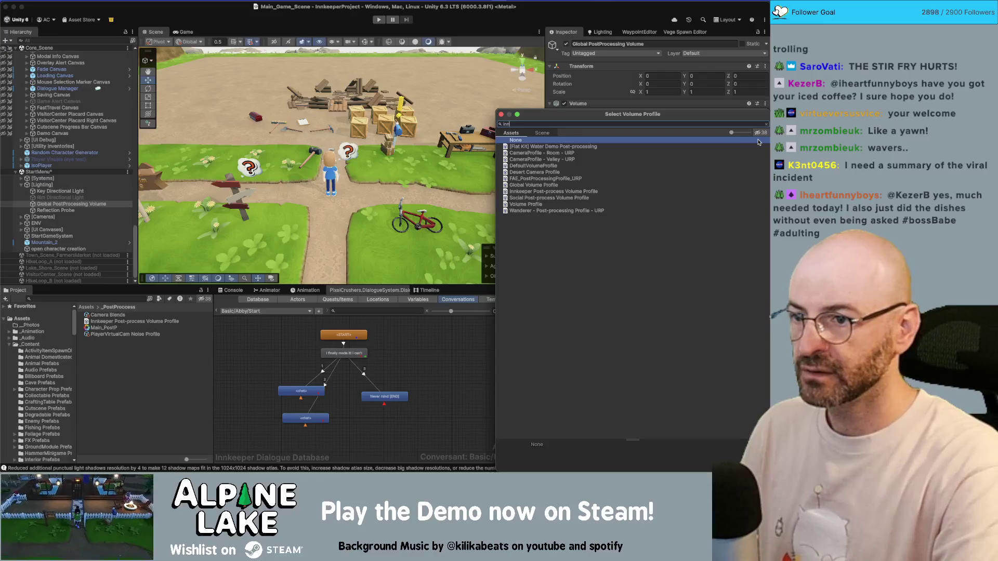
type("innkeeper")
key("Down")
key("Return")
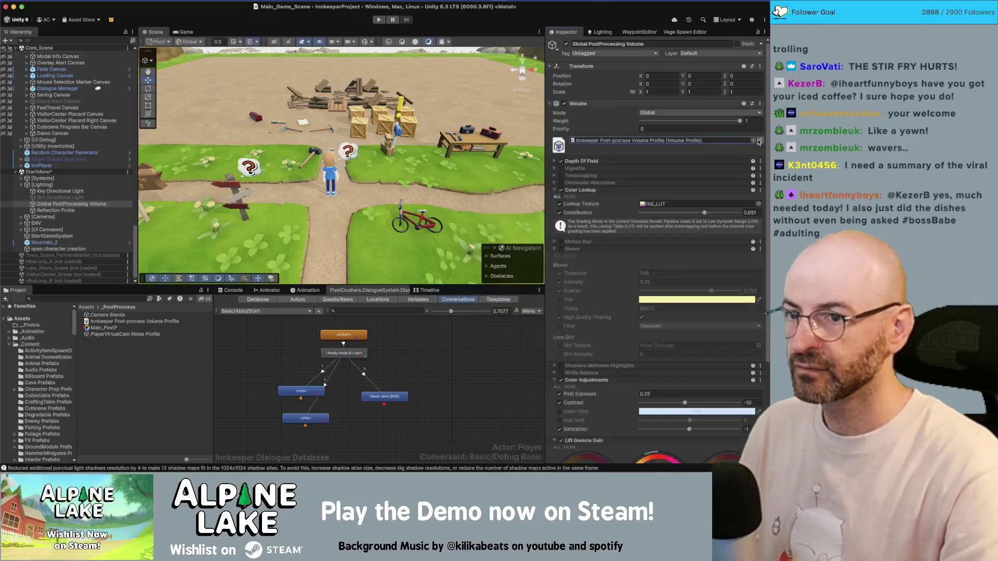
left_click(726, 125)
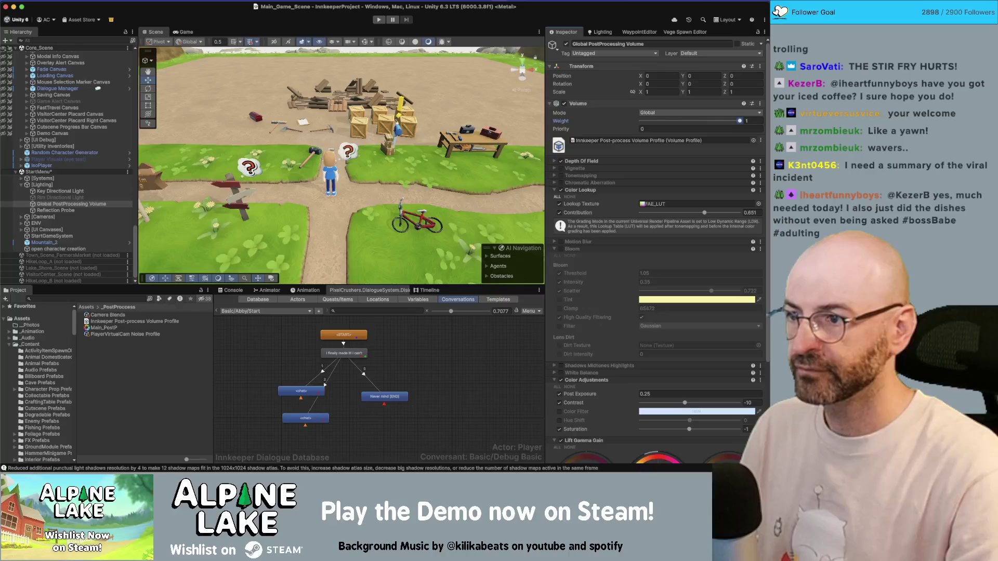
scroll(441, 161, "down", 8)
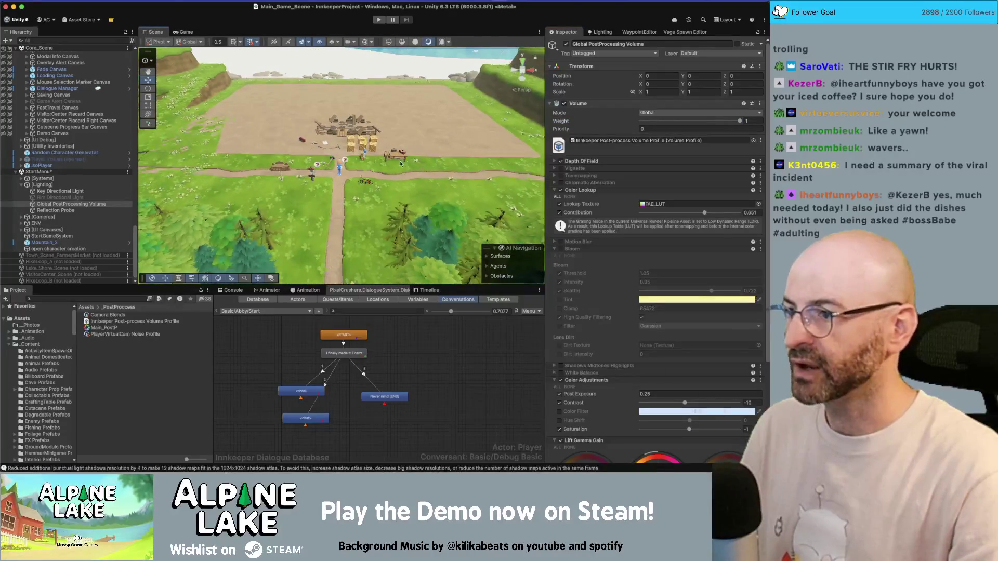
- Pull the Scene view back over the map and unload Main_Game_Scene
mouse_move(395, 161)
left_mouse_down()
mouse_move(349, 158)
mouse_move(438, 150)
left_mouse_up()
scroll(67, 130, "up", 10)
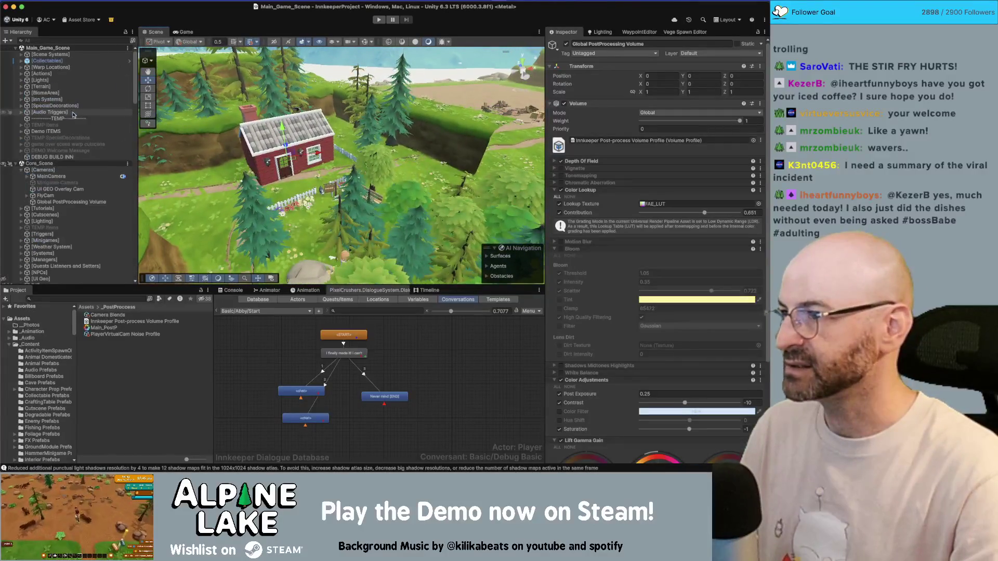
right_click(63, 52)
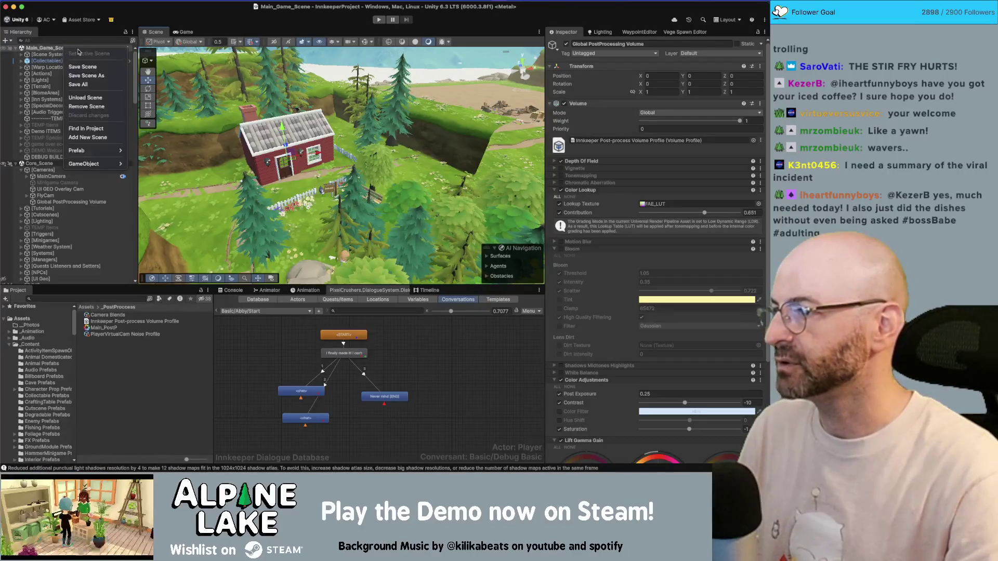
left_click(91, 96)
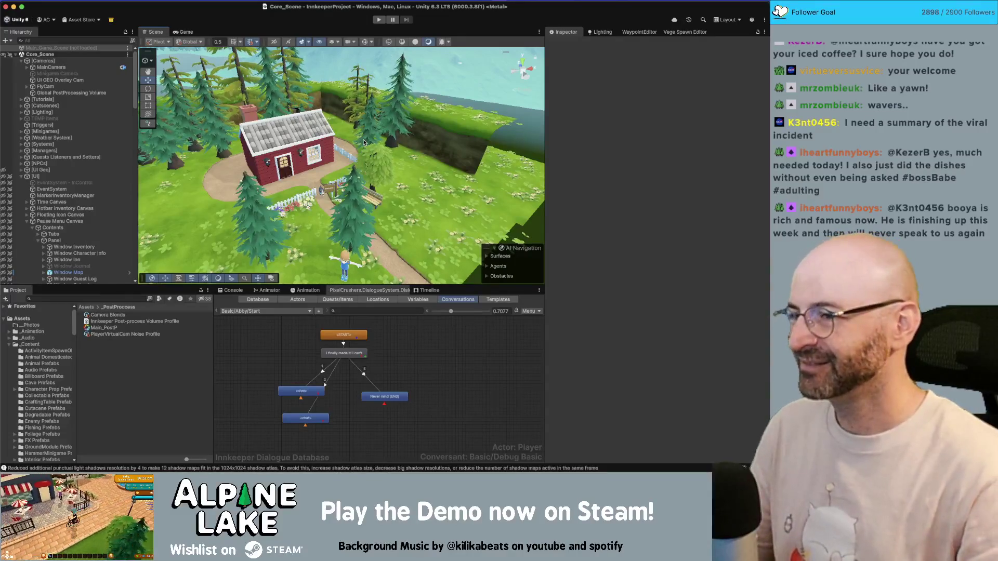
- Toggle the Global PostProcessing Volume off and on twice to compare, leaving it enabled
mouse_move(364, 141)
left_mouse_down()
mouse_move(342, 160)
mouse_move(333, 132)
left_mouse_up()
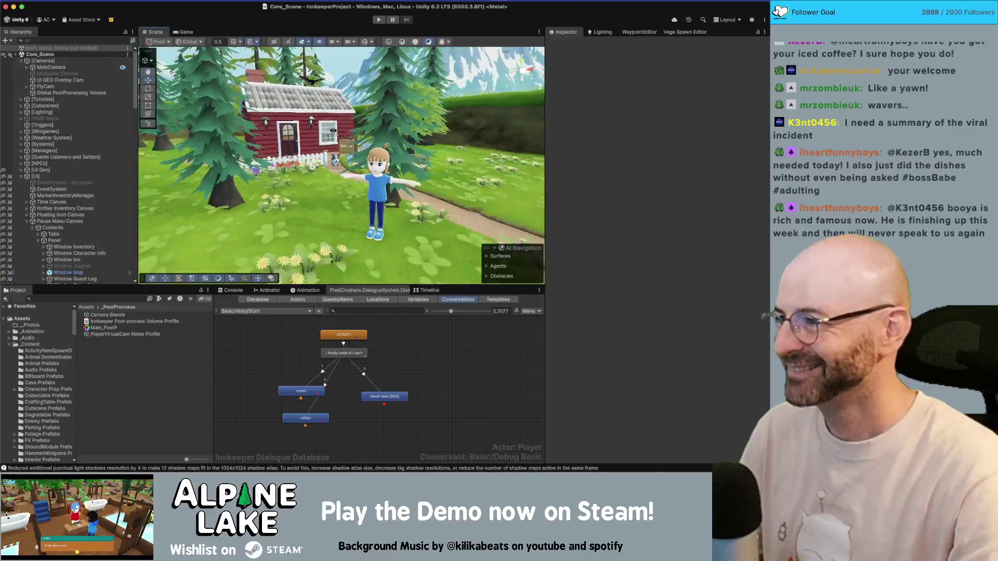
key("Down")
key("Down")
key("Down")
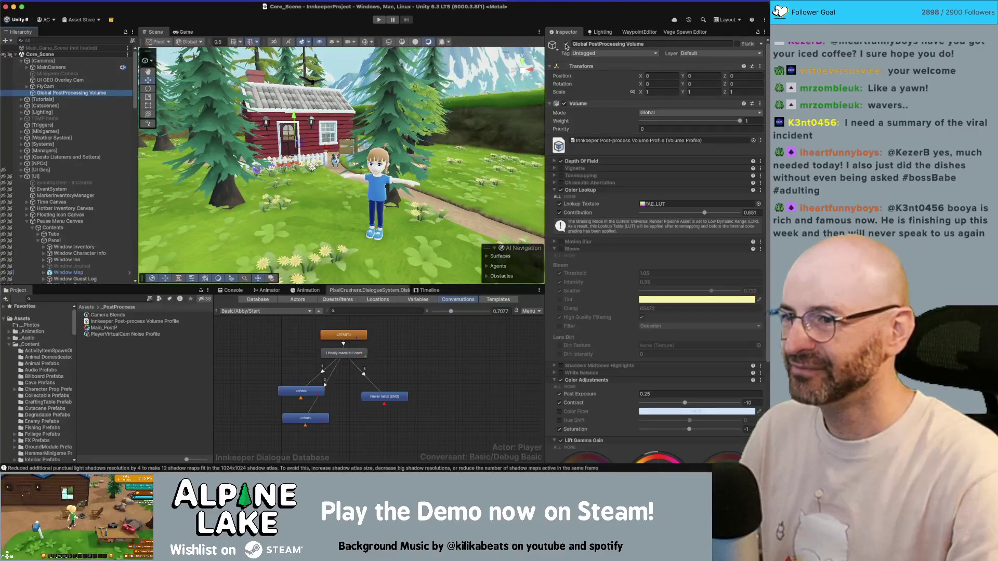
left_click(566, 44)
left_click(566, 44)
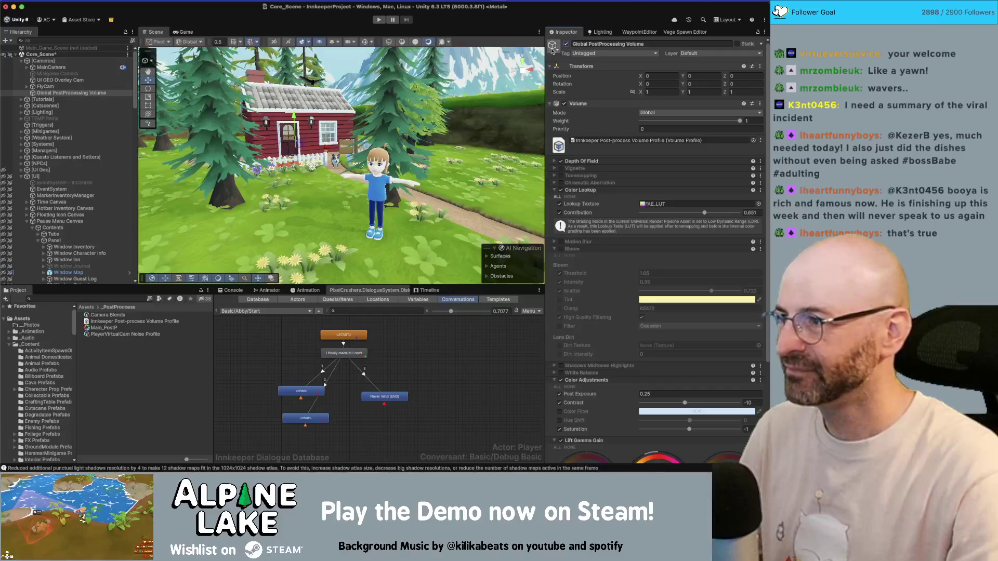
left_click(22, 54)
left_click(15, 55)
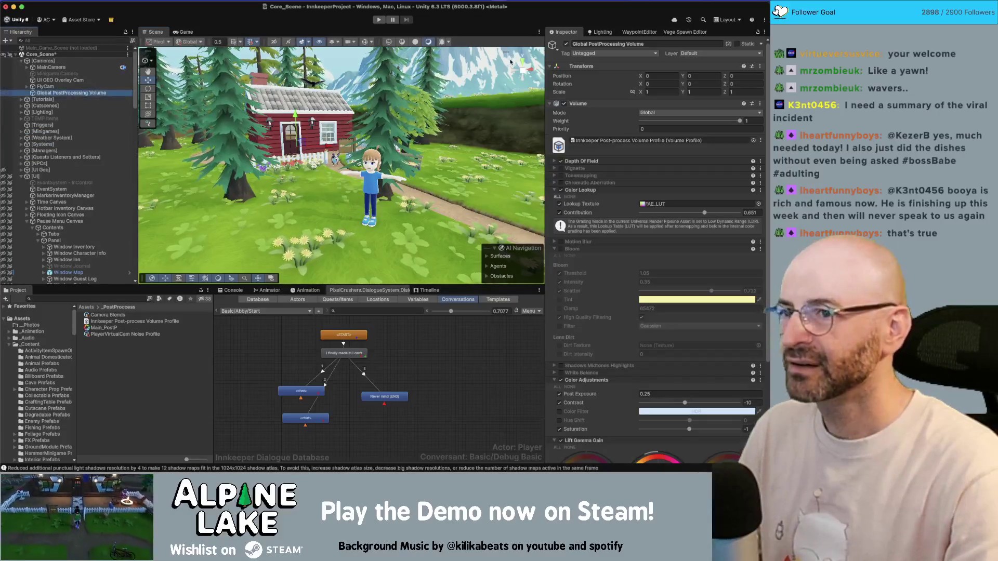
left_click(566, 45)
left_click(566, 46)
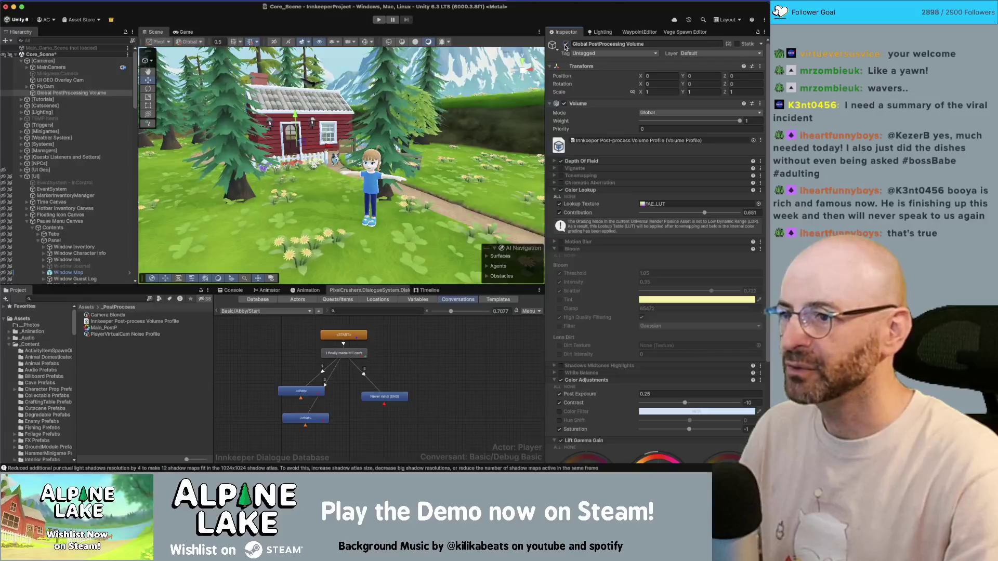
left_click(18, 55)
left_click(50, 202)
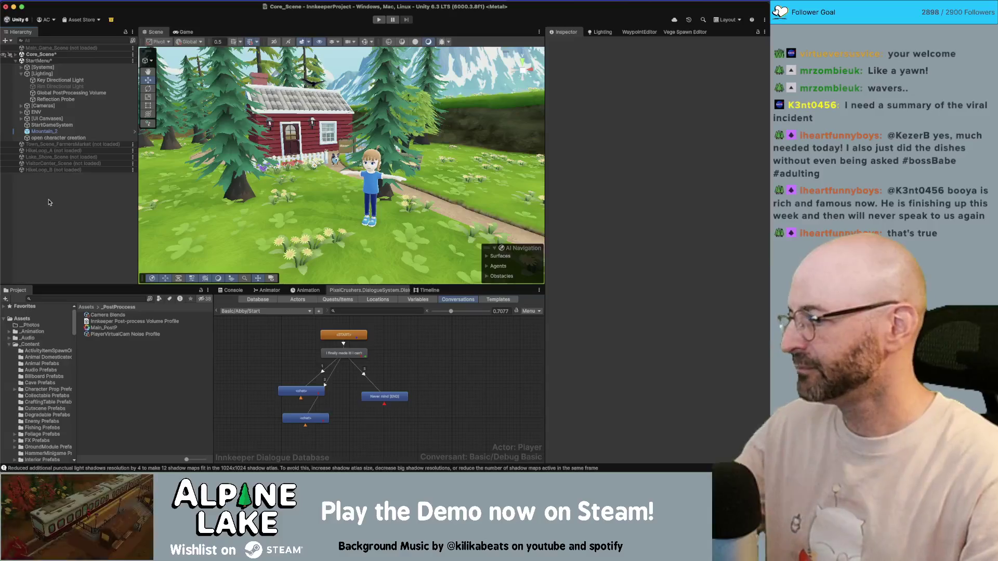
- Save both open scenes, Core_Scene and StartMenu, with Cmd+S
key("super+s")
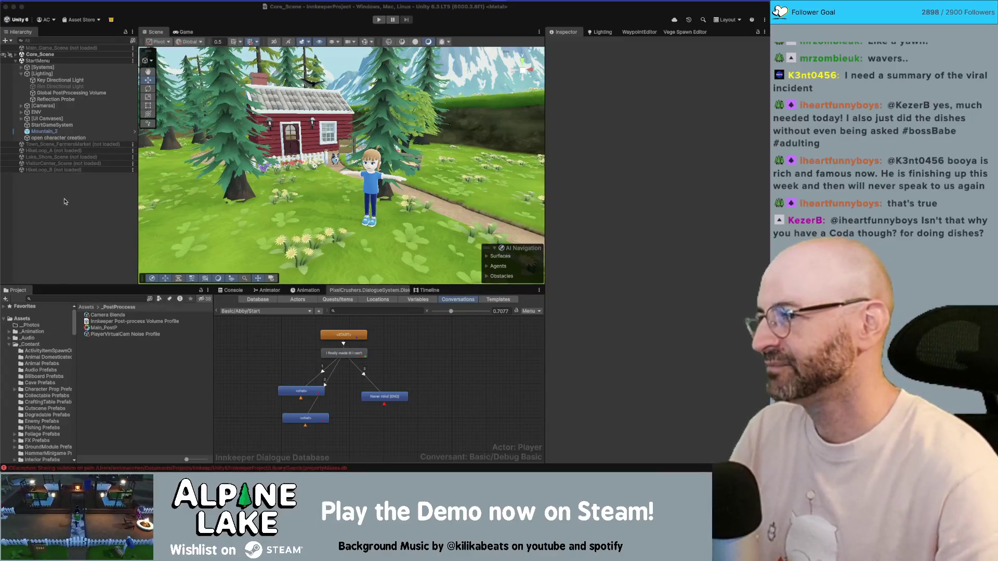
- Switch the Key Directional Light off and on twice to compare, leaving it on
left_click(77, 79)
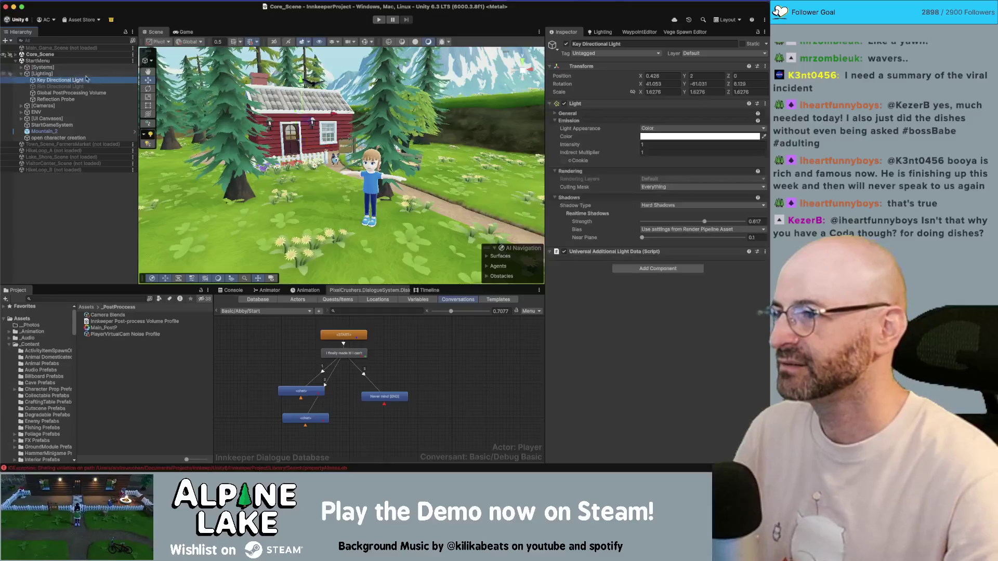
left_click(566, 44)
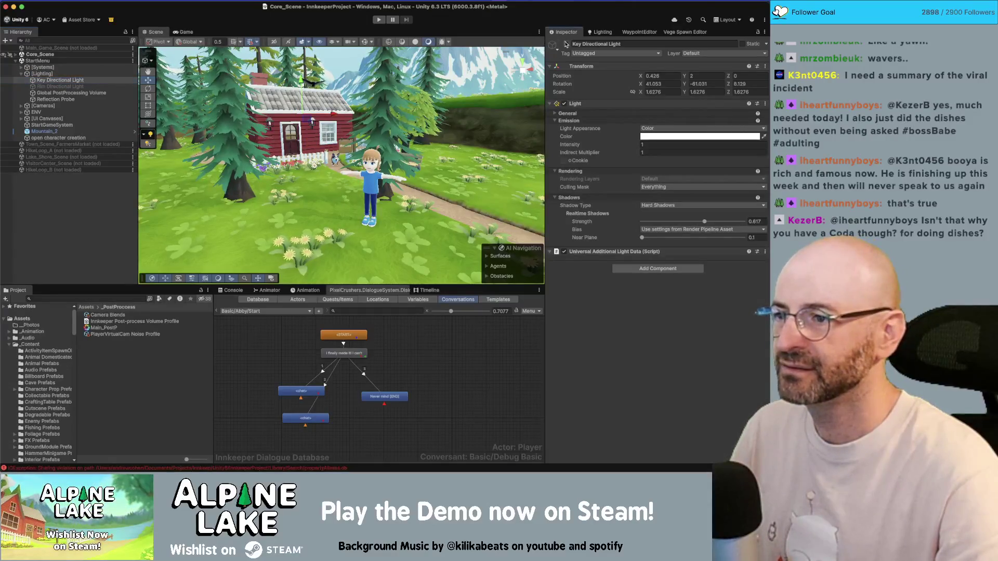
left_click(566, 43)
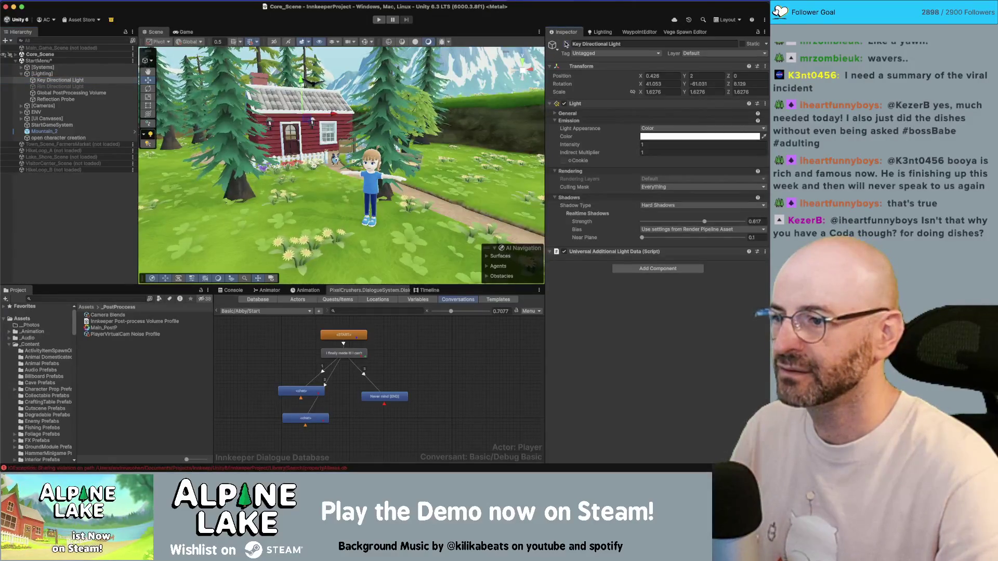
left_click(566, 44)
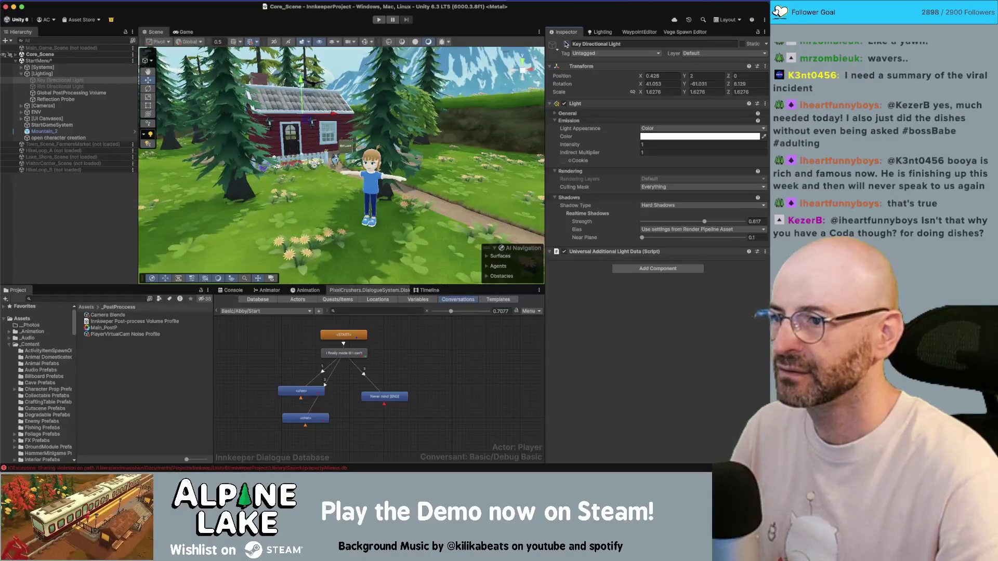
left_click(566, 43)
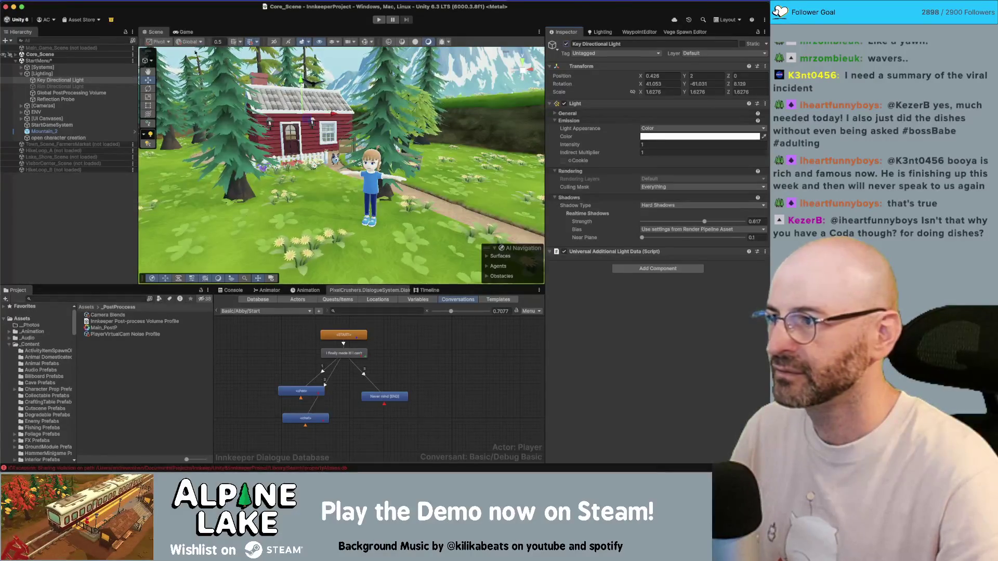
- Collapse the [Lighting] and [Cameras] groups and select the Pause Menu's Window Options object
left_click(21, 73)
left_click(16, 61)
left_click(20, 60)
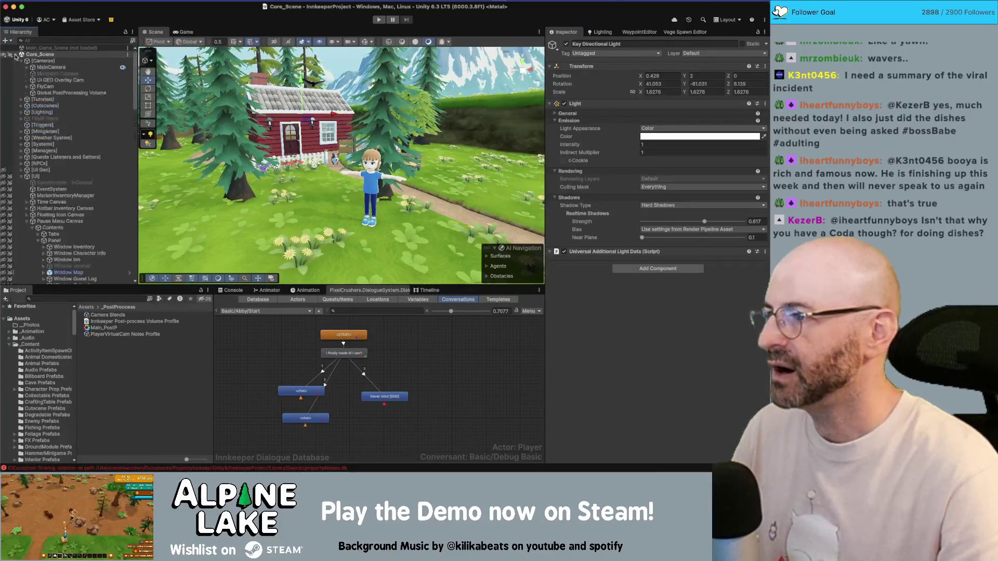
left_click(20, 61)
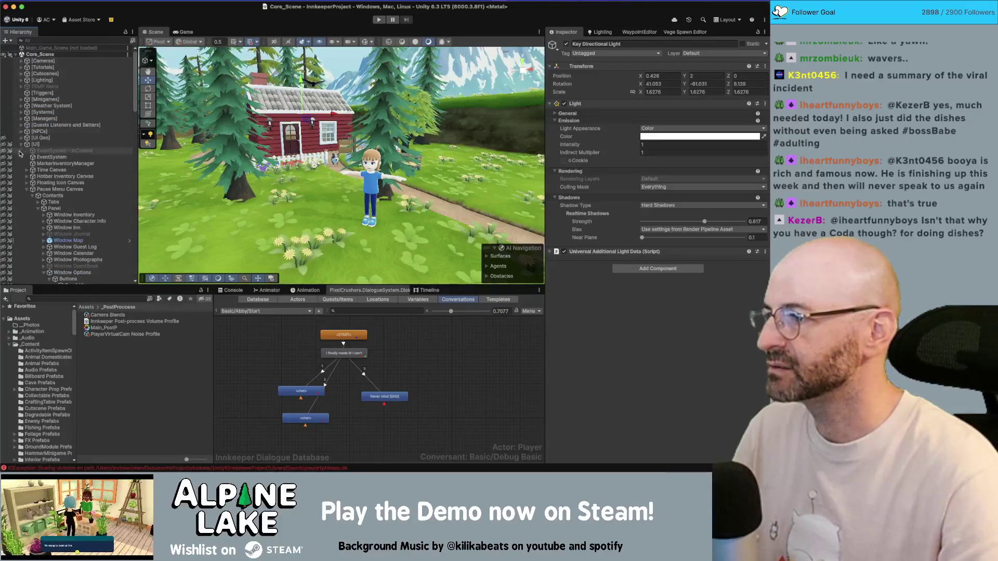
scroll(43, 204, "down", 2)
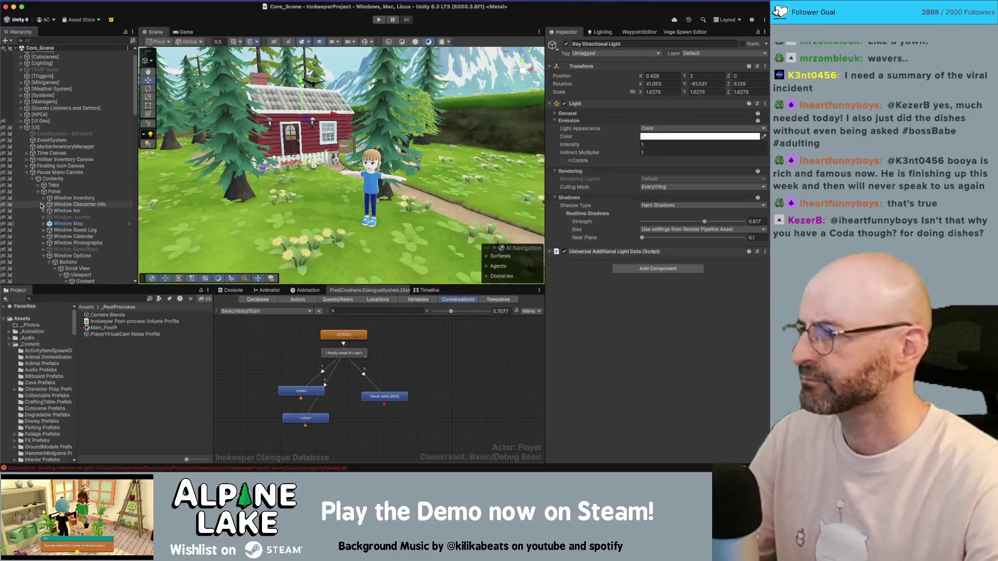
scroll(43, 206, "down", 1)
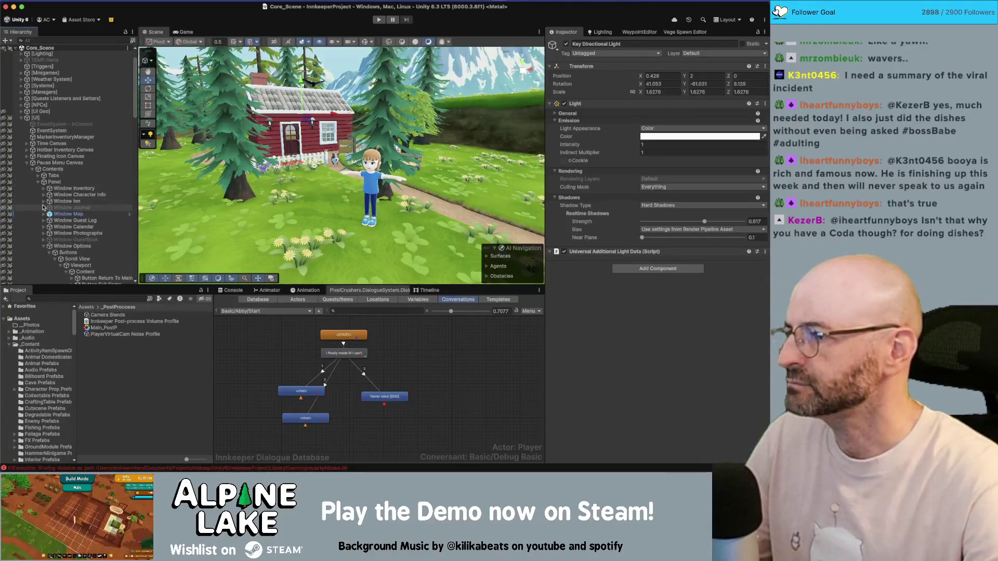
scroll(52, 229, "down", 1)
left_click(58, 240)
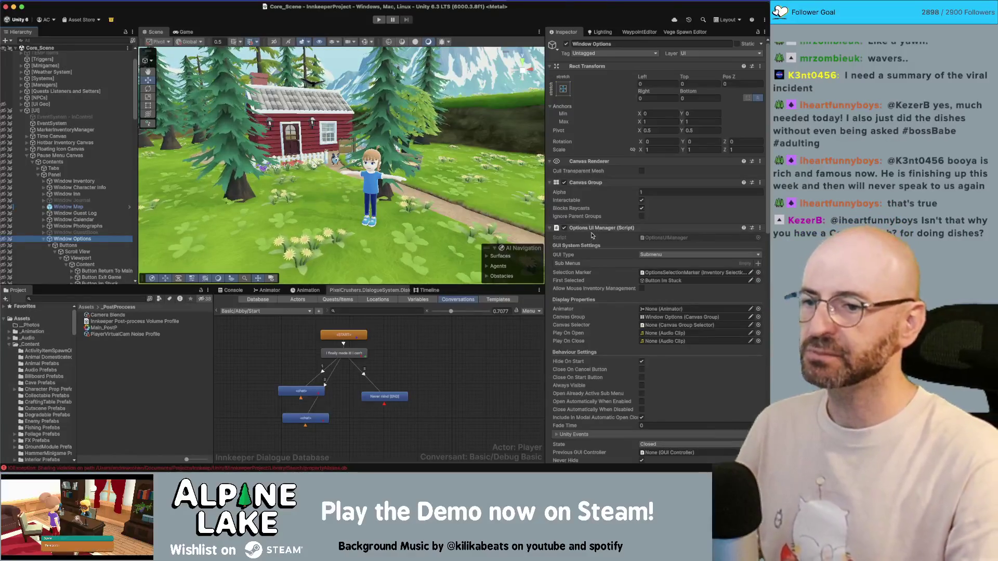
- Open OptionsUIManager.cs in Rider, look at its GUIController base class, then return to Unity
scroll(592, 234, "down", 1)
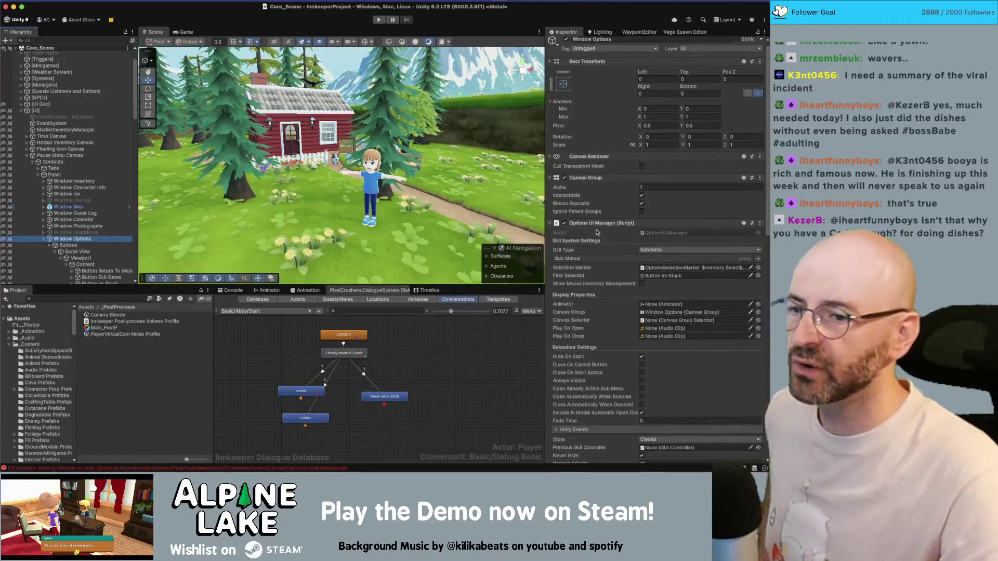
double_click(642, 232)
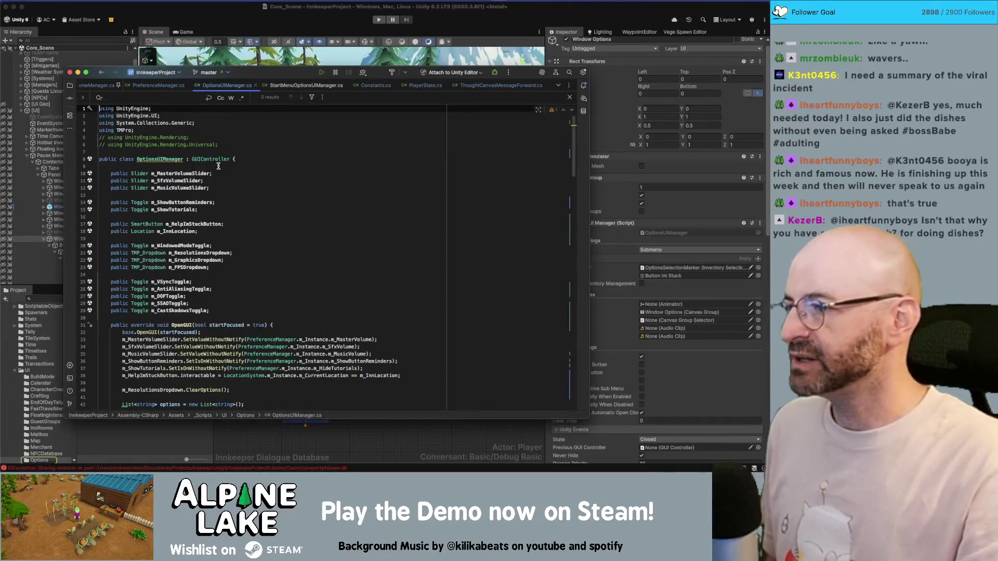
double_click(212, 161)
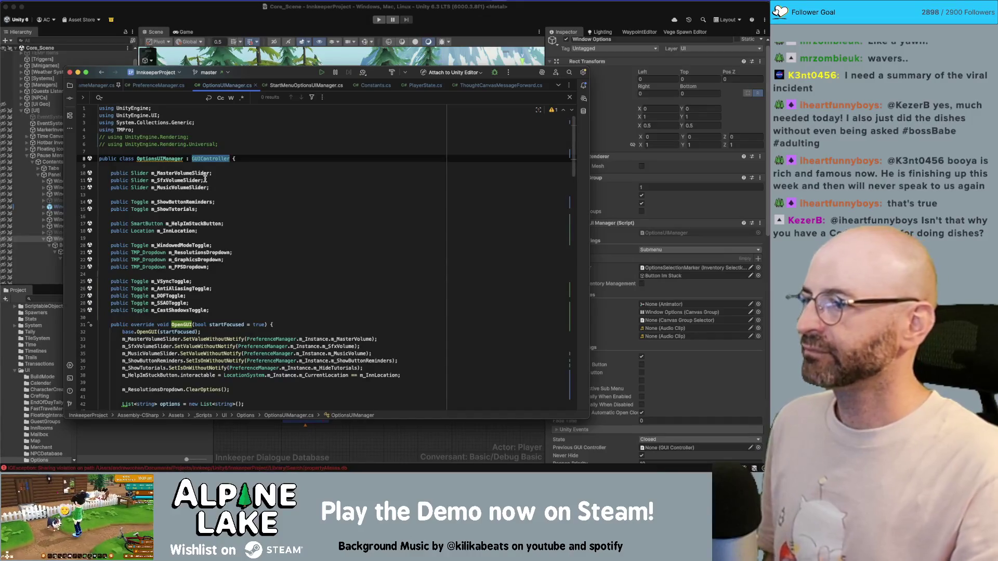
left_click(160, 30)
scroll(89, 224, "down", 5)
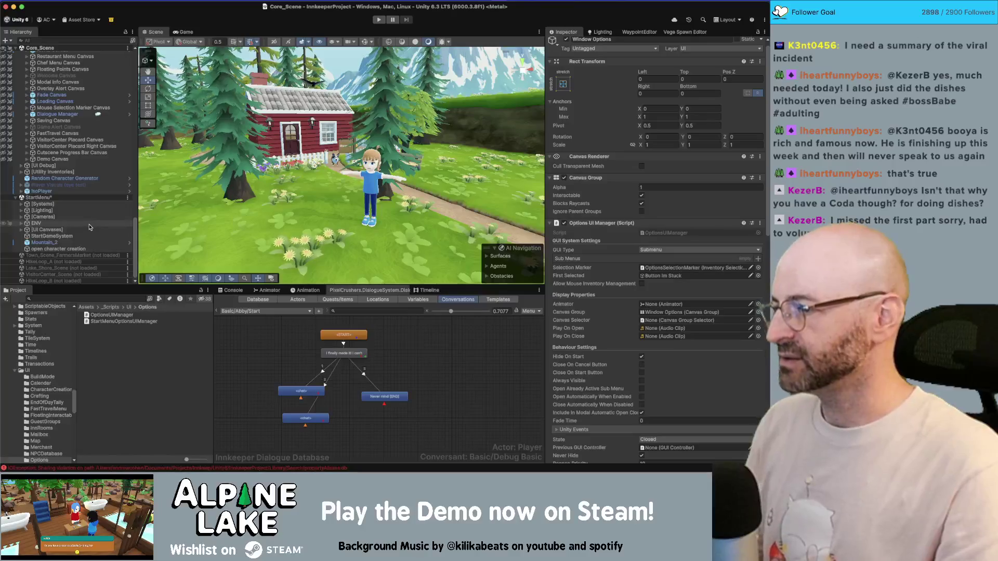
- Review StartMenu's Screen Settings canvas components, then select the OptionsUIManager script in the Project panel
left_click(90, 228)
key("Right")
key("Down")
key("Down")
key("Down")
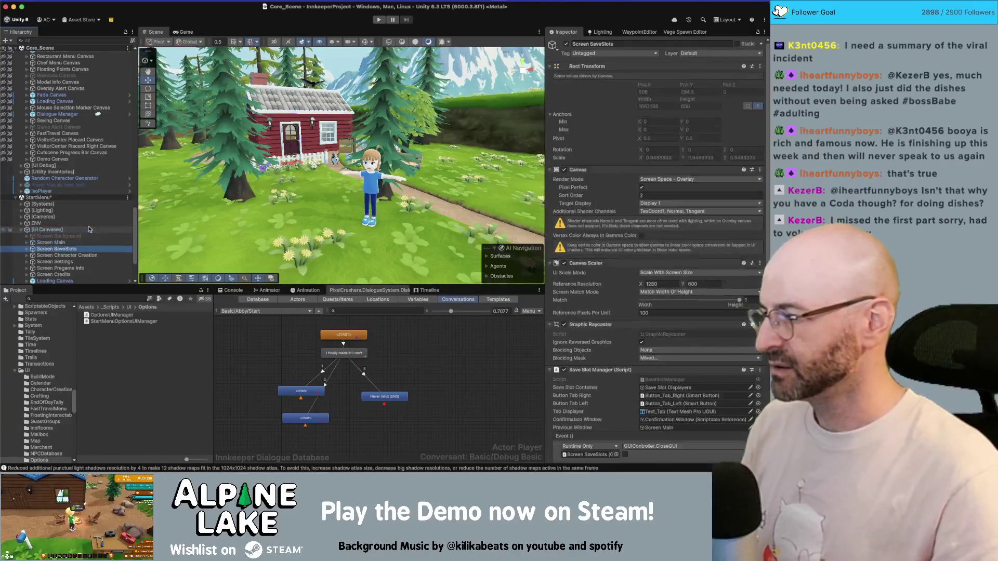
key("Up")
key("Right")
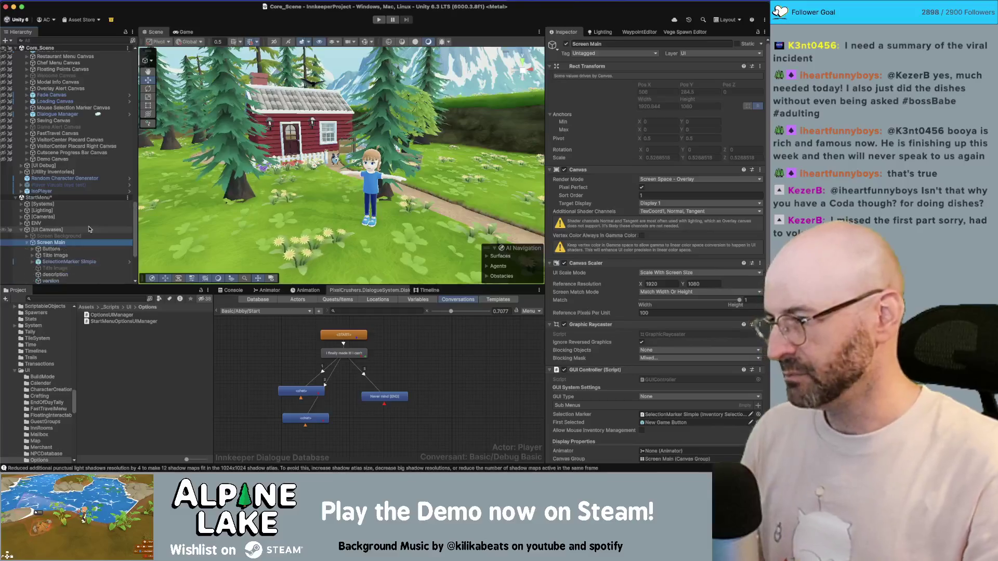
key("Left")
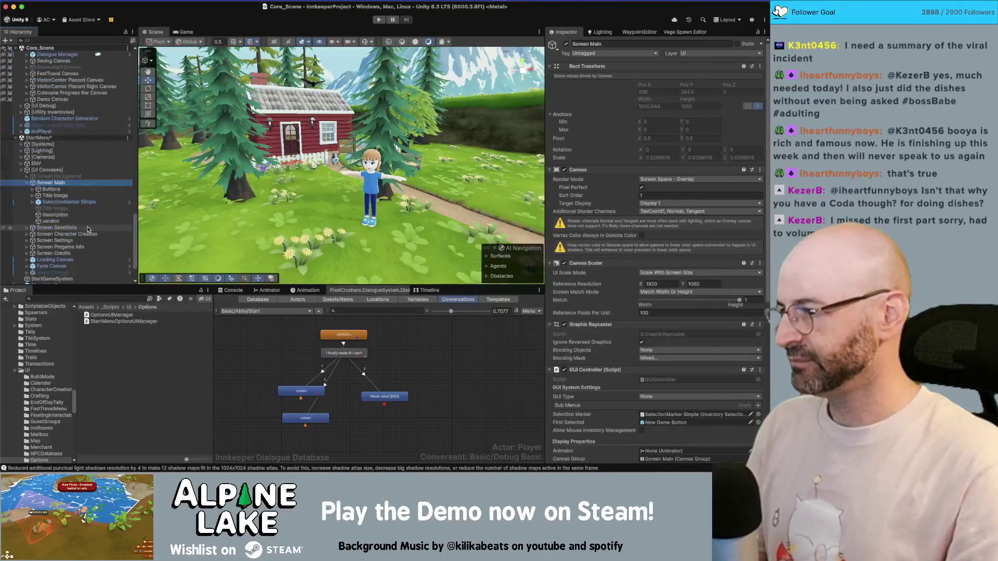
key("Down")
key("Down")
key("Down")
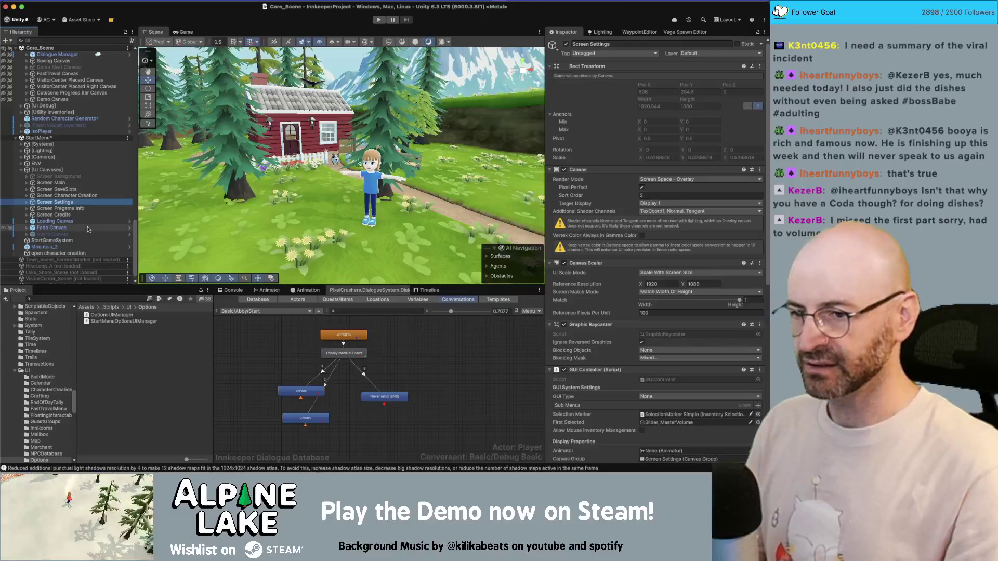
scroll(589, 287, "down", 8)
scroll(590, 287, "down", 6)
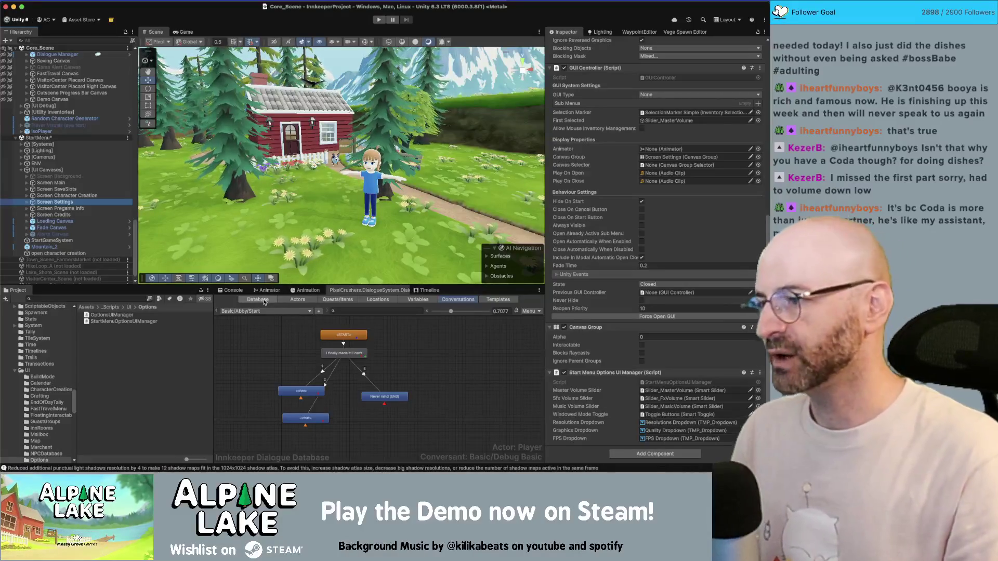
left_click(128, 314)
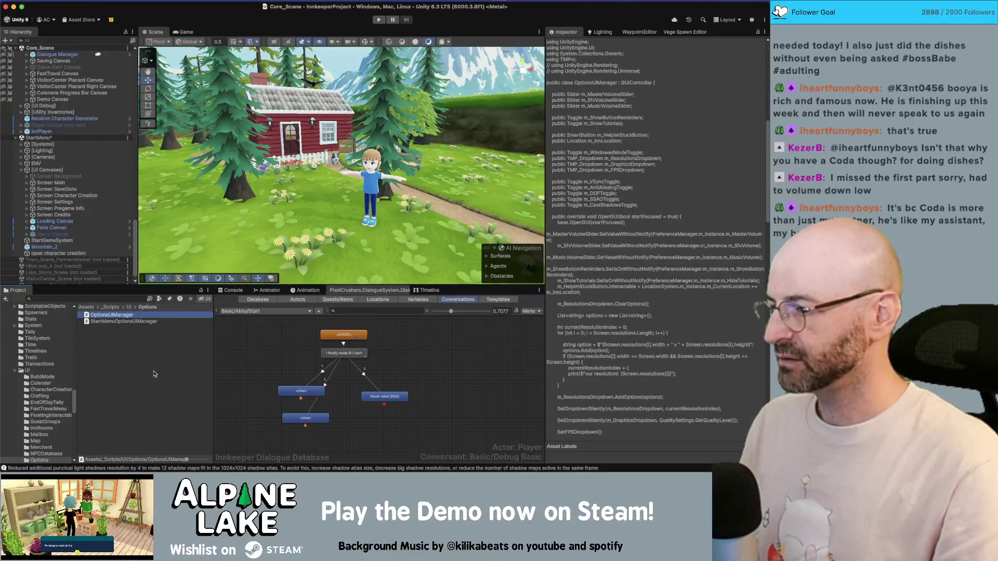
- Duplicate the OptionsUIManager script and rename the copy to PreferencesUIManager
key("super+d")
key("Return")
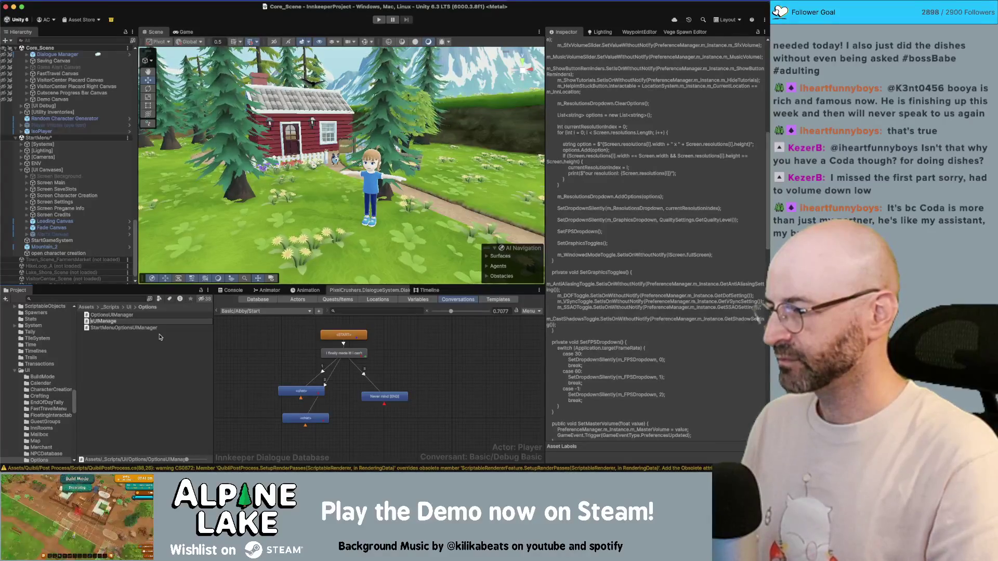
type("Preferen")
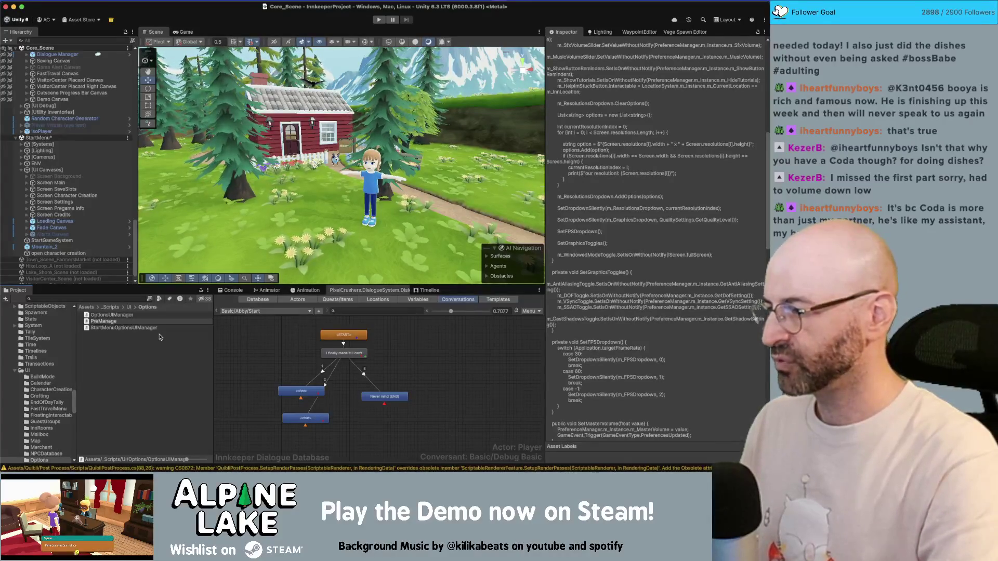
type("cesUI")
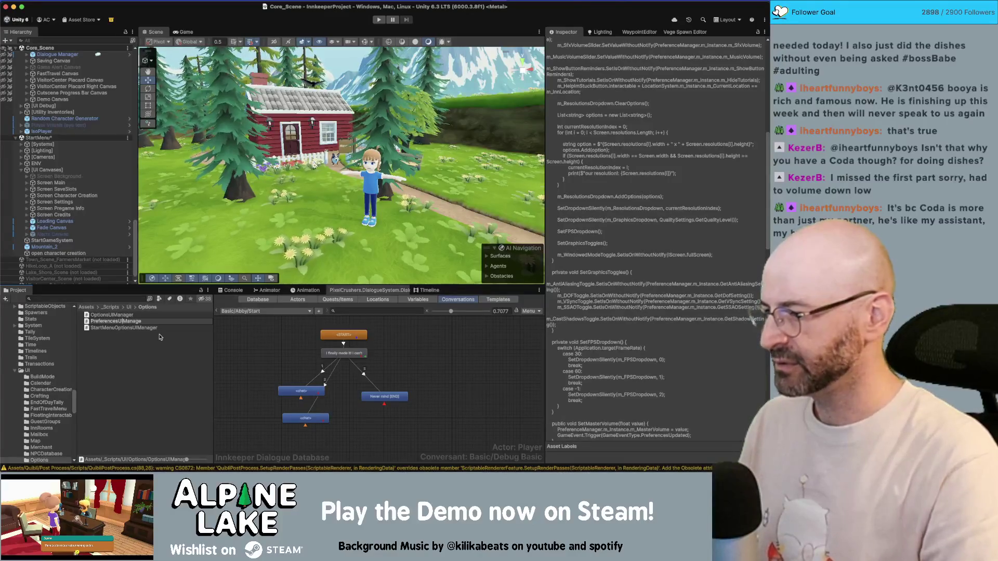
type("r")
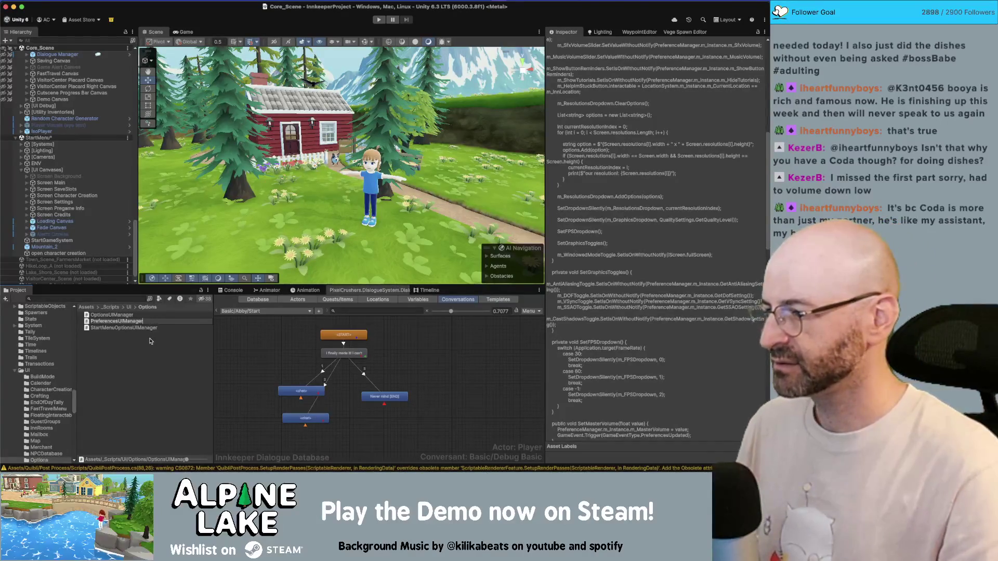
left_click(151, 341)
- Select the new PreferencesUIManager script in the Scripts/UI/Options folder
left_click(132, 321)
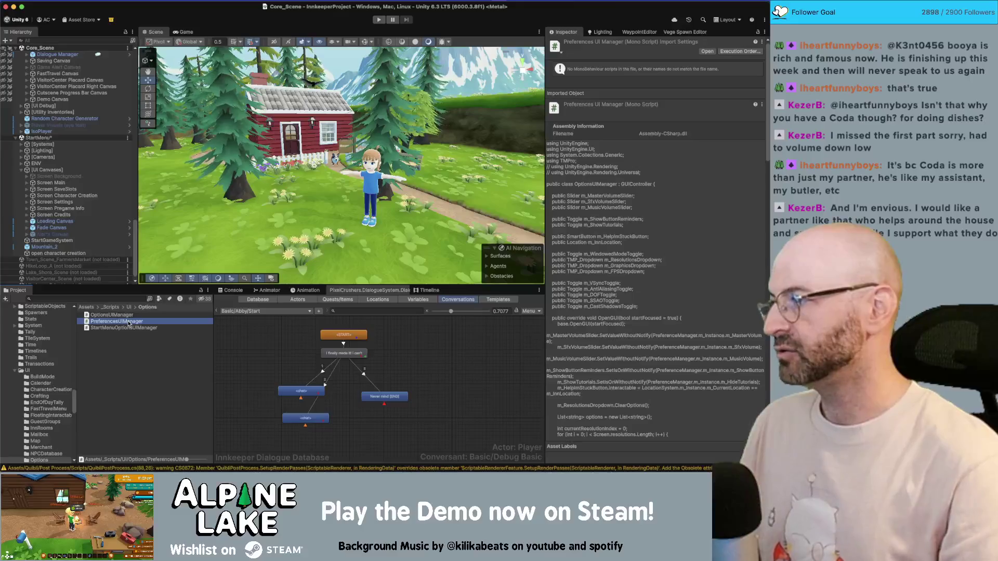
left_click(131, 336)
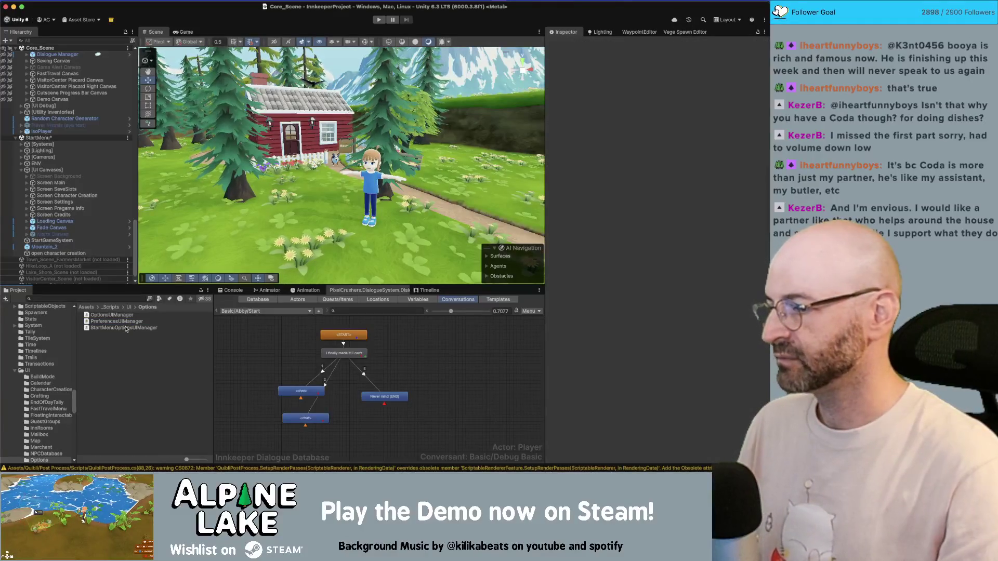
left_click(126, 322)
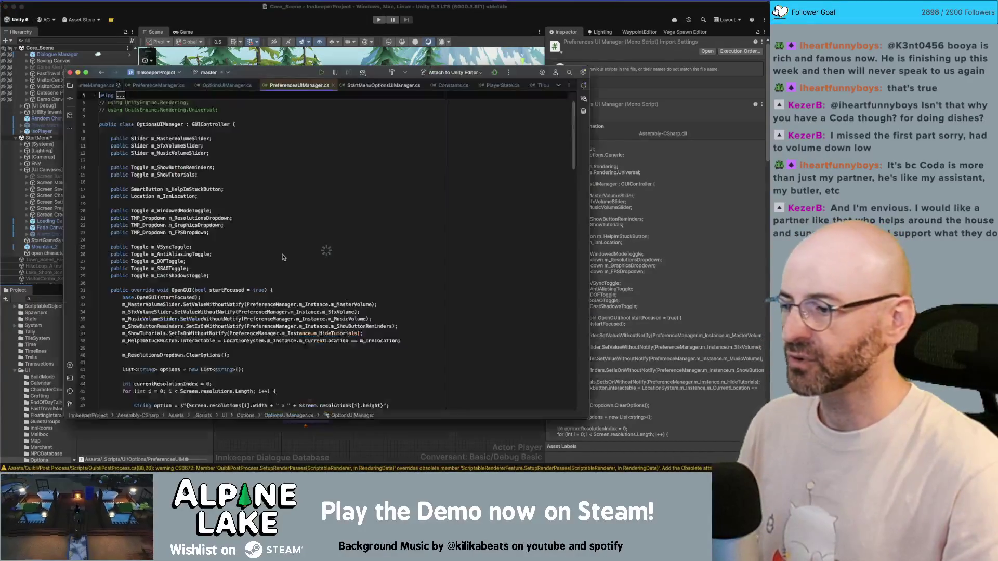
- Change the base class from GUIController to MonoBehaviour and rename the class to PreferencesUIManager
double_click(211, 145)
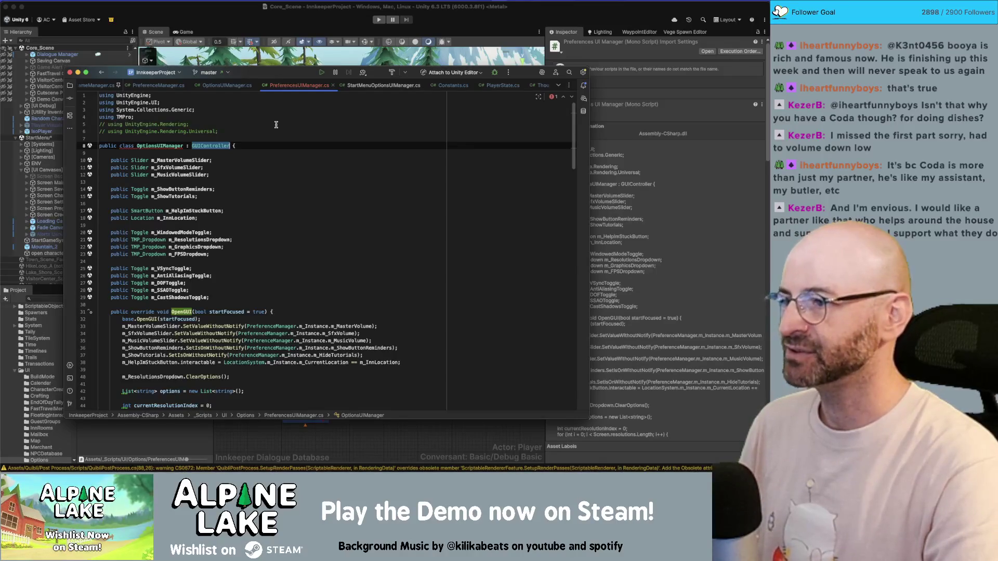
type("Monobeha")
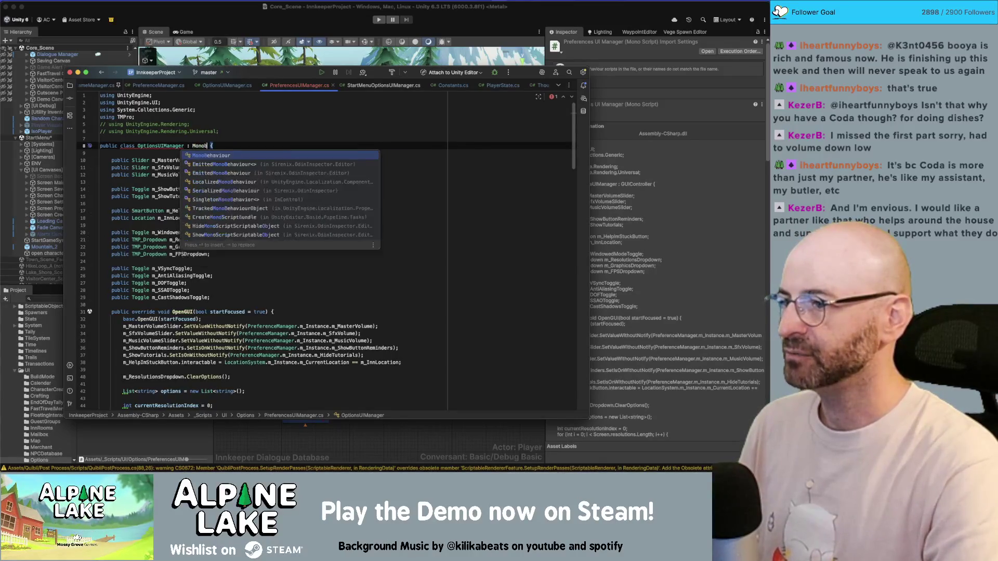
type("viour")
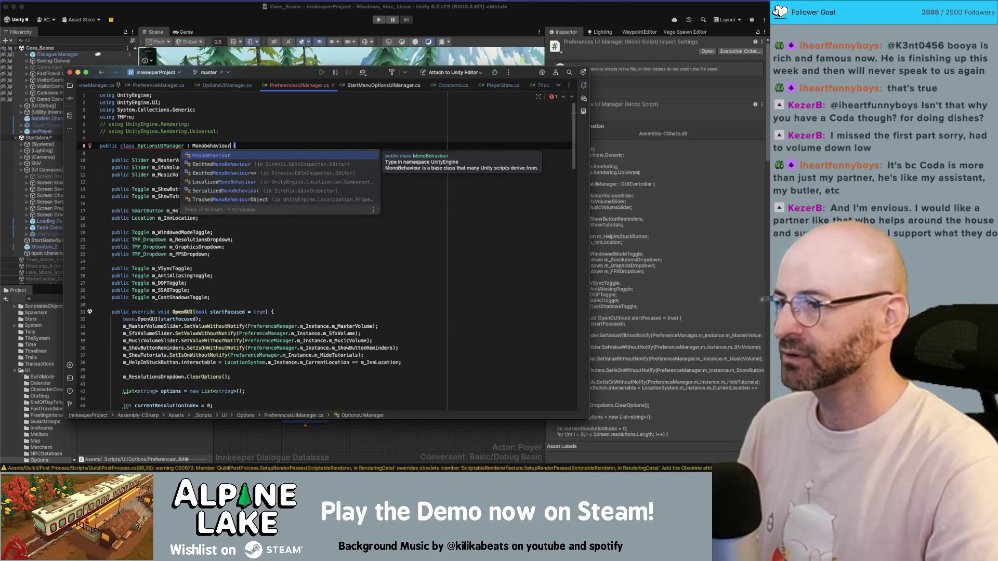
key("Escape")
key("Delete")
key("Delete")
key("Delete")
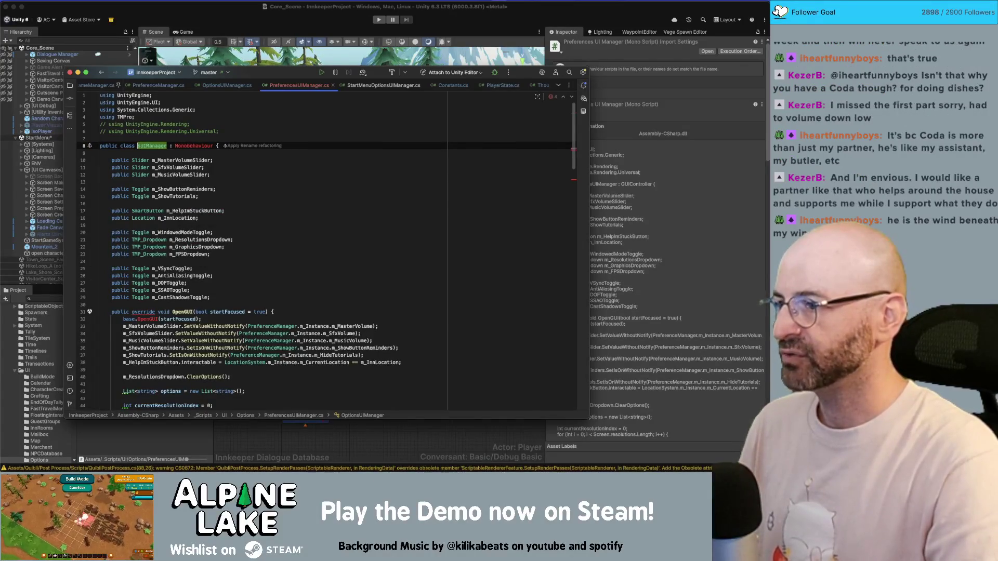
type("Preferences")
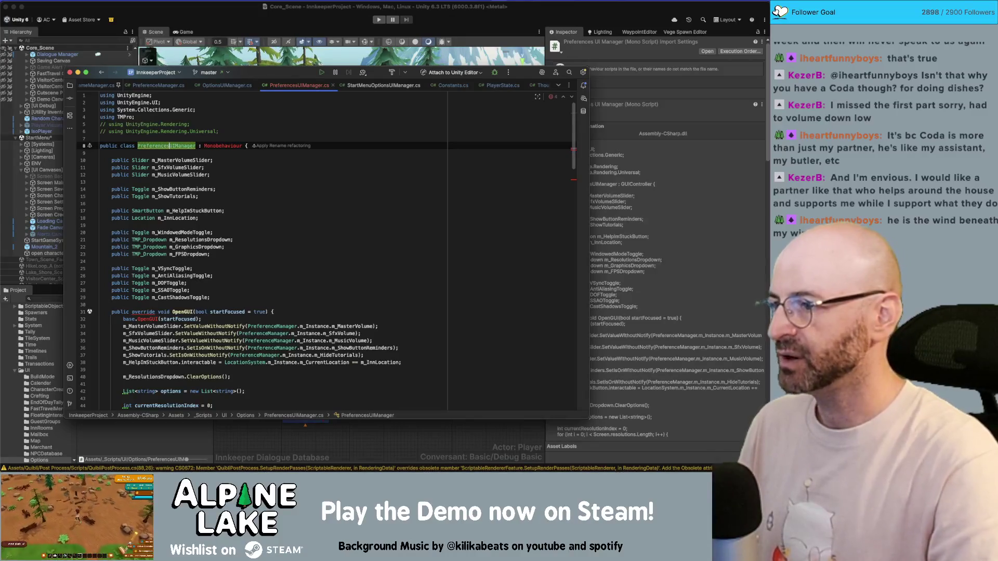
- Turn the OpenGUI override into a plain OnOpen() with no startFocused parameter or base call
left_click(204, 312)
scroll(206, 311, "down", 2)
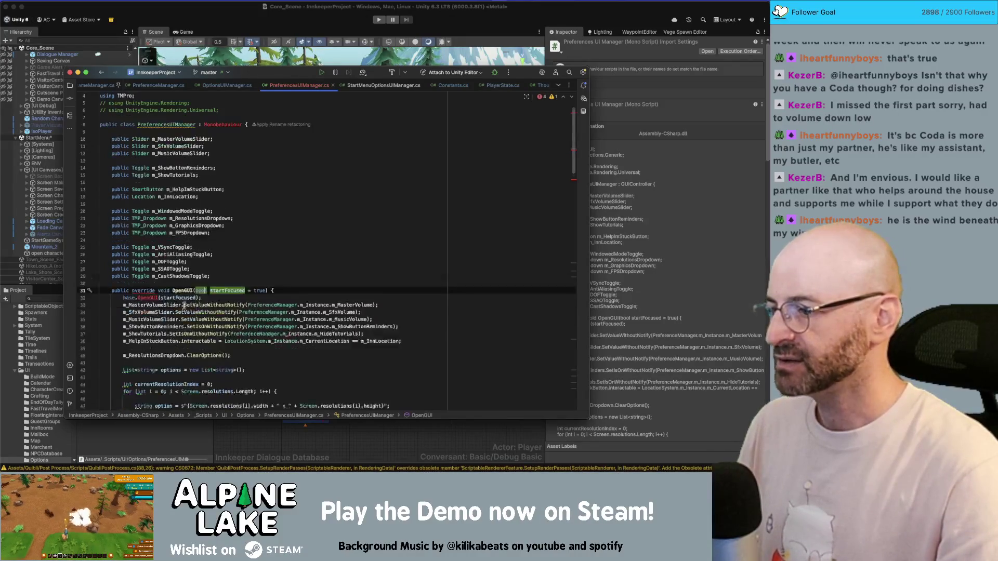
scroll(208, 276, "down", 1)
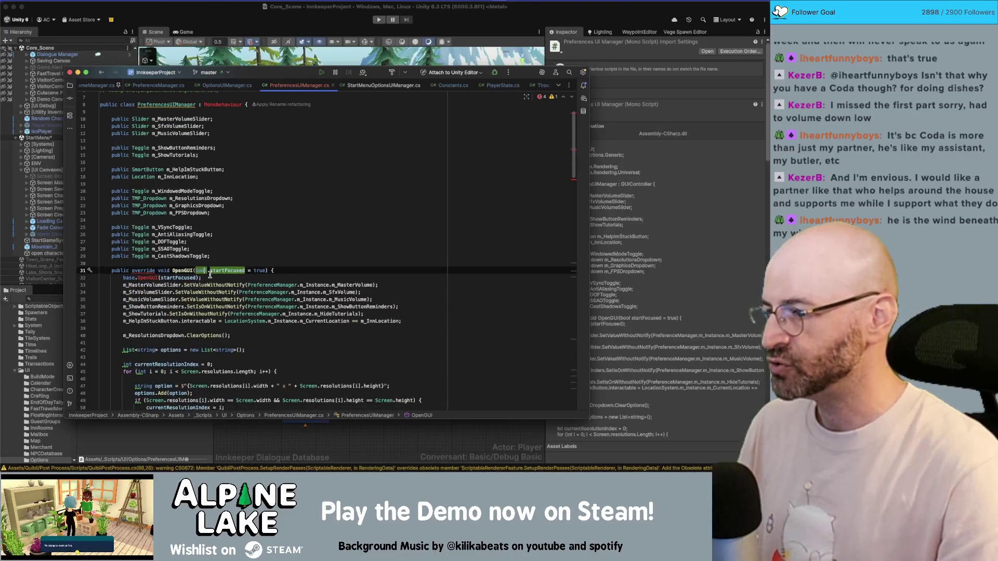
left_click(204, 278)
key("shift+Home")
key("BackSpace")
key("Up")
key("alt+Delete")
type("OnOpen")
key("Right")
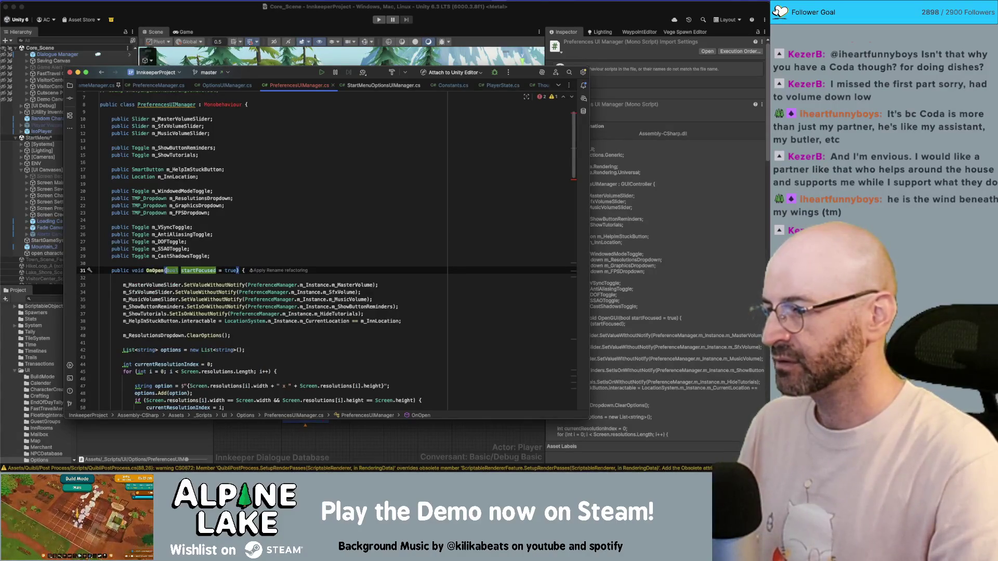
key("ctrl+w")
key("BackSpace")
- Retype the MonoBehaviour base class name and scroll through the file to check it
scroll(274, 237, "down", 3)
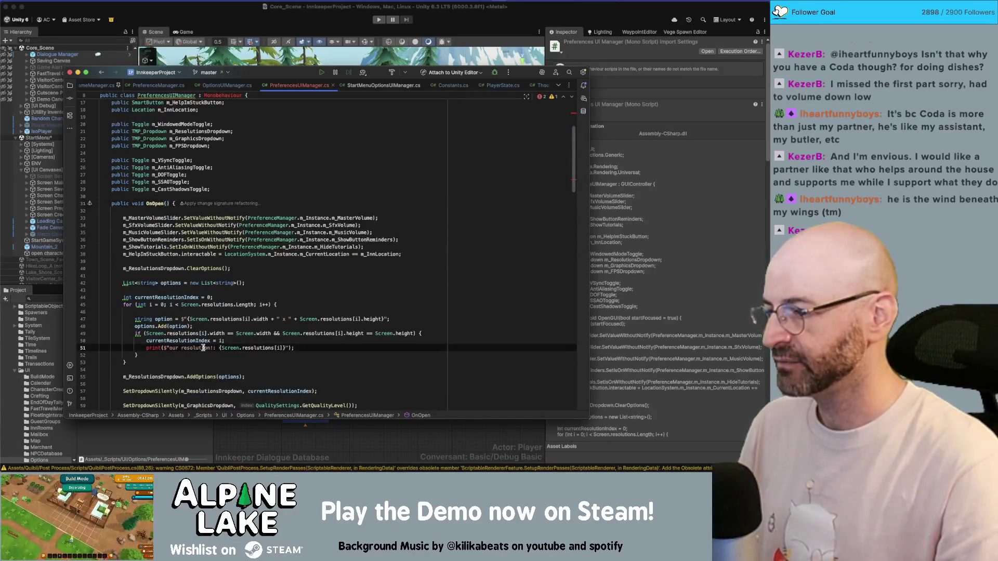
scroll(202, 343, "up", 4)
double_click(225, 132)
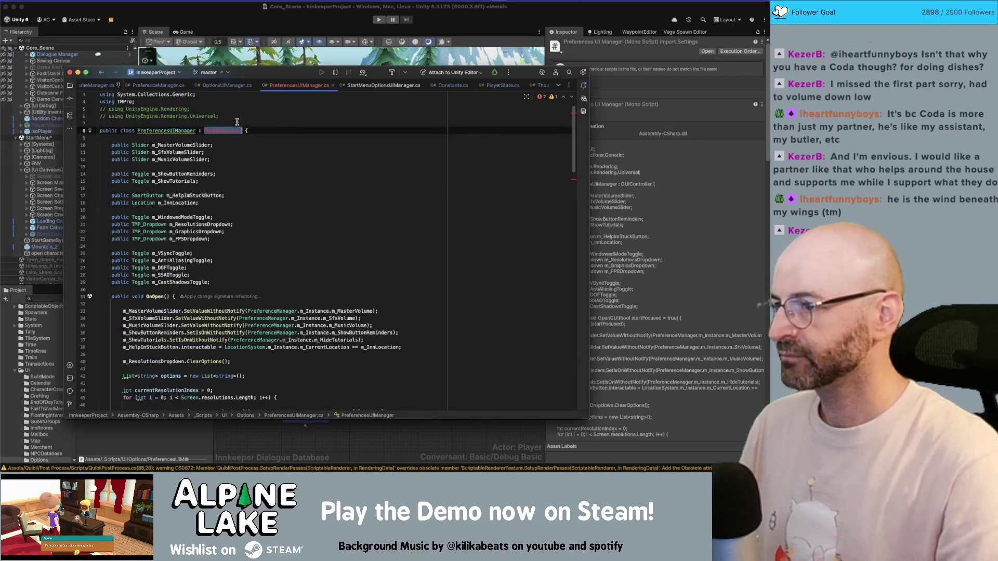
type("MonoBehavio")
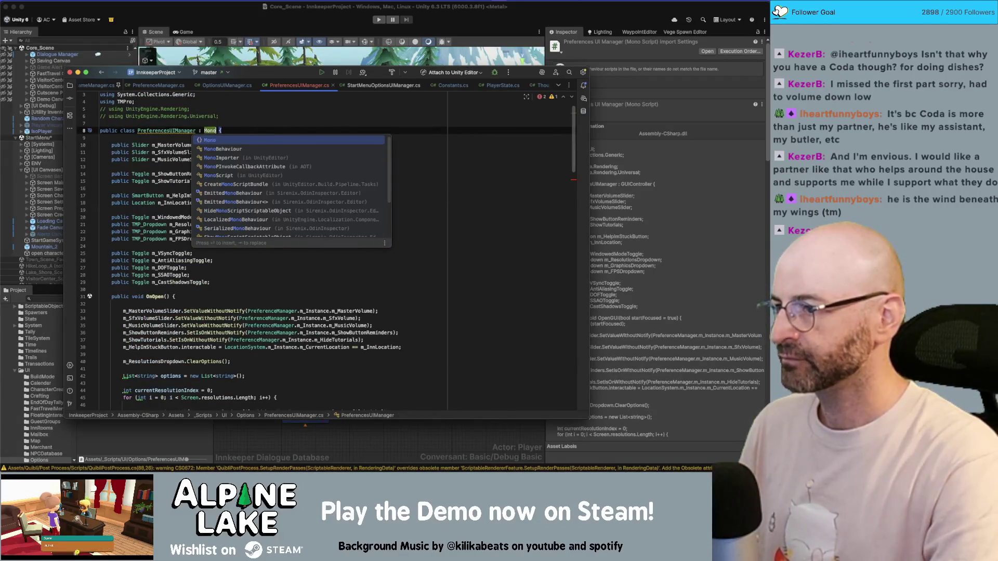
type("ur")
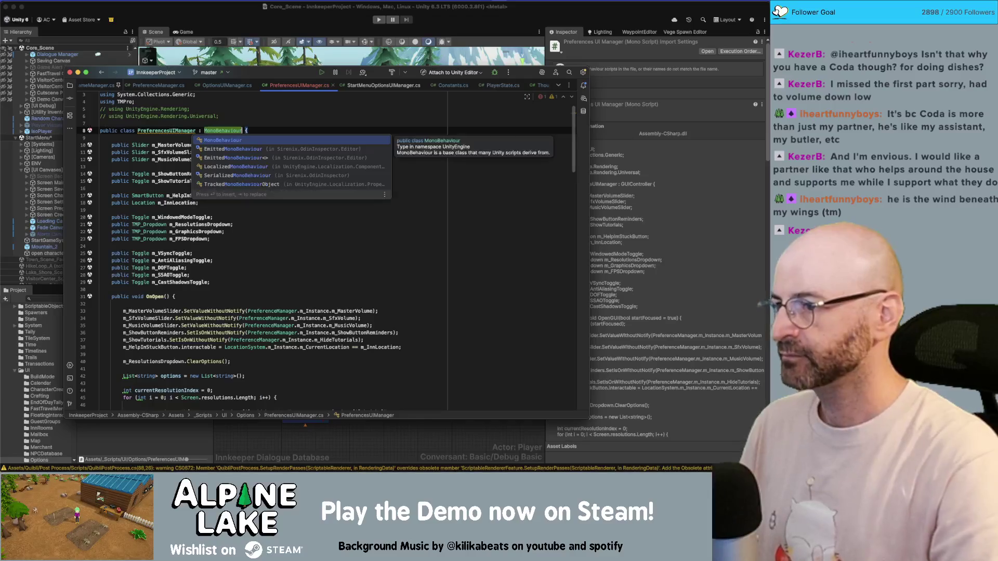
key("Escape")
scroll(283, 151, "down", 5)
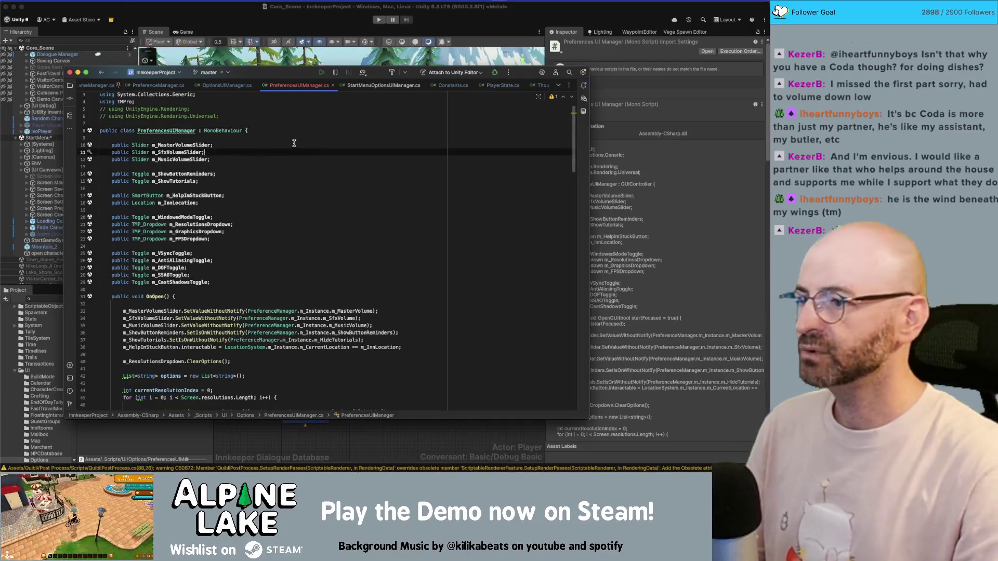
scroll(292, 148, "down", 8)
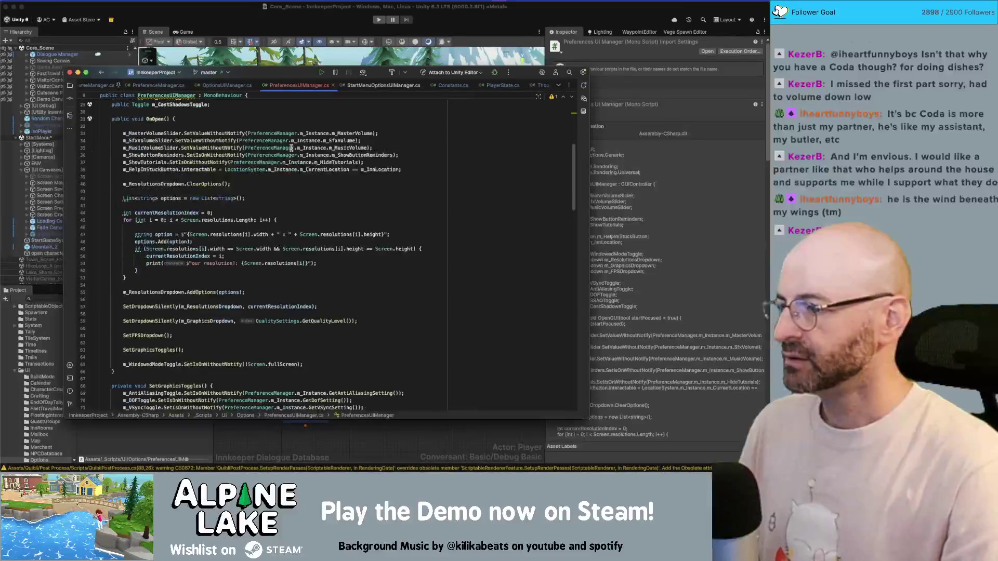
scroll(280, 154, "down", 20)
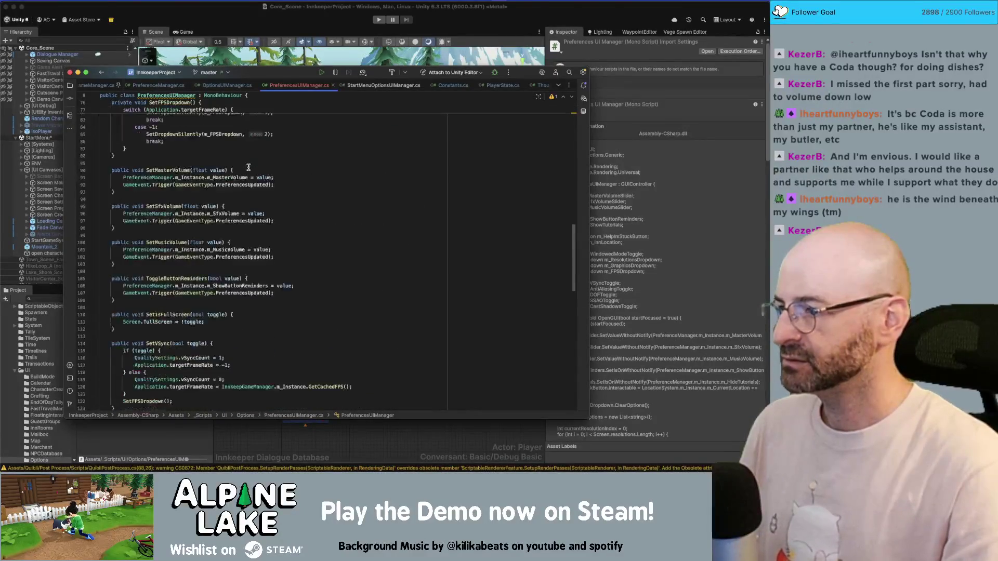
scroll(232, 179, "up", 20)
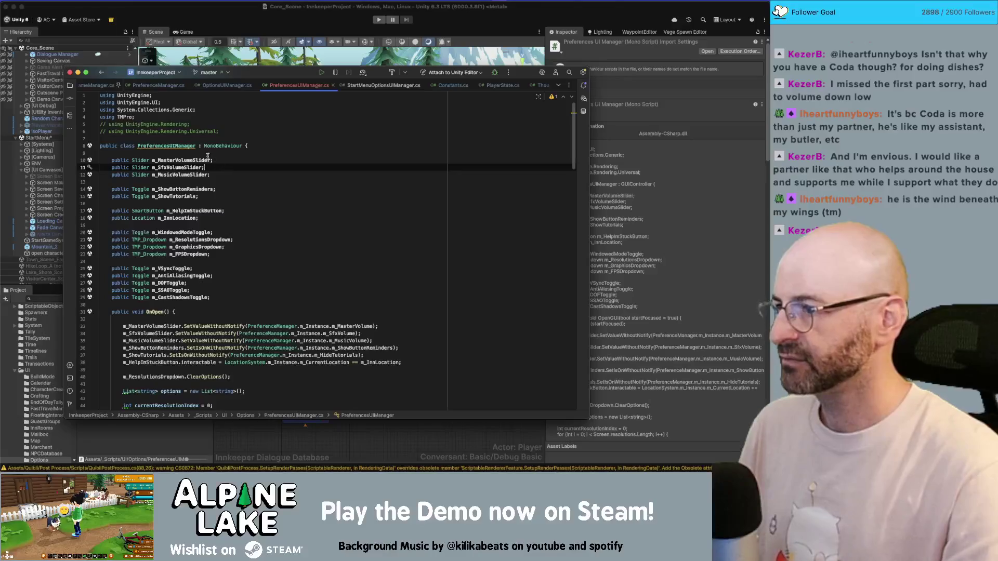
- Delete the two commented-out rendering using lines at the top of the file
left_click(208, 139)
key("shift+Up")
key("shift+Up")
key("BackSpace")
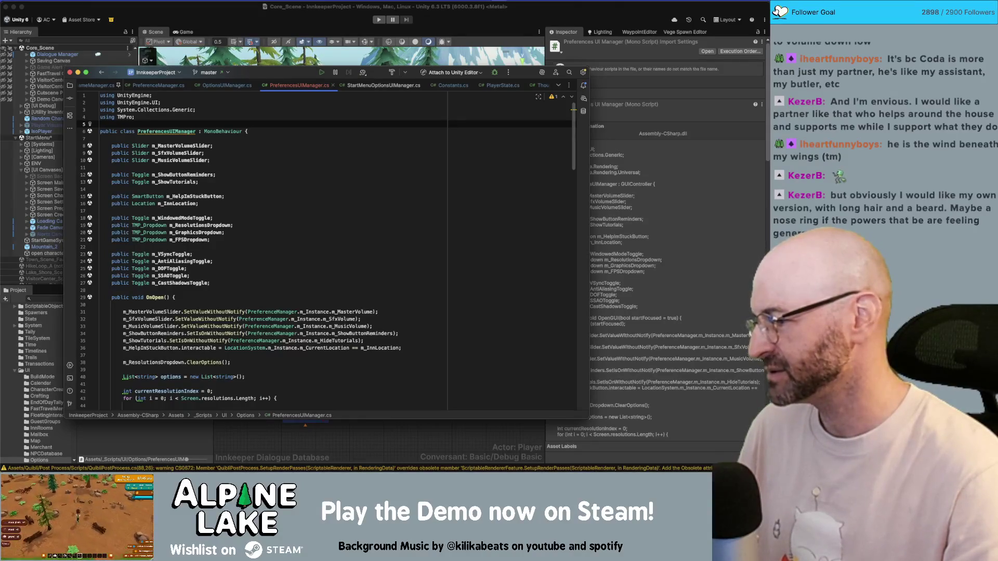
- Remove the empty line at the start of OnOpen
left_click(192, 304)
key("BackSpace")
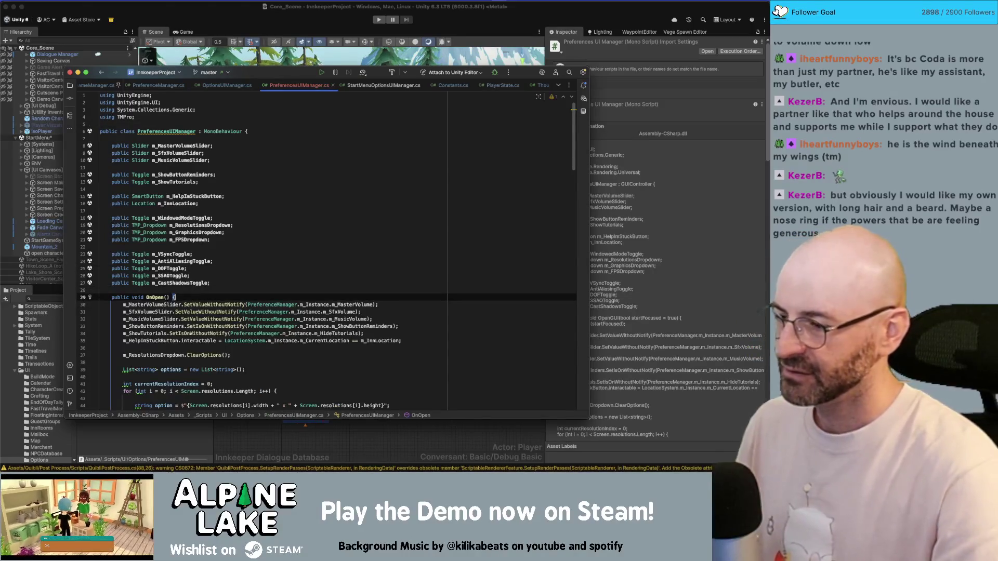
scroll(202, 294, "down", 1)
scroll(202, 294, "down", 1)
scroll(215, 288, "down", 1)
scroll(218, 288, "down", 3)
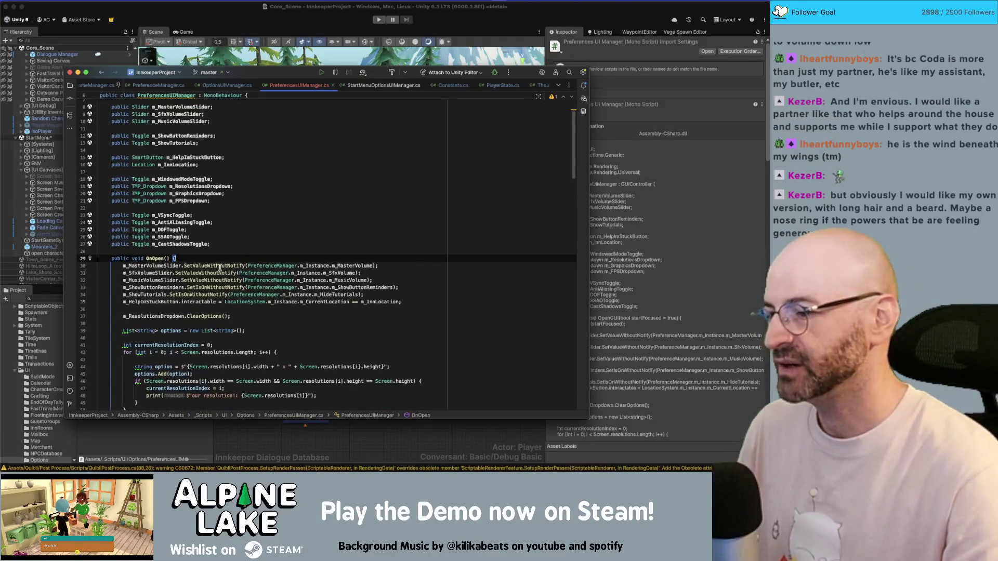
scroll(243, 261, "down", 1)
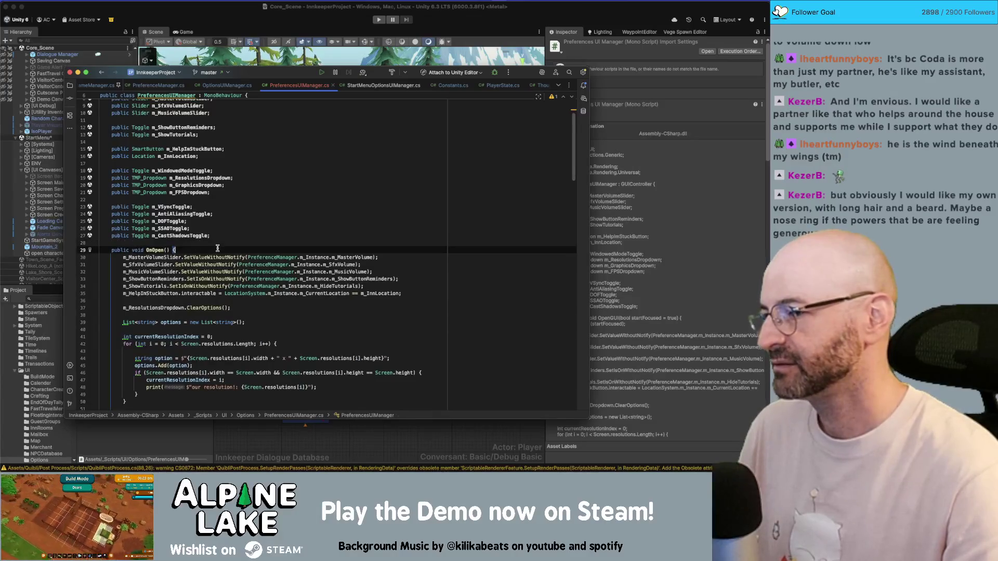
scroll(281, 236, "down", 10)
scroll(281, 236, "down", 8)
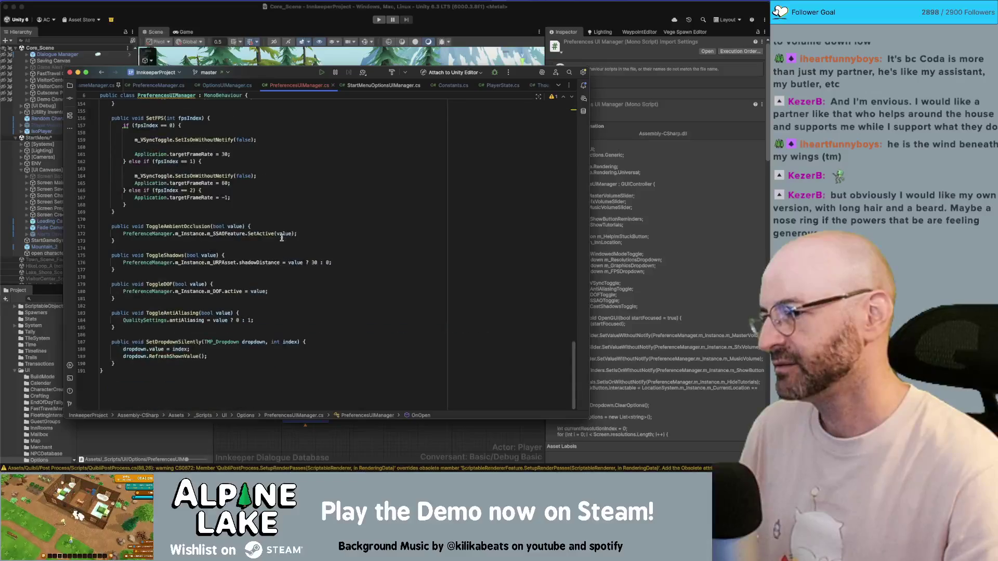
scroll(249, 252, "down", 20)
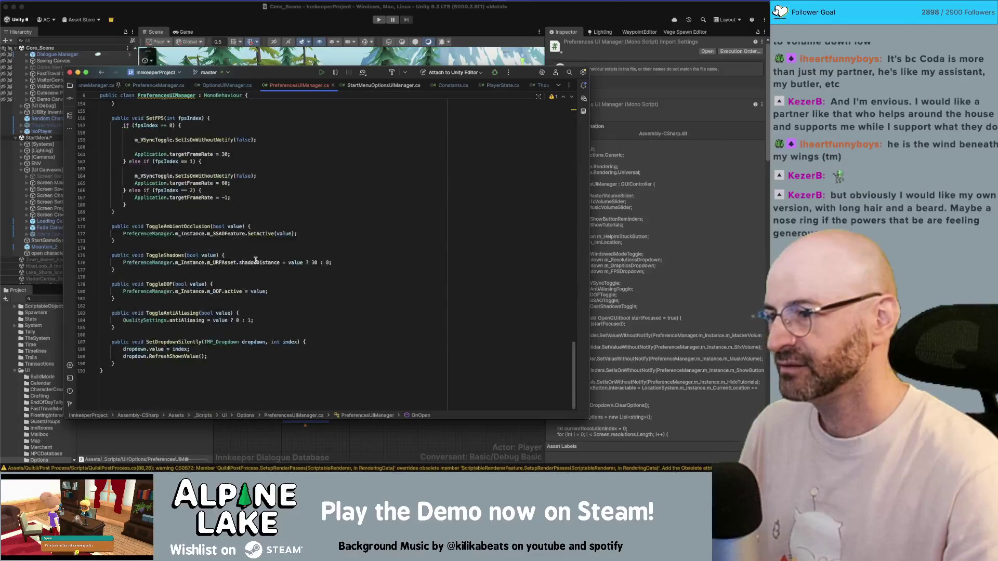
scroll(254, 261, "up", 20)
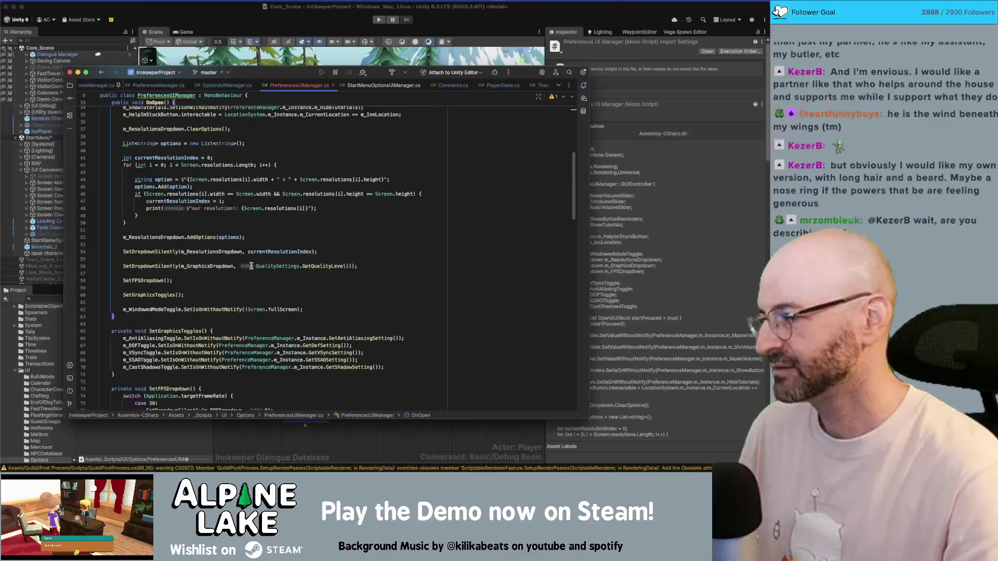
scroll(248, 269, "up", 1)
- Remove the blank lines between OnOpen's dropdown and AddOptions calls near its end
left_click(260, 233)
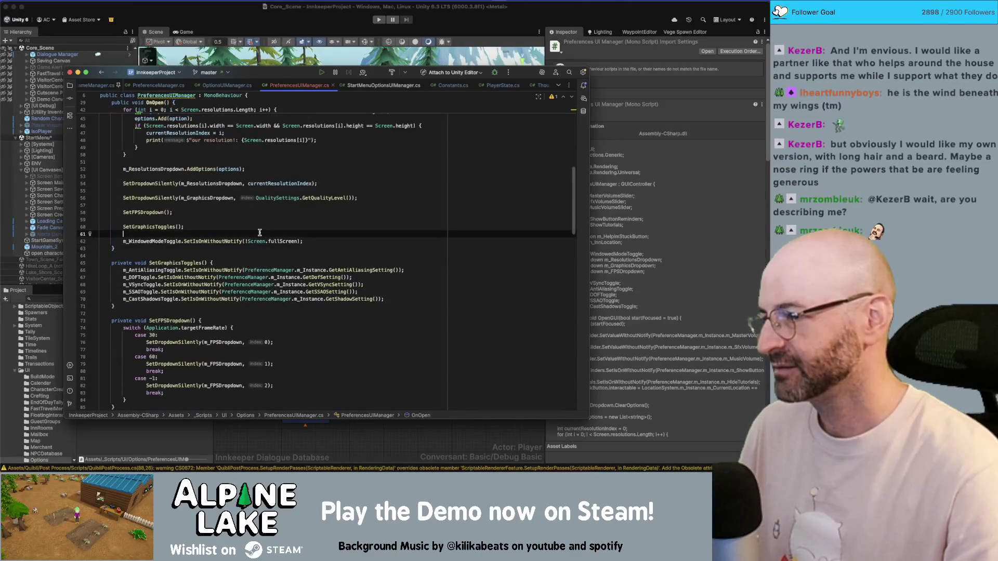
key("BackSpace")
key("Up")
key("BackSpace")
key("Up")
key("BackSpace")
key("Up")
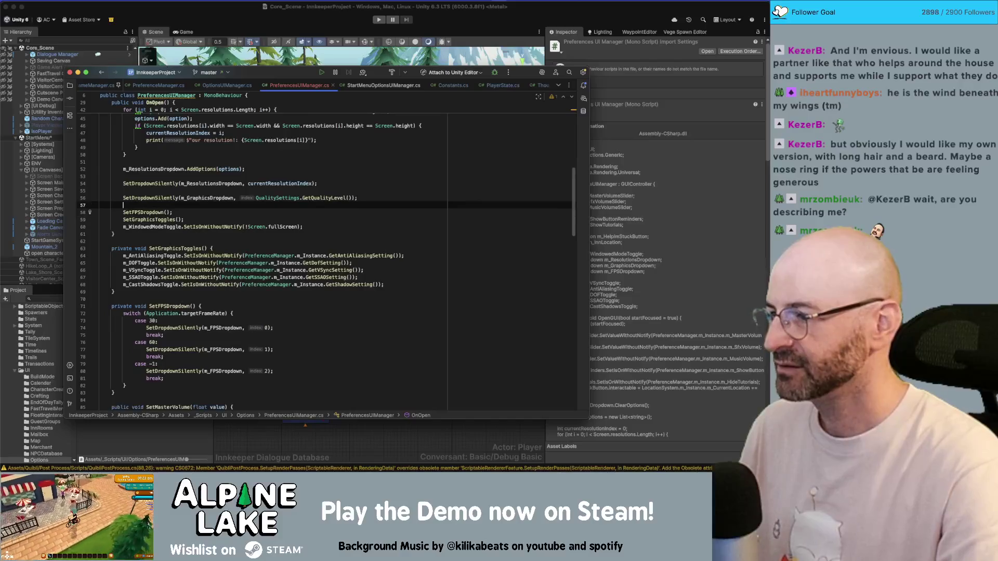
key("BackSpace")
key("Up")
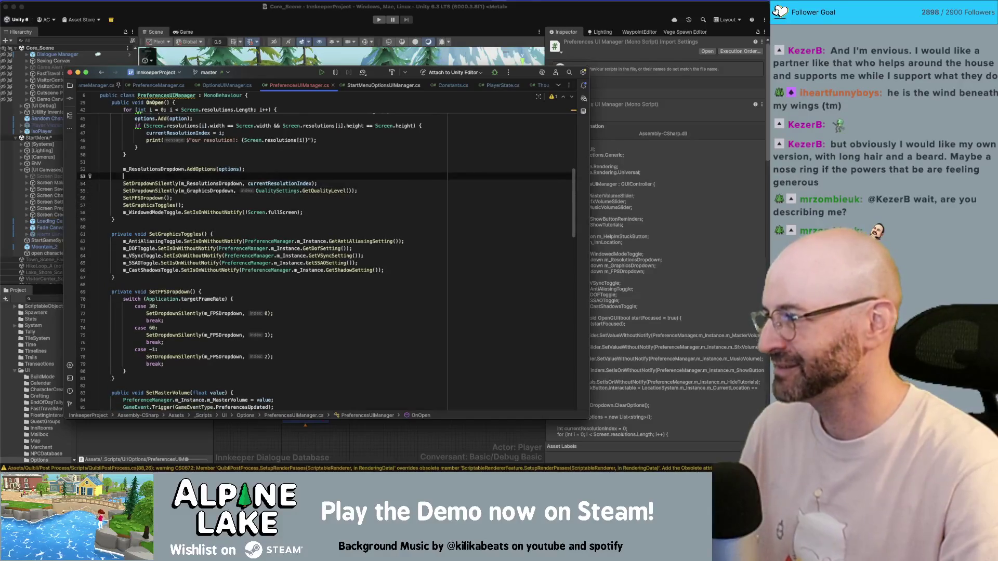
key("BackSpace")
key("Up")
key("BackSpace")
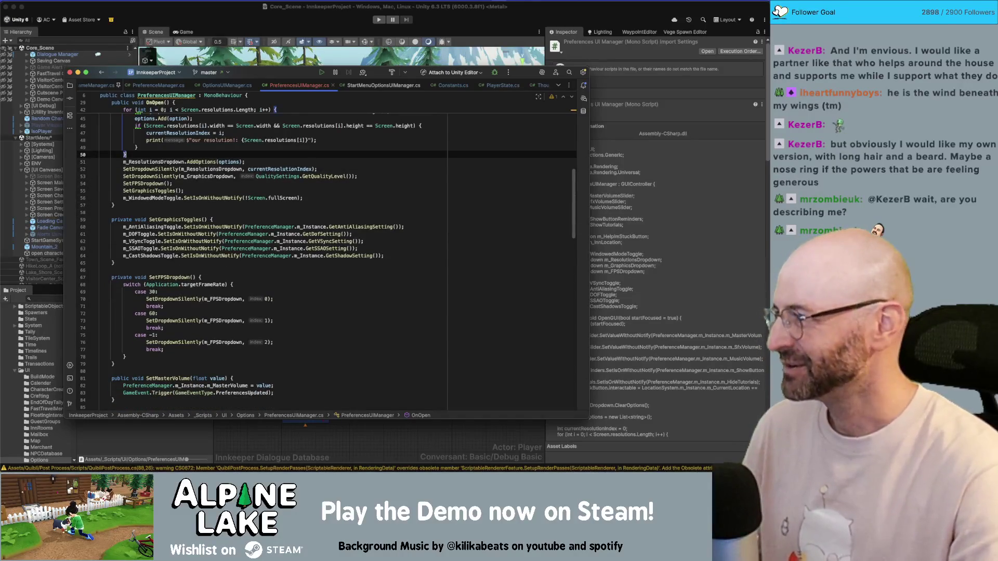
scroll(227, 263, "up", 6)
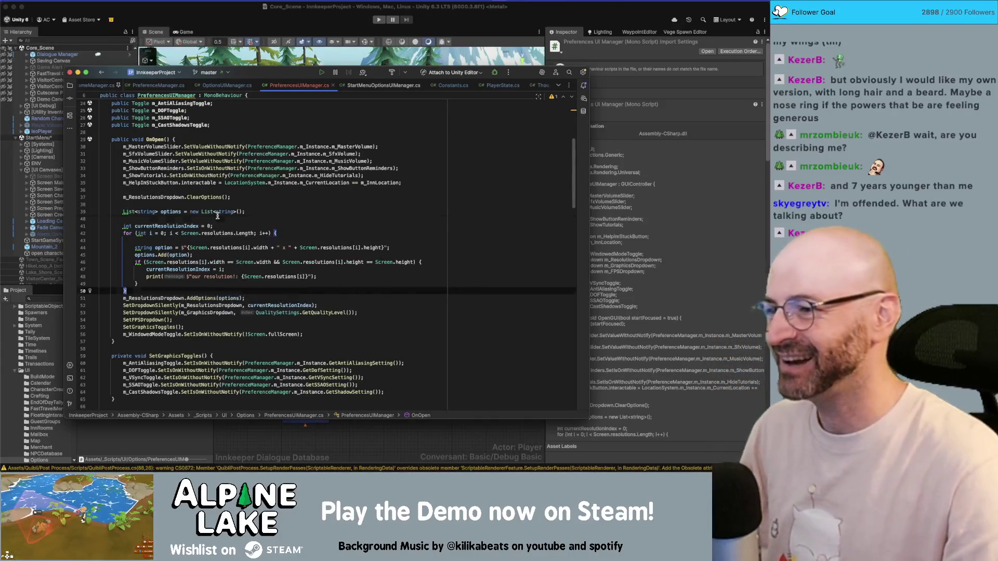
- Review PreferencesUIManager.cs top to bottom, then return to Unity so it recompiles
left_click(223, 205)
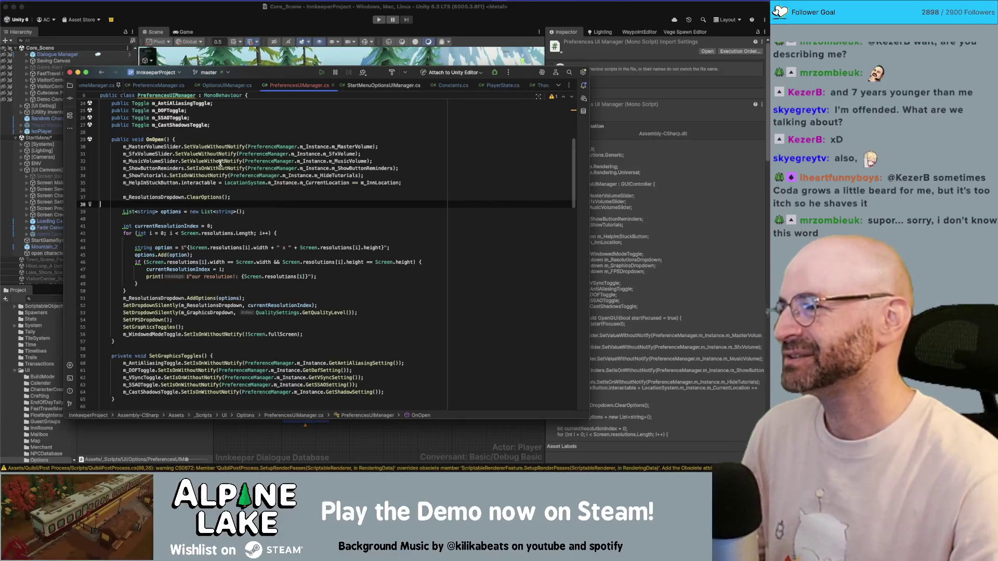
scroll(221, 174, "down", 1)
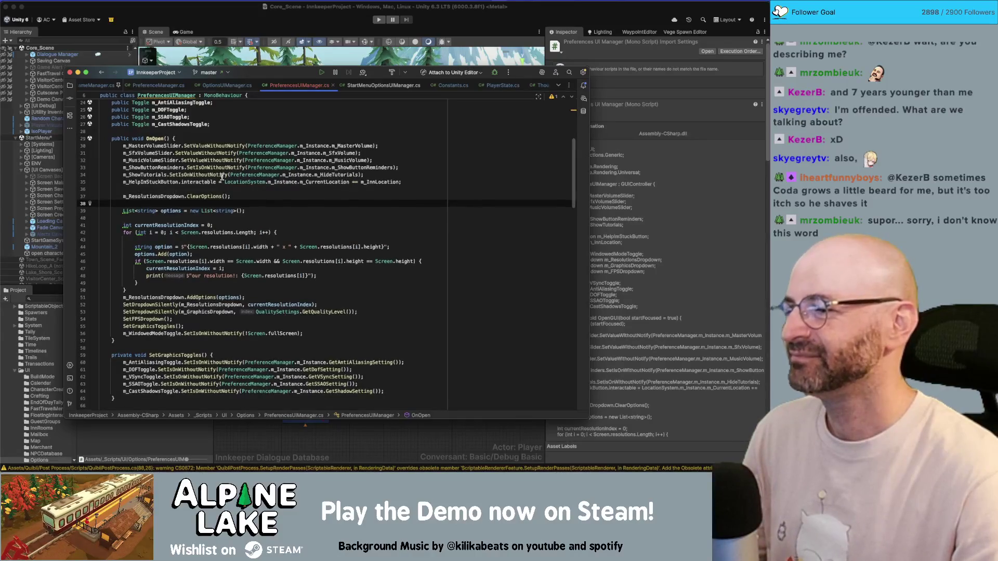
scroll(220, 176, "down", 1)
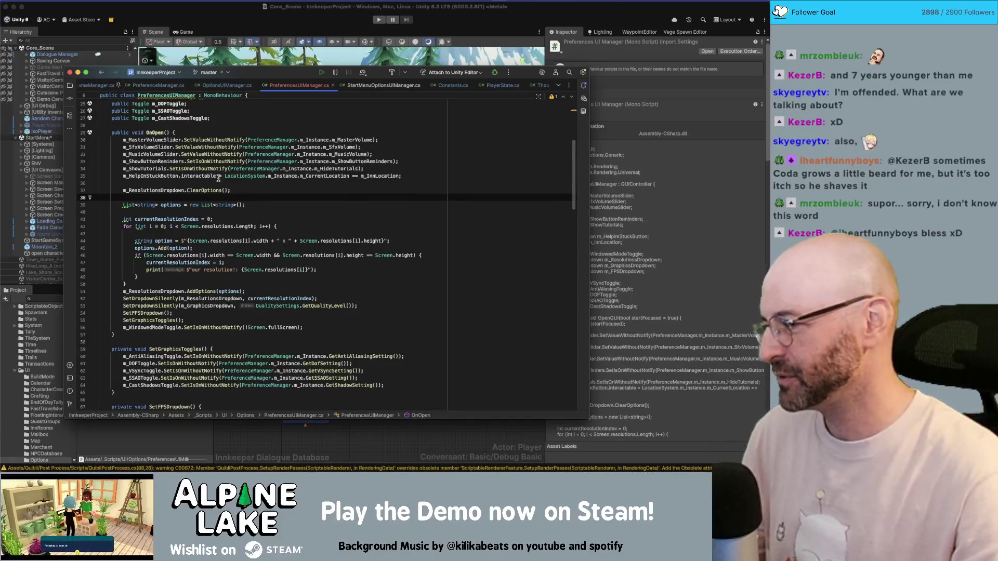
scroll(222, 177, "down", 3)
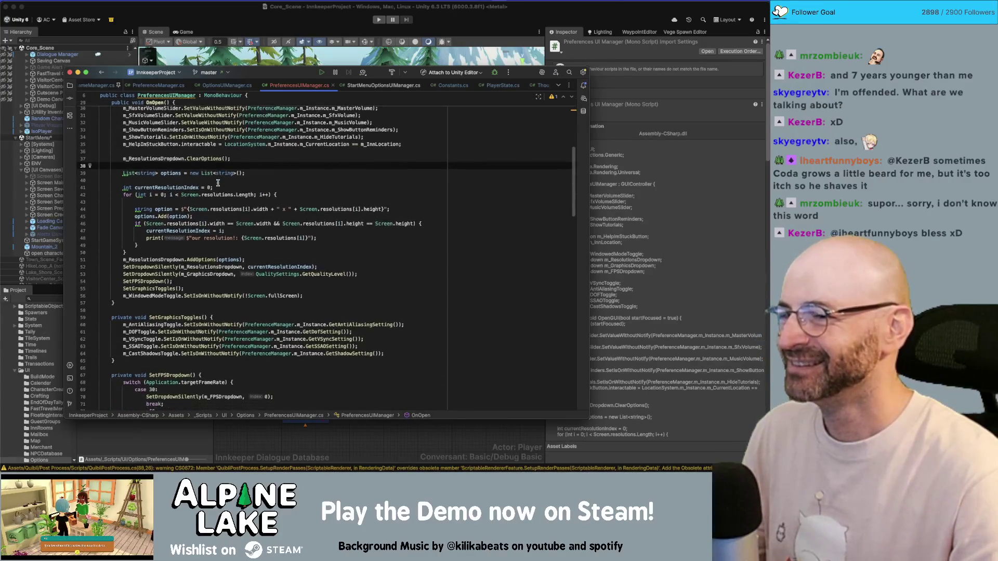
scroll(218, 183, "down", 8)
scroll(218, 183, "down", 1)
scroll(212, 185, "down", 15)
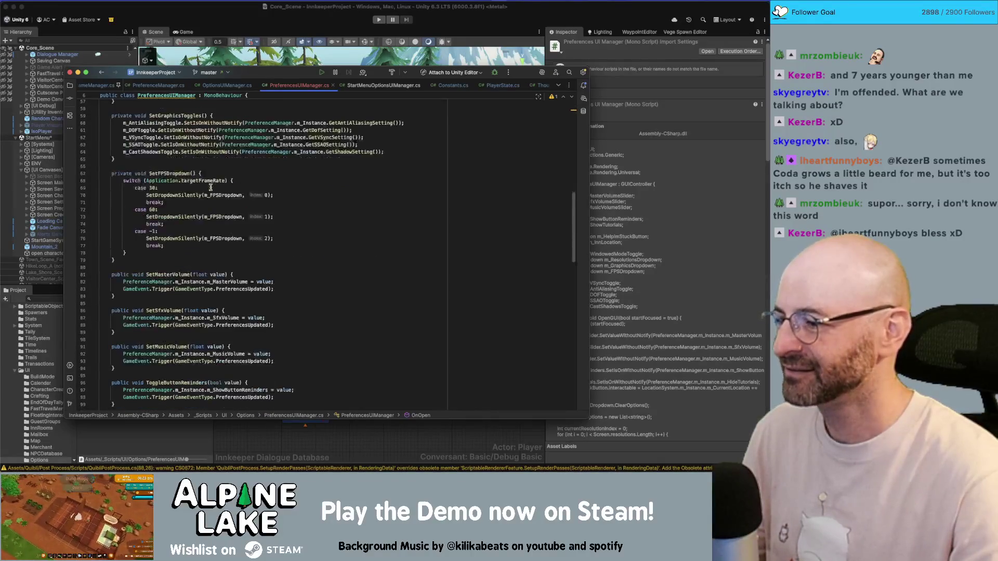
scroll(210, 188, "down", 12)
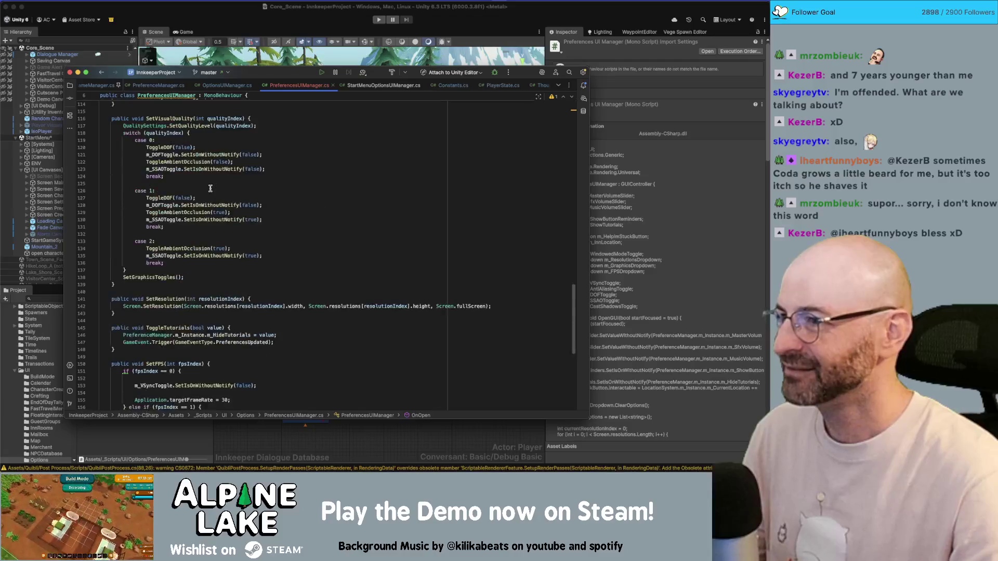
scroll(210, 188, "down", 10)
scroll(216, 191, "up", 20)
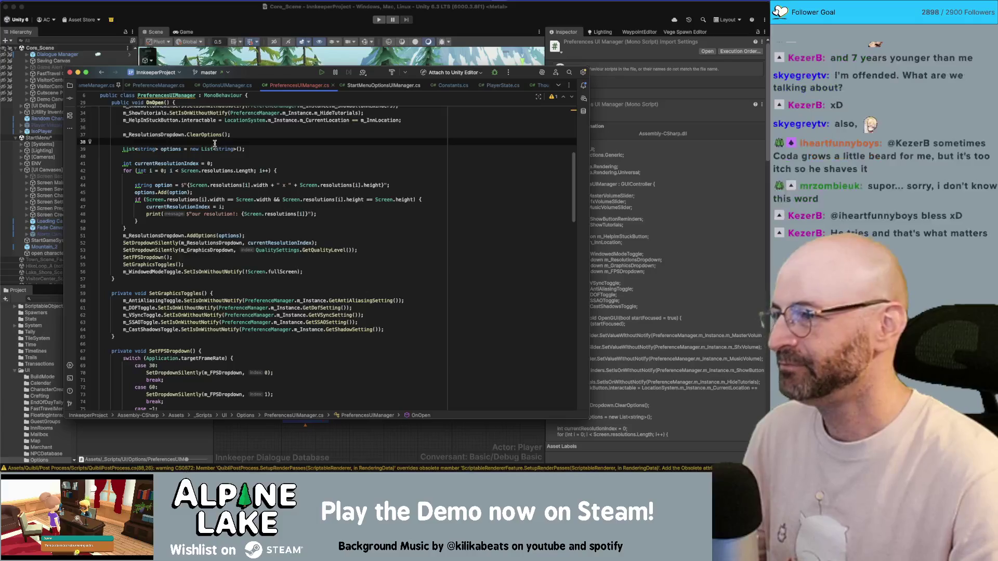
left_click(240, 23)
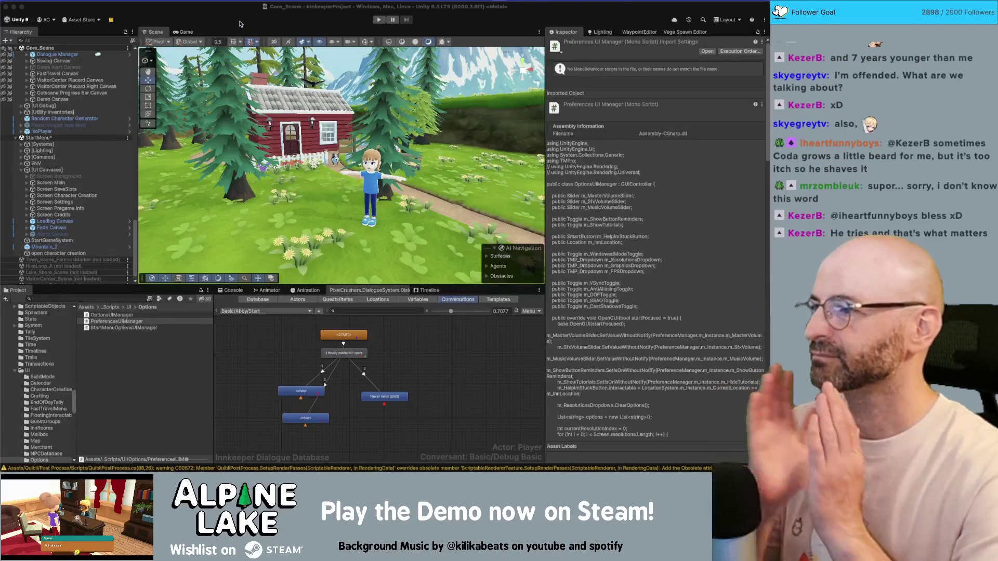
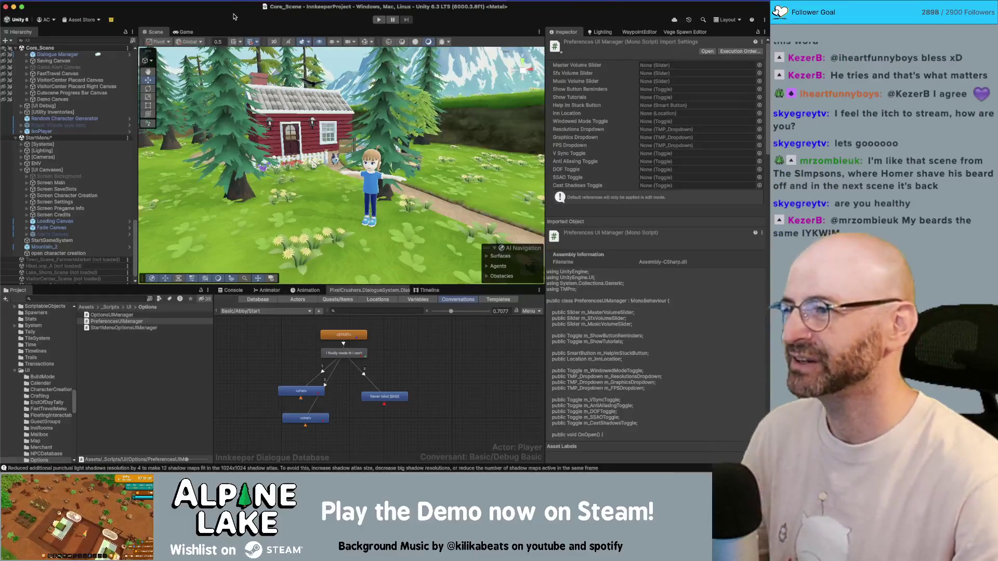
- Orbit, tilt and zoom the scene view around the house and hillside
mouse_move(338, 78)
left_mouse_down()
mouse_move(407, 130)
mouse_move(361, 123)
left_mouse_up()
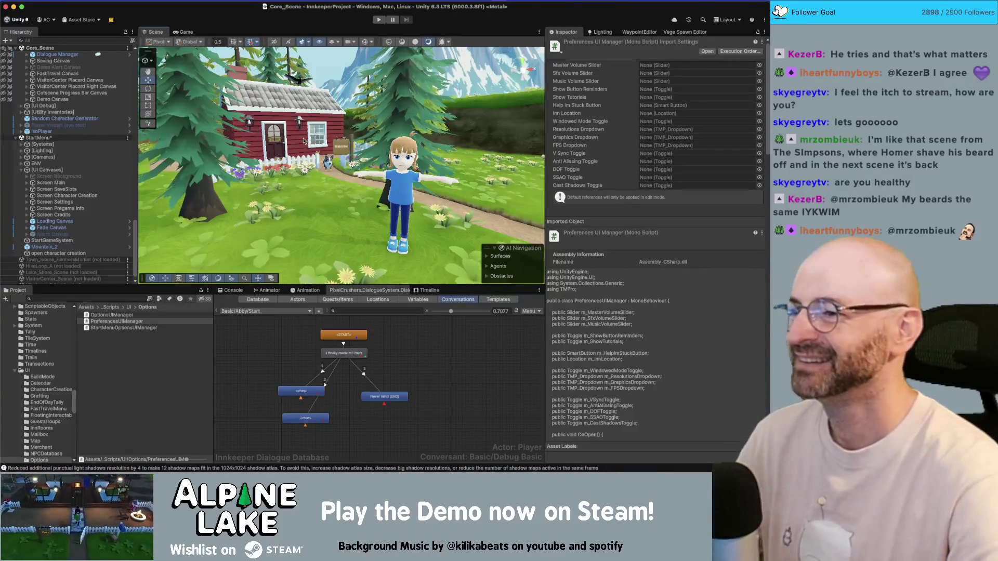
left_click_drag(306, 140, 328, 189)
scroll(327, 189, "up", 3)
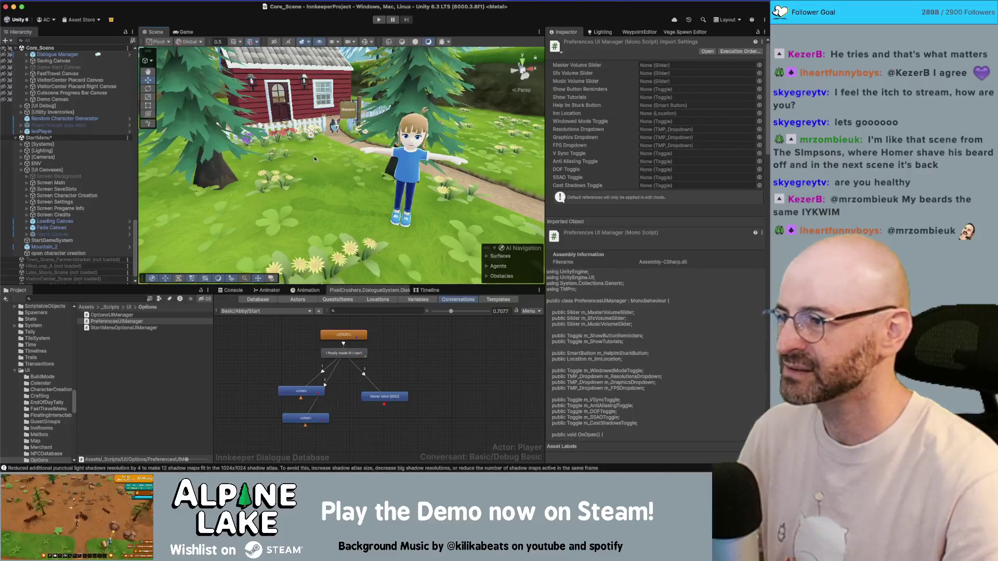
left_click_drag(313, 156, 283, 182)
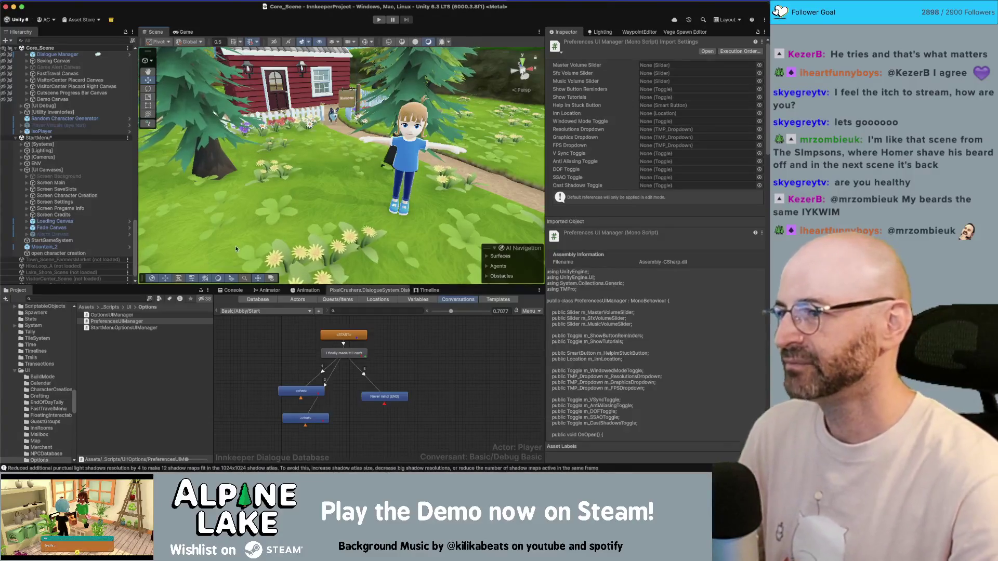
left_click_drag(307, 197, 290, 208)
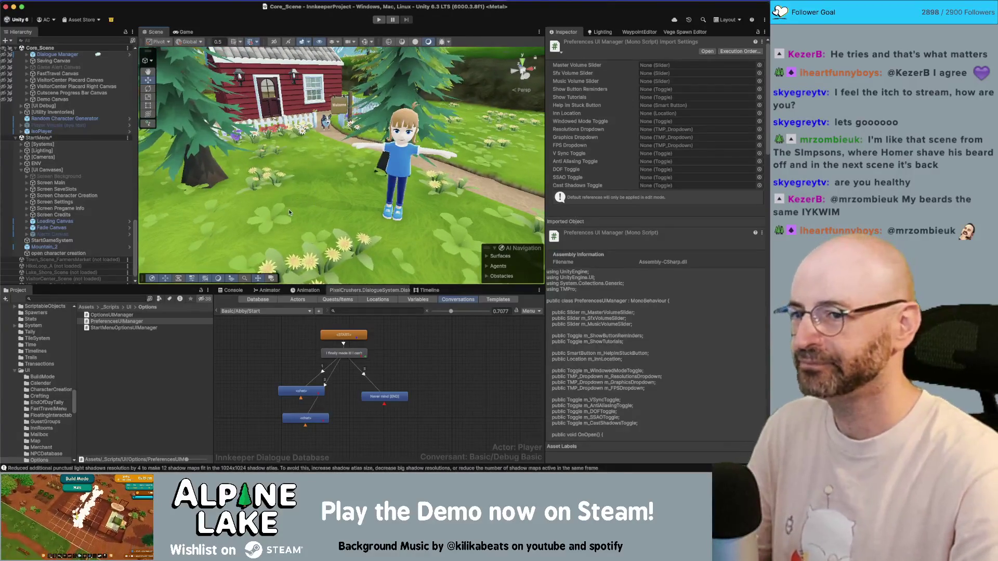
mouse_move(291, 204)
left_mouse_down()
mouse_move(319, 209)
mouse_move(301, 232)
mouse_move(303, 195)
left_mouse_up()
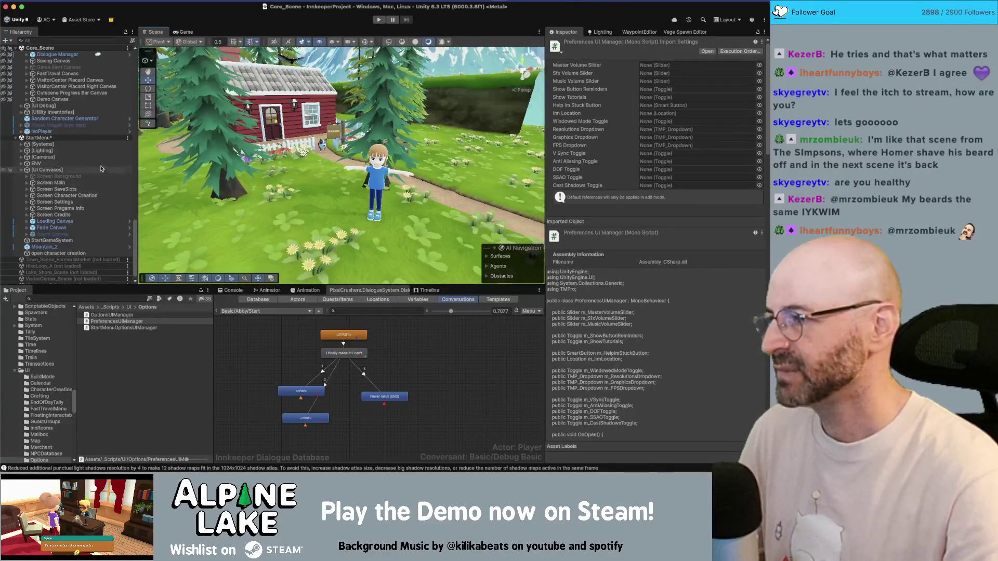
- Rename the Window Options object to 'Window Preferences'
scroll(105, 139, "up", 6)
scroll(105, 140, "up", 10)
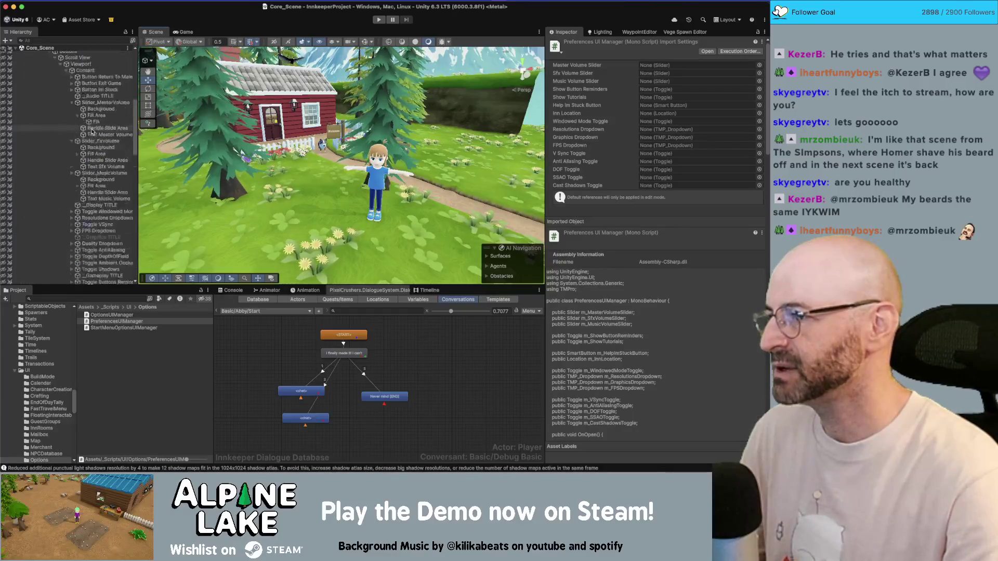
left_click(39, 192, "alt")
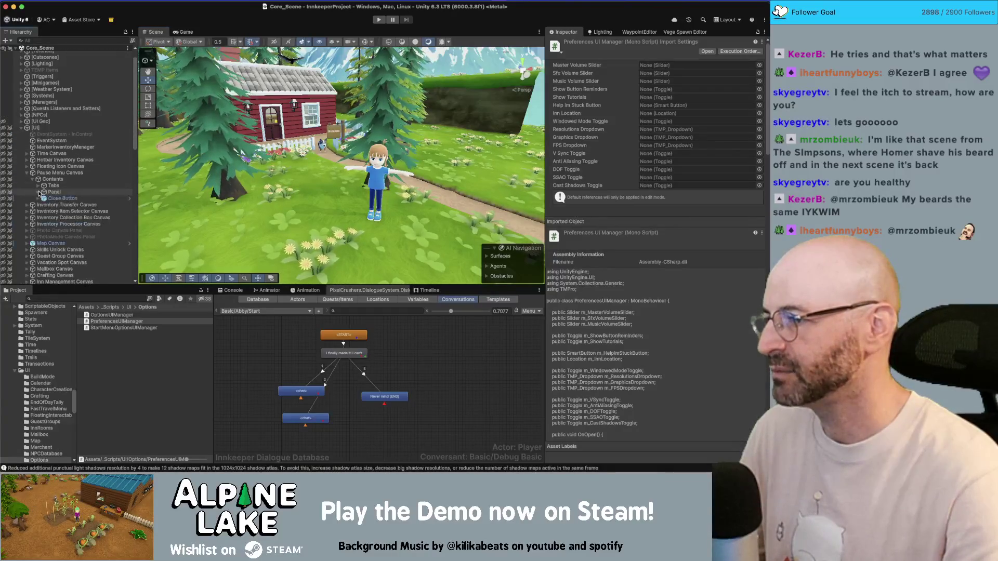
left_click(38, 192)
left_click(43, 256)
scroll(73, 214, "down", 3)
left_click(71, 188)
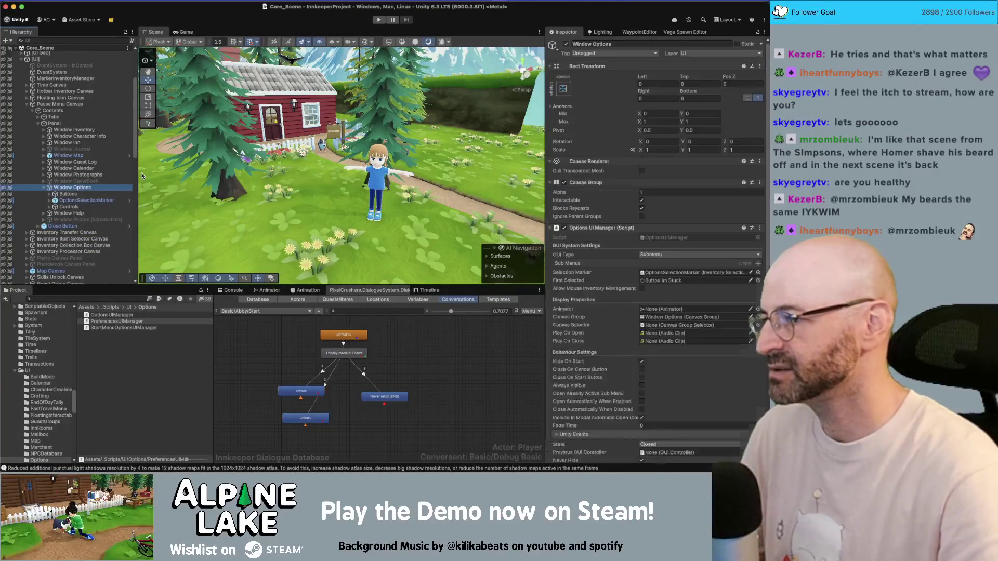
type("Window Preferences")
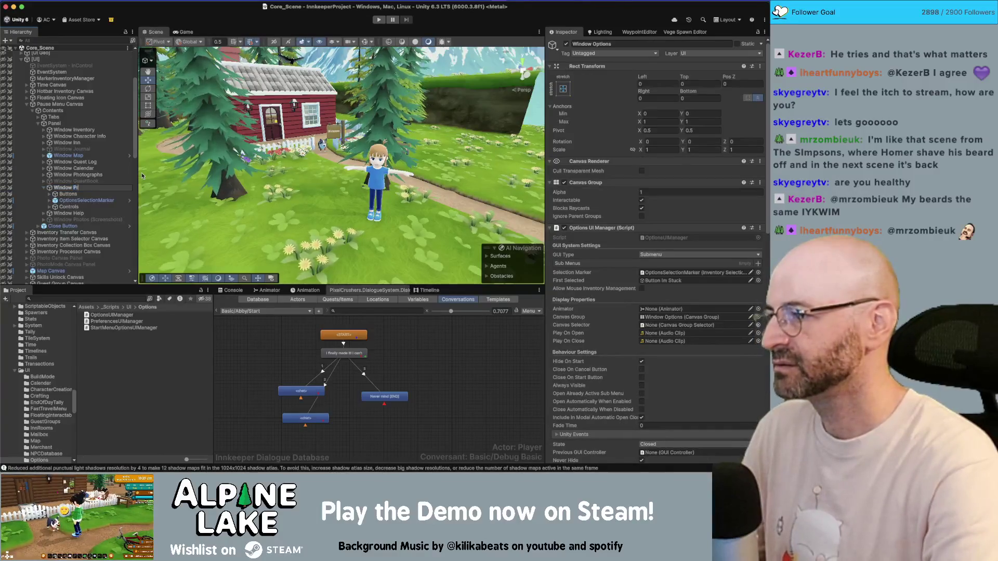
key("Return")
- Browse Window Preferences' children, expanding Controls and then Buttons to reach Scroll View
key("Down")
key("Down")
key("Down")
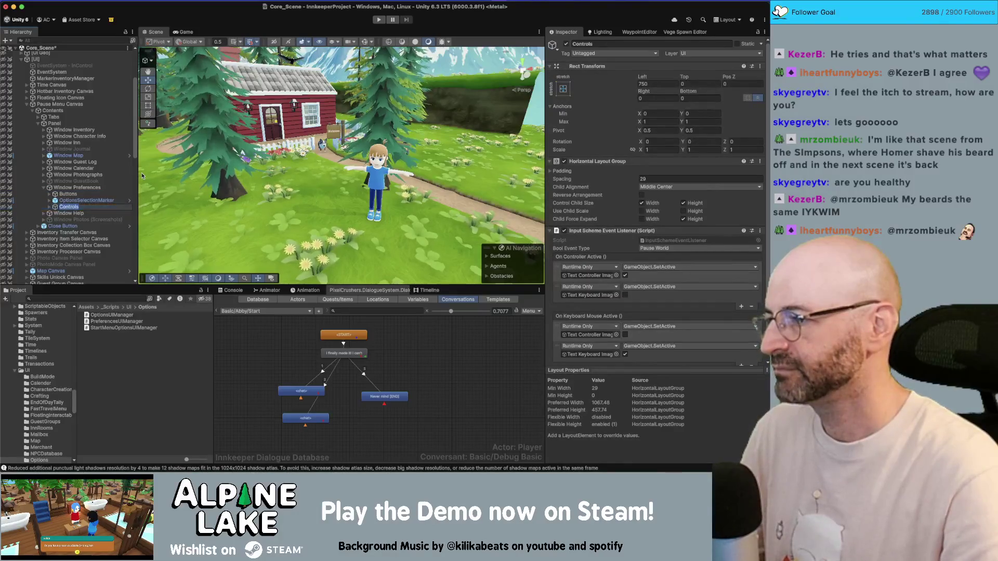
key("Right")
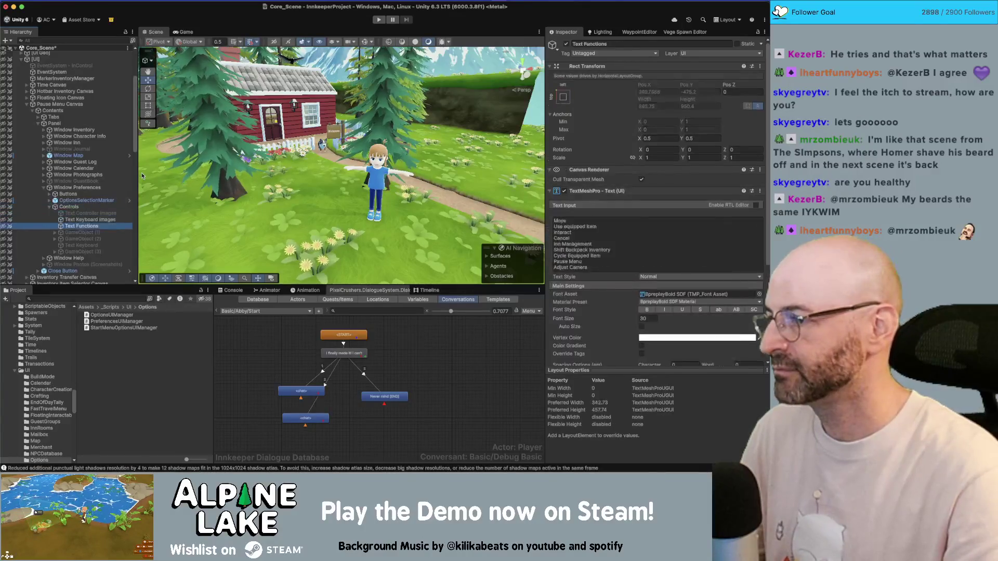
key("Left")
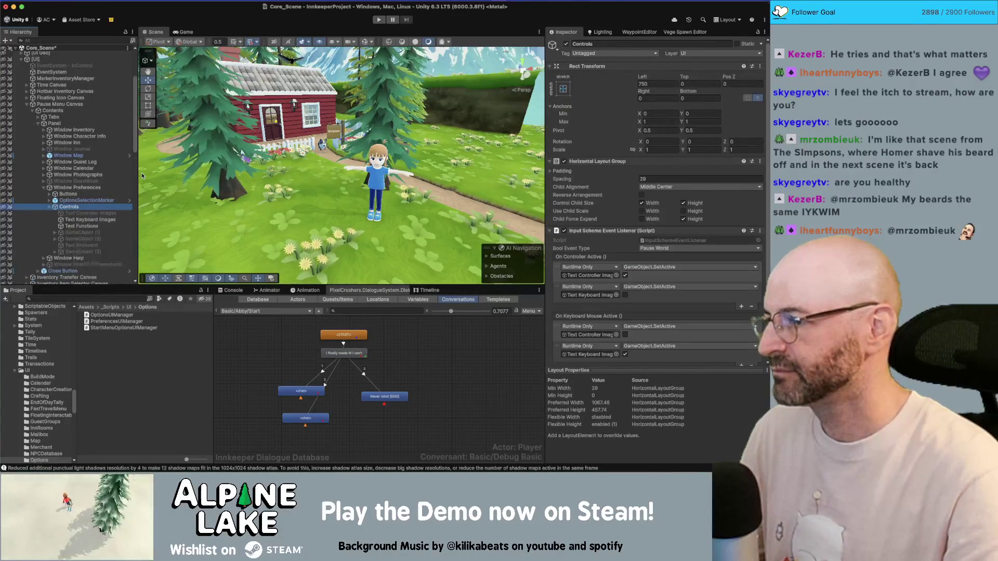
key("Up")
- Inspect Scroll View's Viewport and Content, then reselect Window Preferences
key("Up")
key("Right")
key("Down")
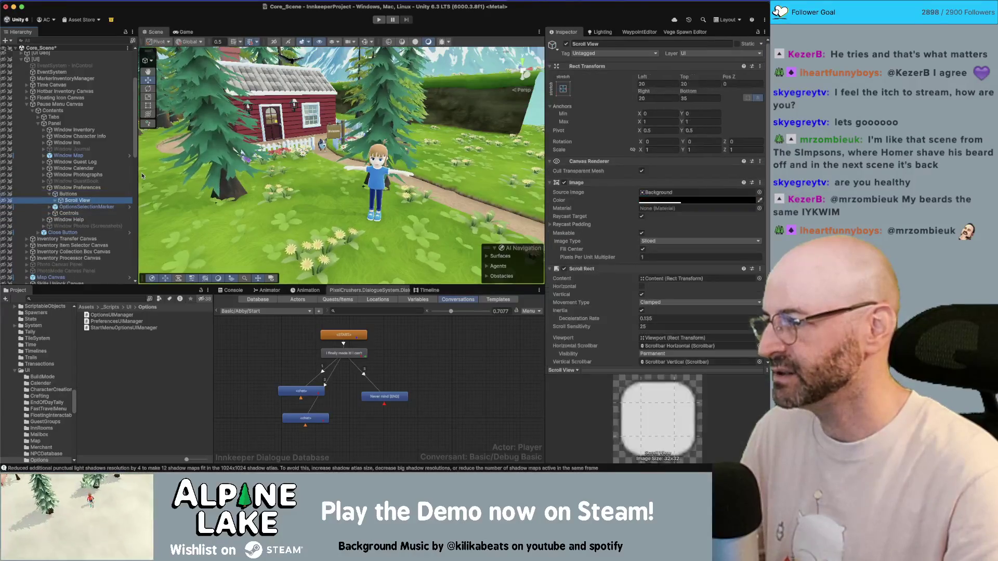
key("Right")
key("Up")
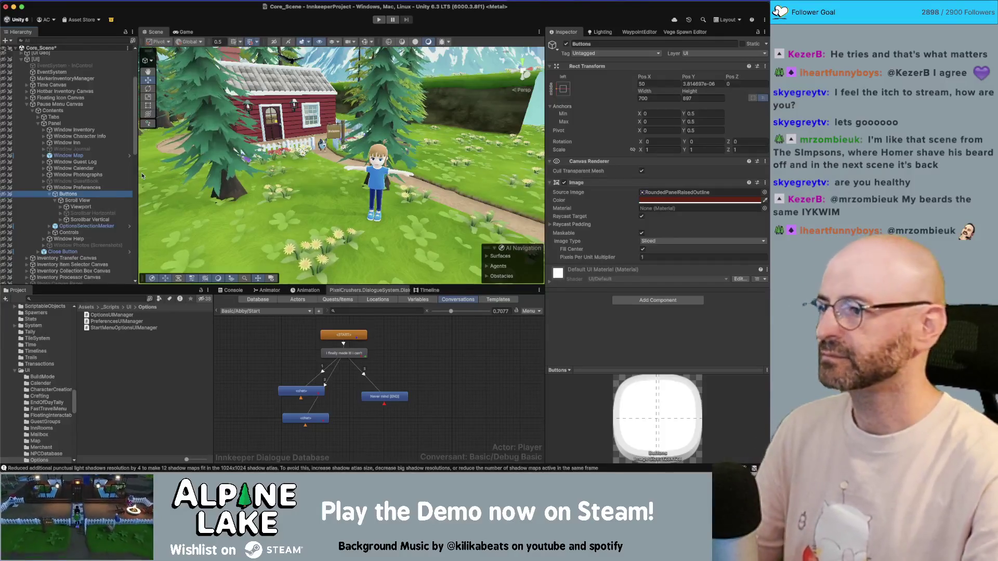
key("Down")
key("Down")
key("Right")
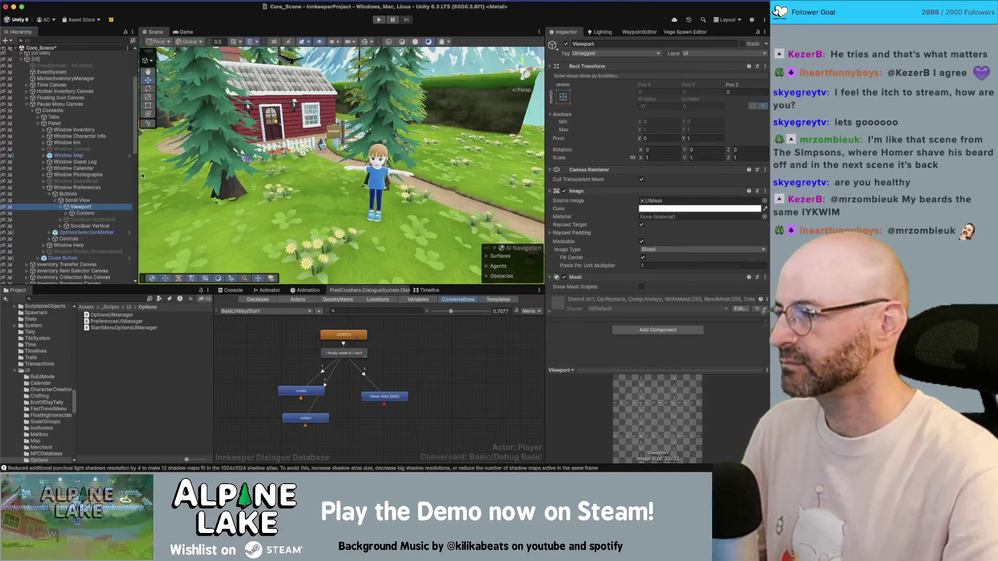
key("Up")
key("Left")
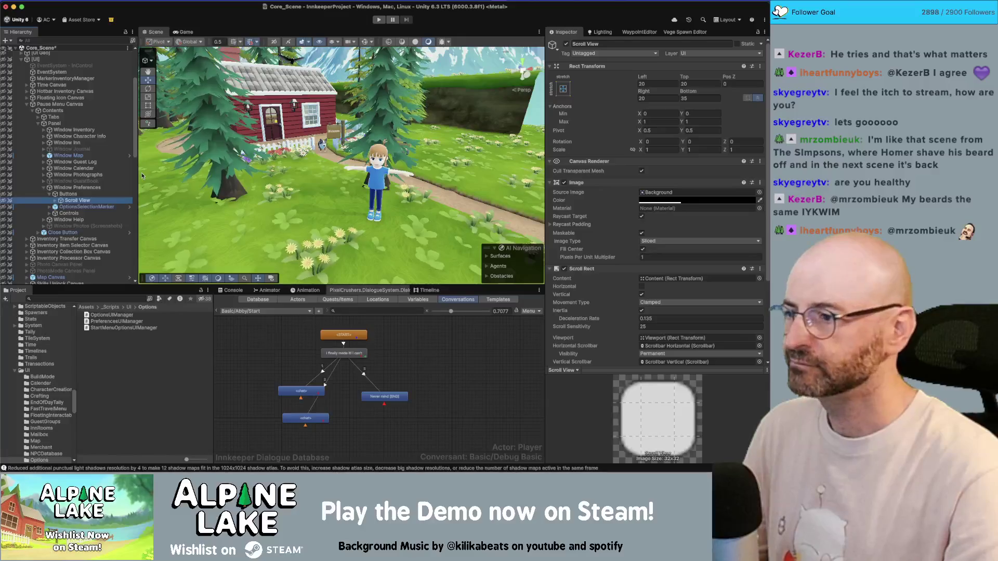
key("Left")
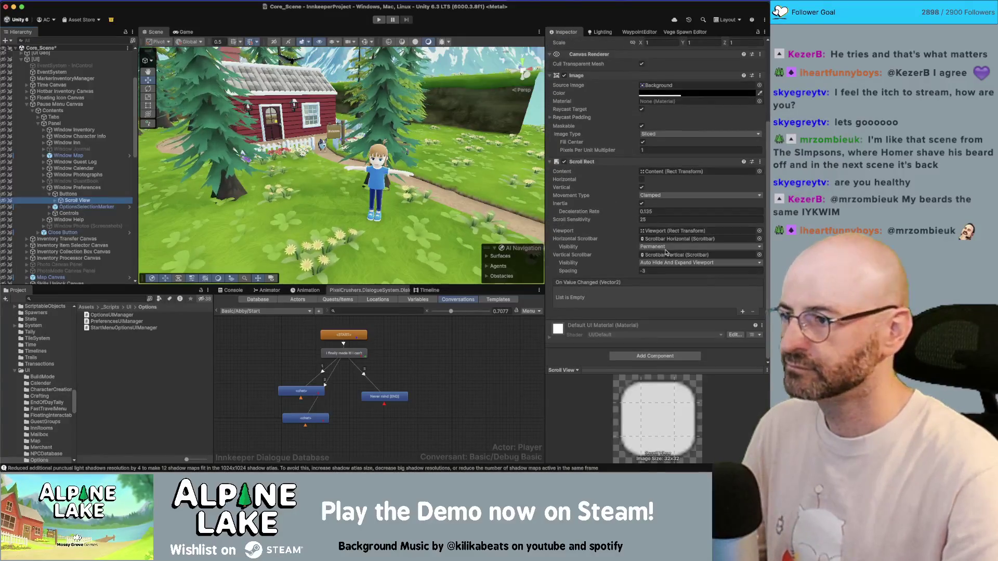
key("Up")
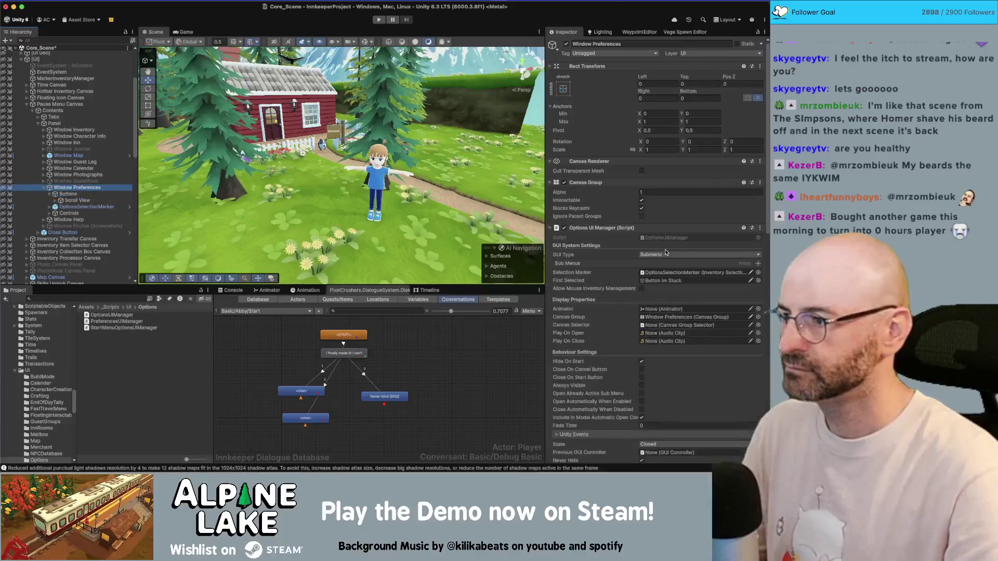
- Review Window Preferences' fields and Prepopulated Scroll View Manager in the Inspector
scroll(641, 245, "down", 5)
scroll(641, 245, "down", 5)
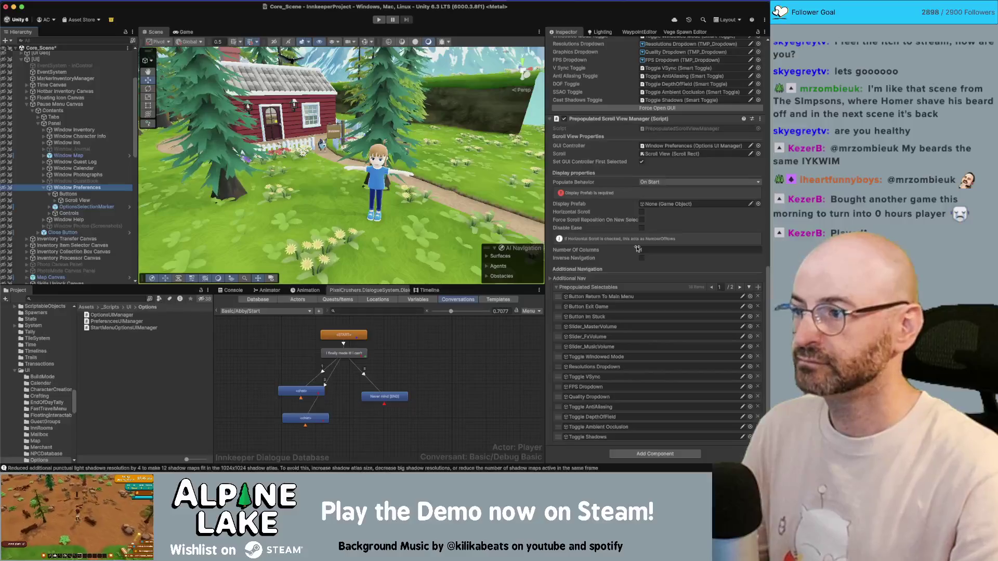
scroll(637, 249, "up", 7)
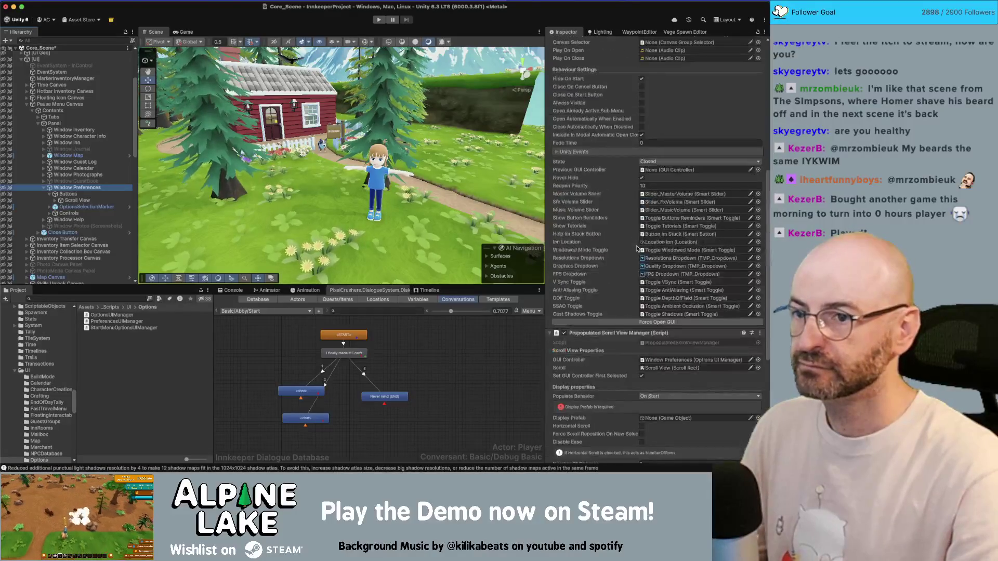
scroll(638, 247, "down", 7)
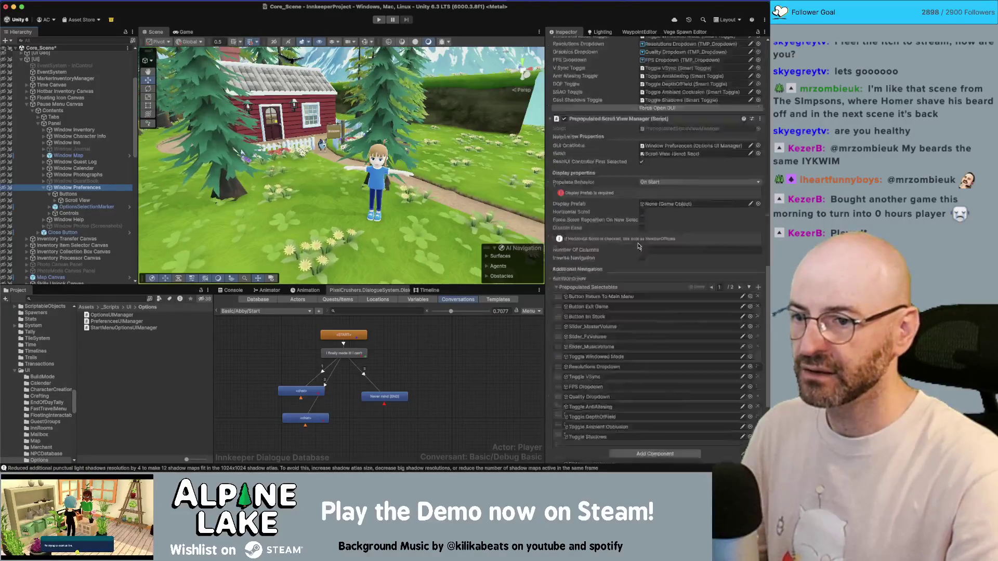
left_click(636, 451)
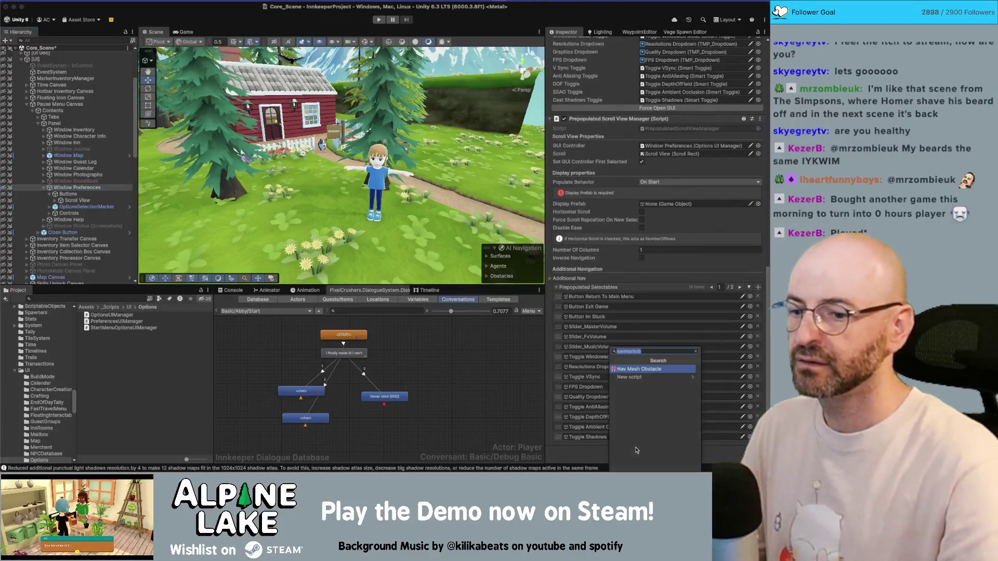
- Add Preferences UI Manager, fold the scroll view manager, and assign Slider_MasterVolume as master volume
key("BackSpace")
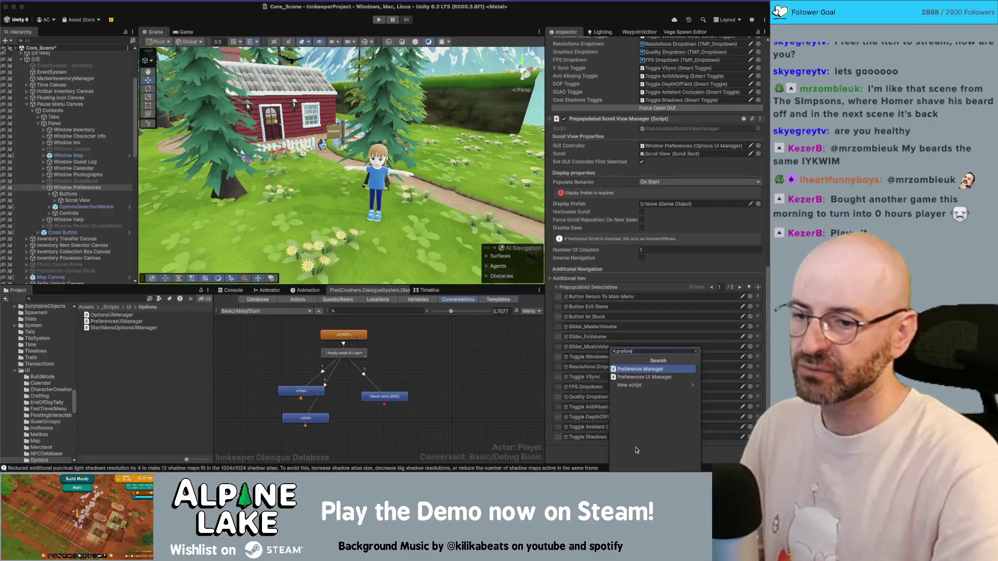
key("Escape")
scroll(598, 312, "down", 1)
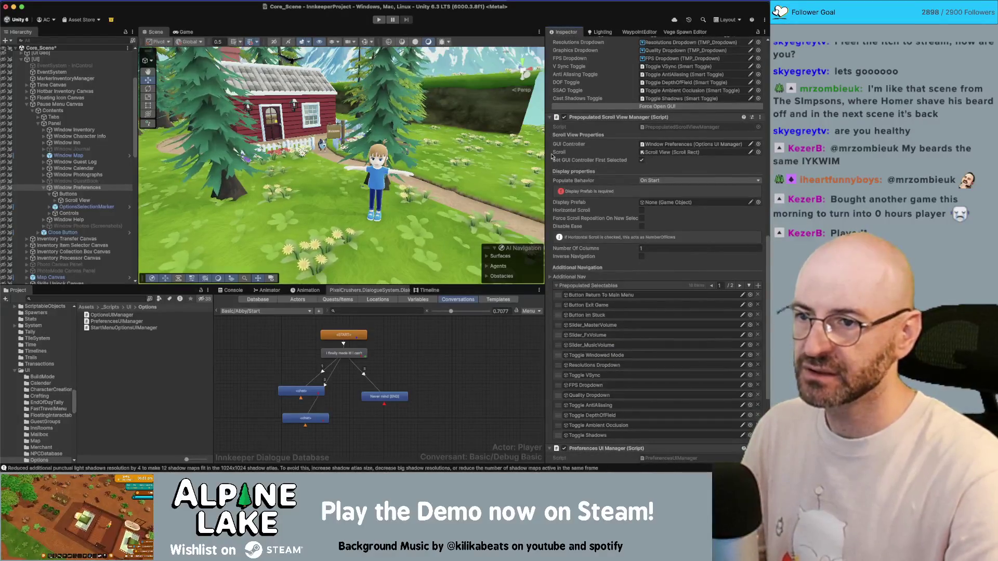
left_click(550, 119)
left_click(649, 152)
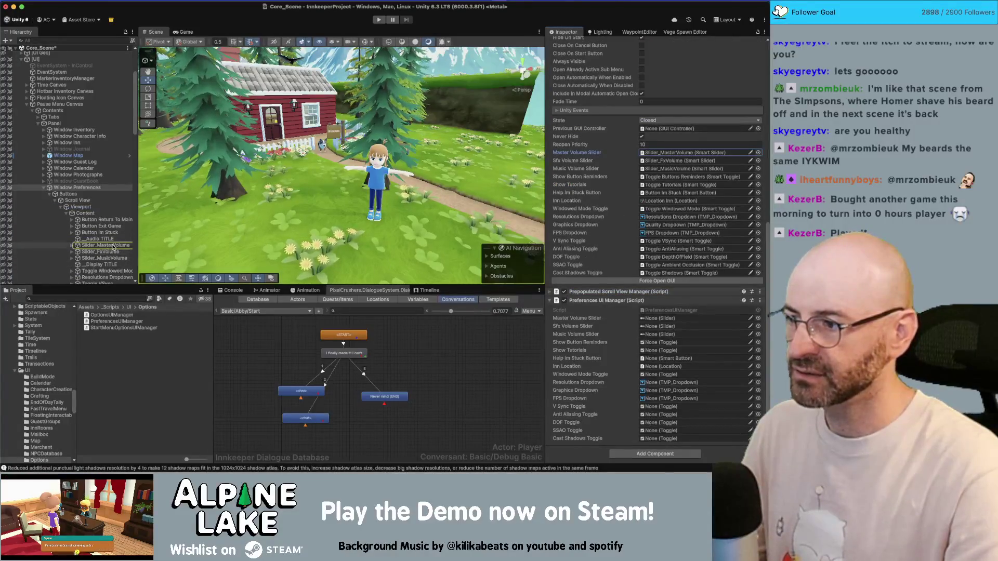
left_click_drag(113, 247, 660, 319)
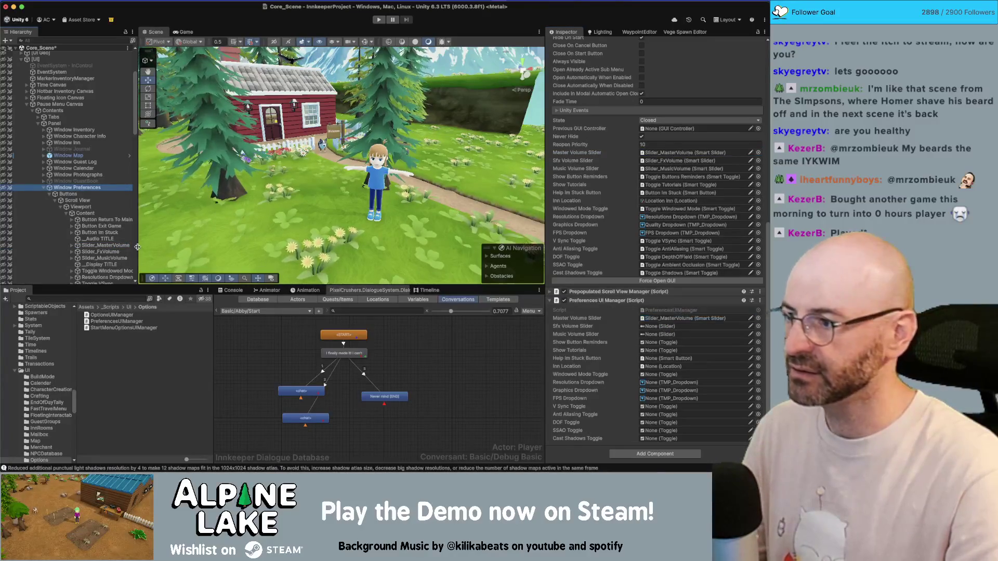
- Assign the FX and music volume sliders and Toggle Tutorials to their Preferences UI Manager fields
mouse_move(100, 229)
left_mouse_down()
mouse_move(136, 218)
mouse_move(623, 319)
mouse_move(673, 157)
left_mouse_up()
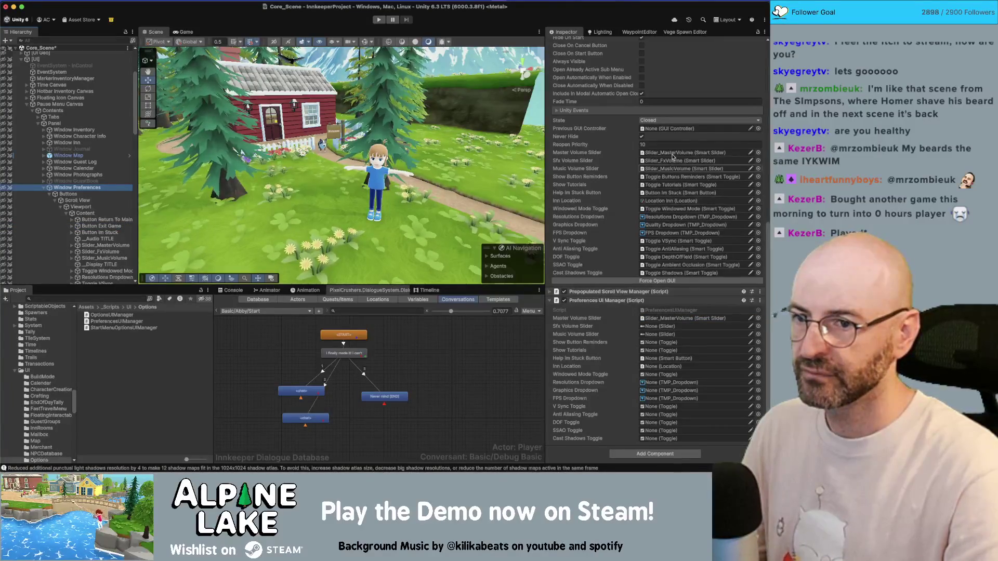
mouse_move(101, 252)
left_mouse_down()
mouse_move(310, 271)
mouse_move(649, 329)
left_mouse_up()
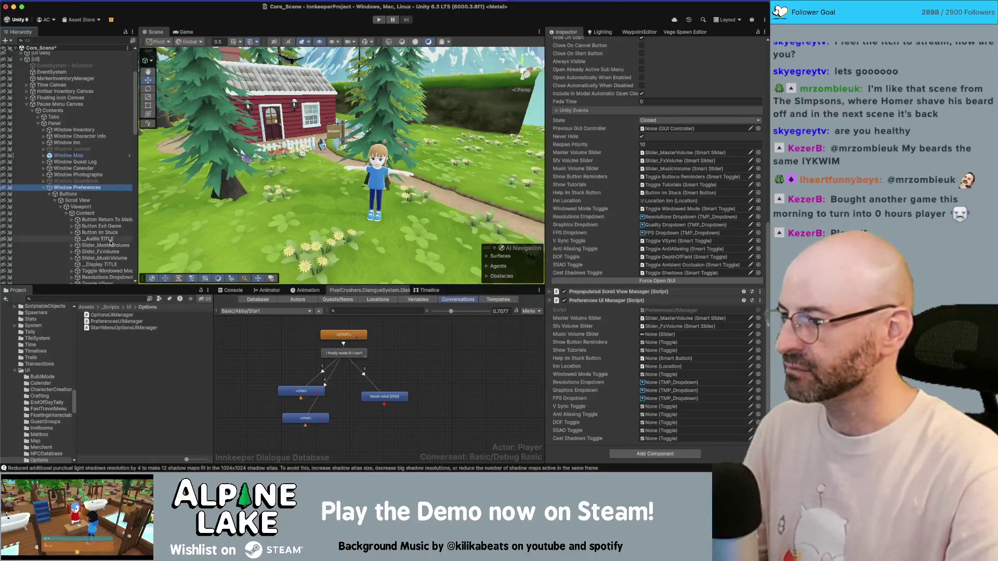
left_click_drag(103, 258, 647, 337)
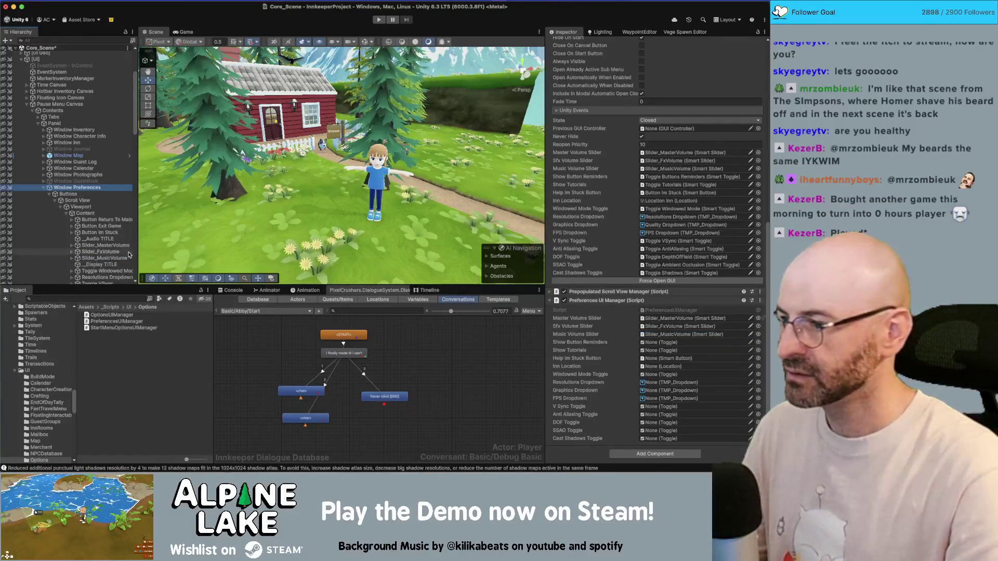
scroll(115, 251, "down", 10)
scroll(115, 251, "up", 1)
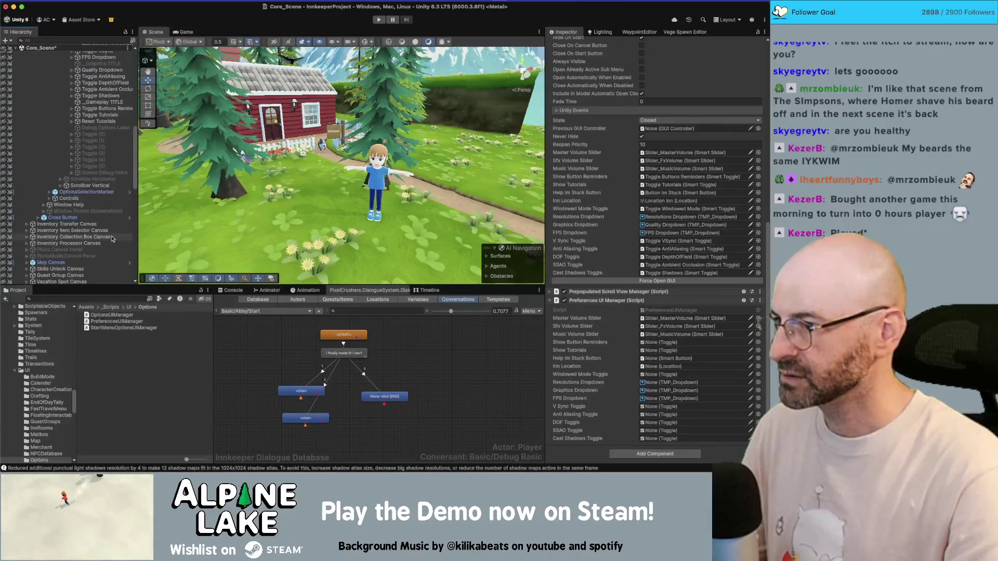
mouse_move(104, 109)
left_mouse_down()
mouse_move(680, 331)
mouse_move(667, 341)
left_mouse_up()
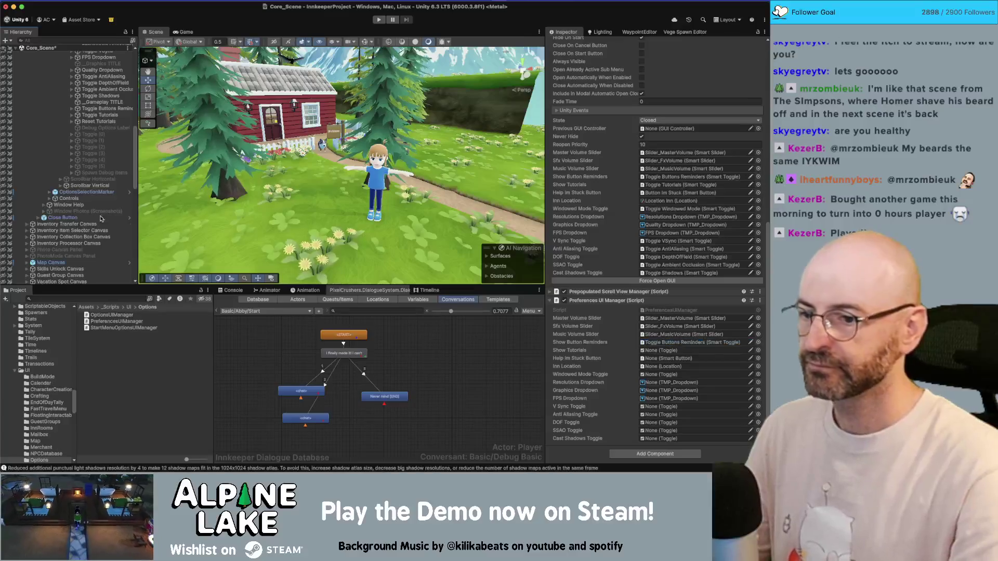
left_click(90, 116)
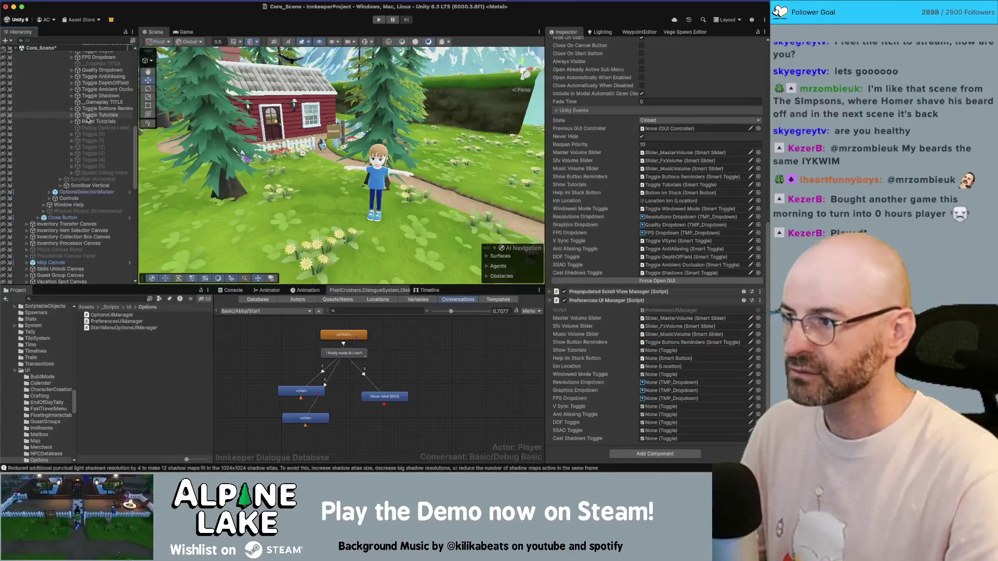
left_click_drag(89, 115, 647, 351)
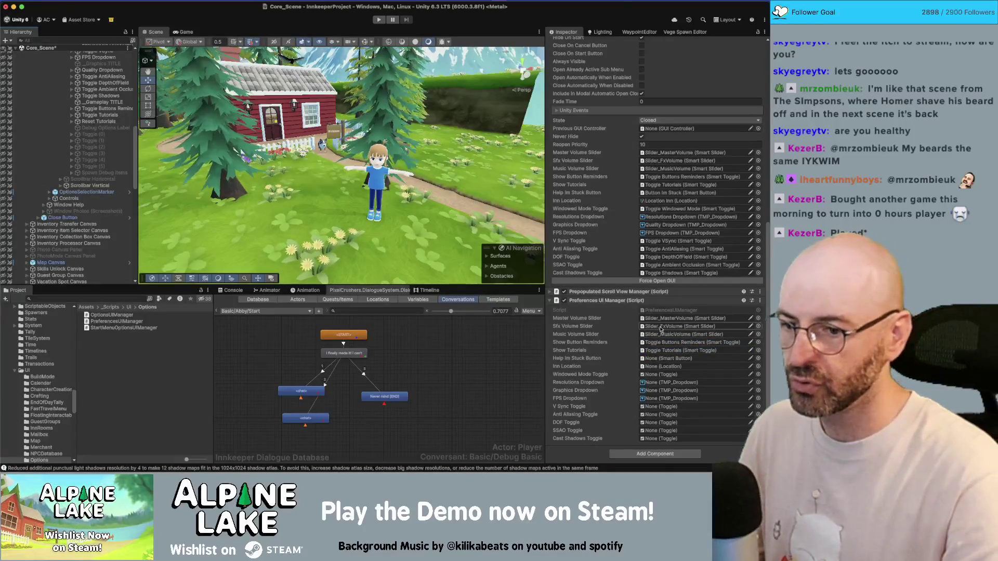
- Link Button Im Stuck to Help Im Stuck Button and Location Inn to Inn Location
scroll(94, 188, "up", 10)
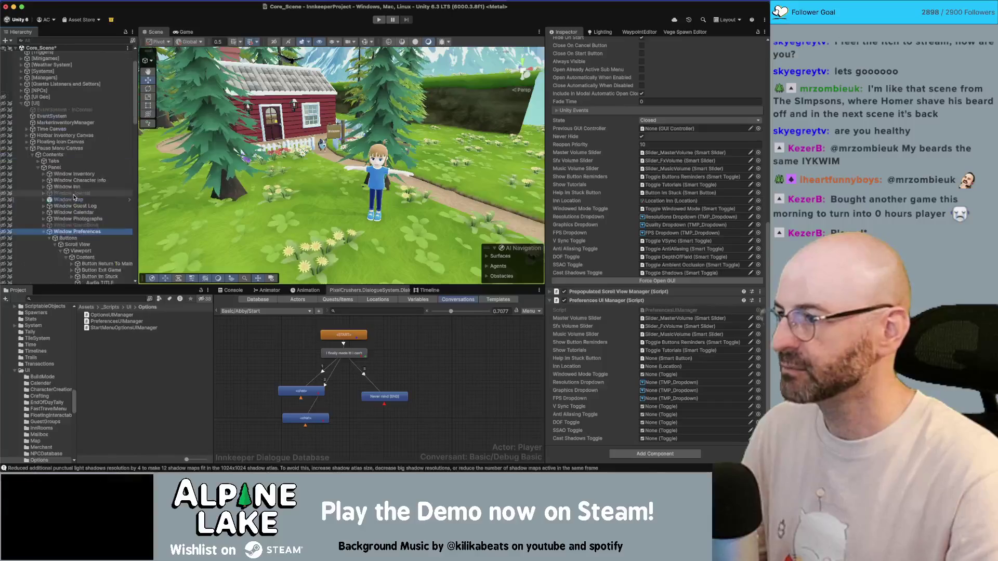
scroll(94, 187, "down", 2)
scroll(92, 188, "down", 3)
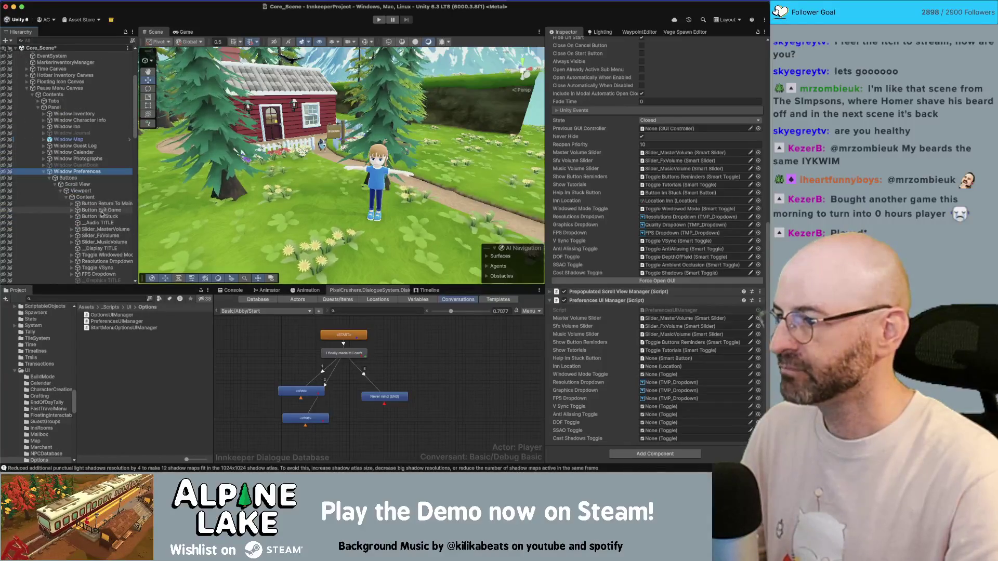
left_click_drag(104, 216, 561, 351)
left_click_drag(653, 355, 651, 360)
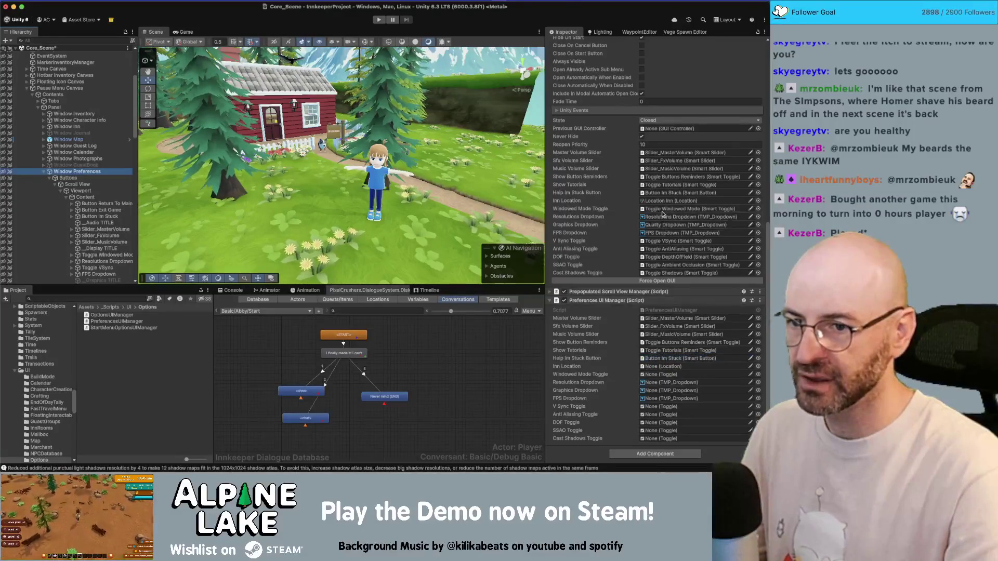
left_click(662, 201)
mouse_move(104, 383)
left_mouse_down()
mouse_move(711, 379)
mouse_move(676, 369)
left_mouse_up()
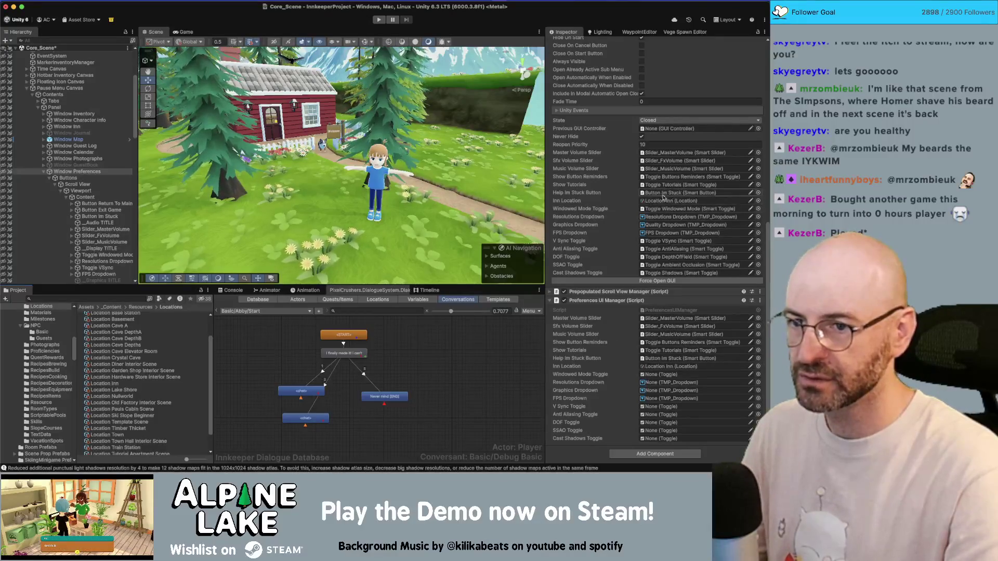
- Assign Toggle Windowed Mode and Resolutions Dropdown to their matching fields
left_click(676, 209)
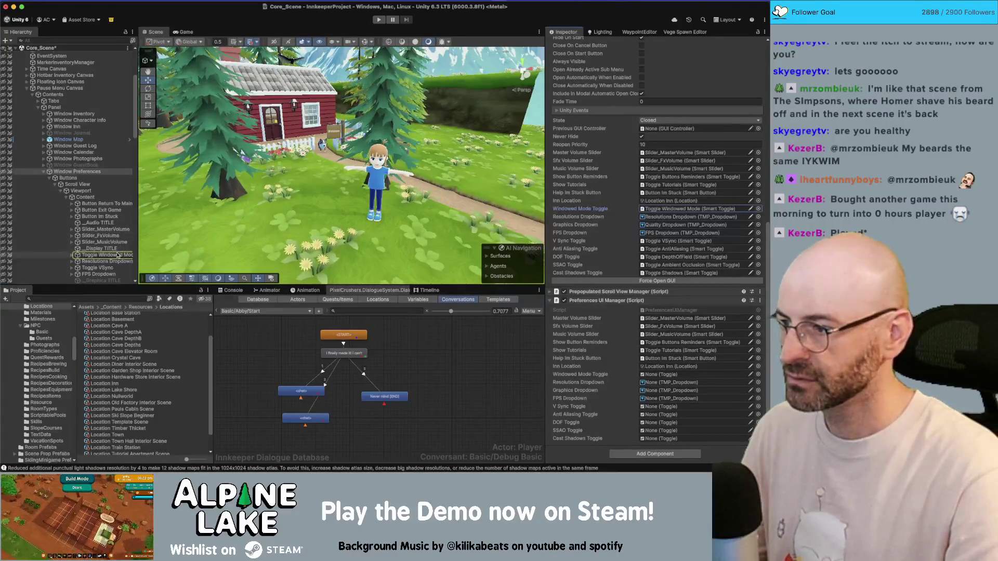
left_click_drag(104, 255, 410, 330)
left_click_drag(619, 372, 643, 373)
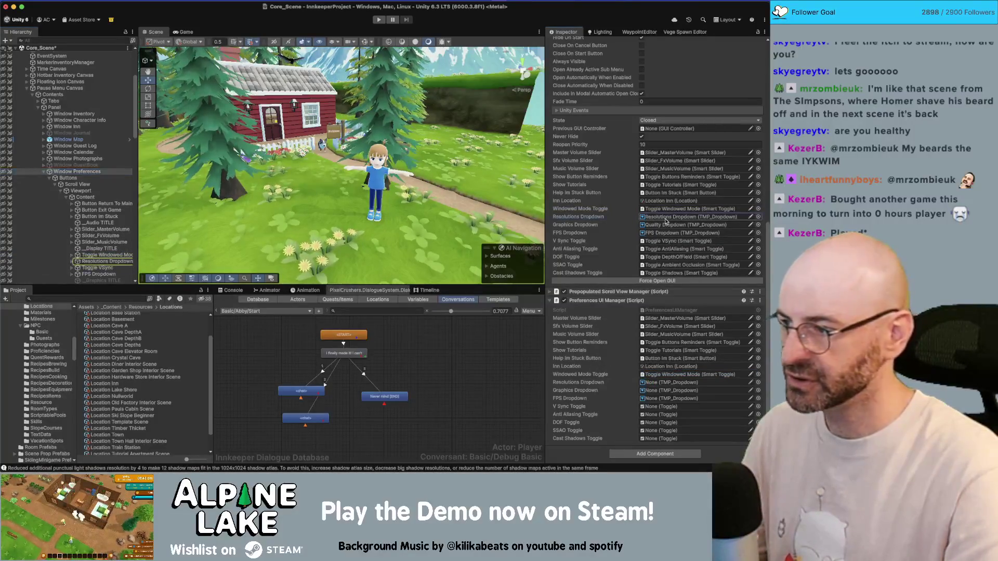
left_click(111, 261)
mouse_move(111, 263)
left_mouse_down()
mouse_move(701, 375)
mouse_move(685, 385)
left_mouse_up()
- Assign the graphics dropdown and FPS Dropdown to their Preferences UI Manager fields
scroll(110, 239, "down", 2)
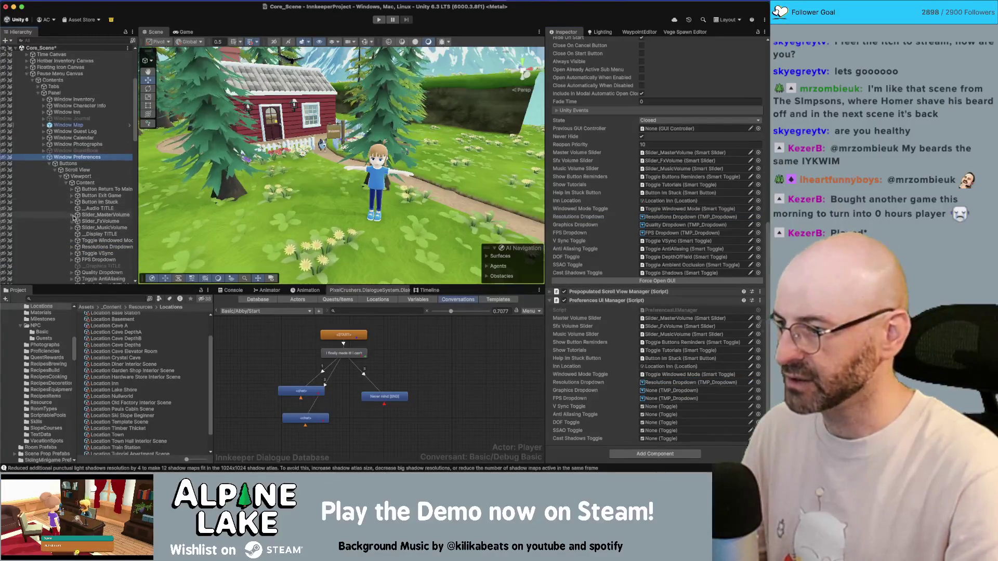
scroll(104, 254, "down", 1)
scroll(102, 259, "down", 1)
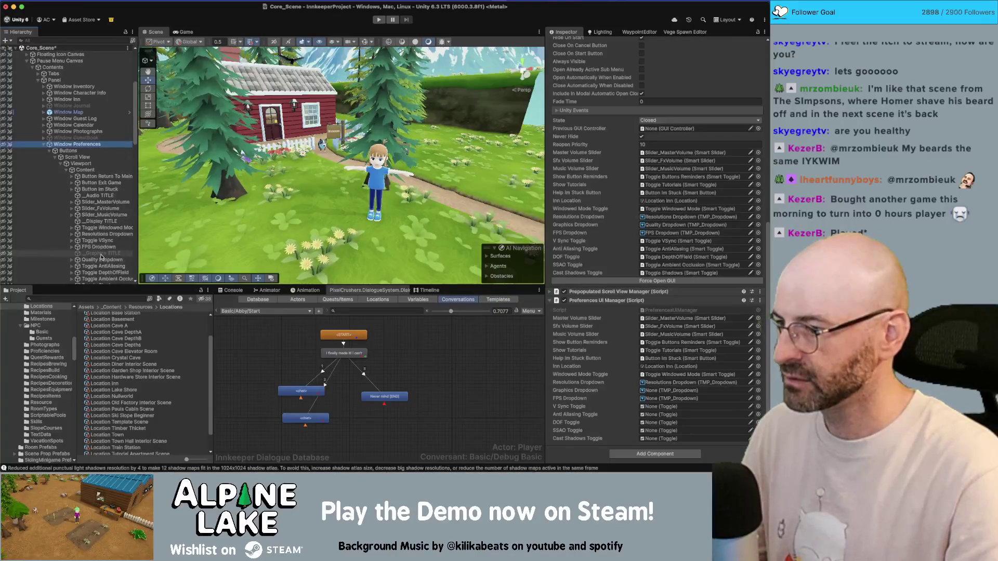
mouse_move(101, 259)
left_mouse_down()
mouse_move(530, 355)
mouse_move(678, 399)
mouse_move(657, 410)
mouse_move(653, 395)
left_mouse_up()
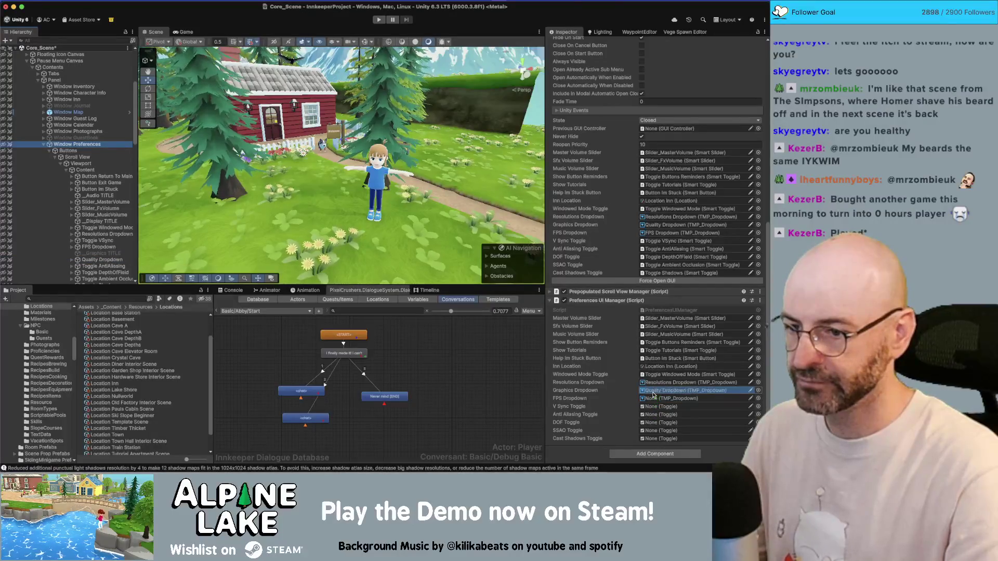
left_click(396, 311)
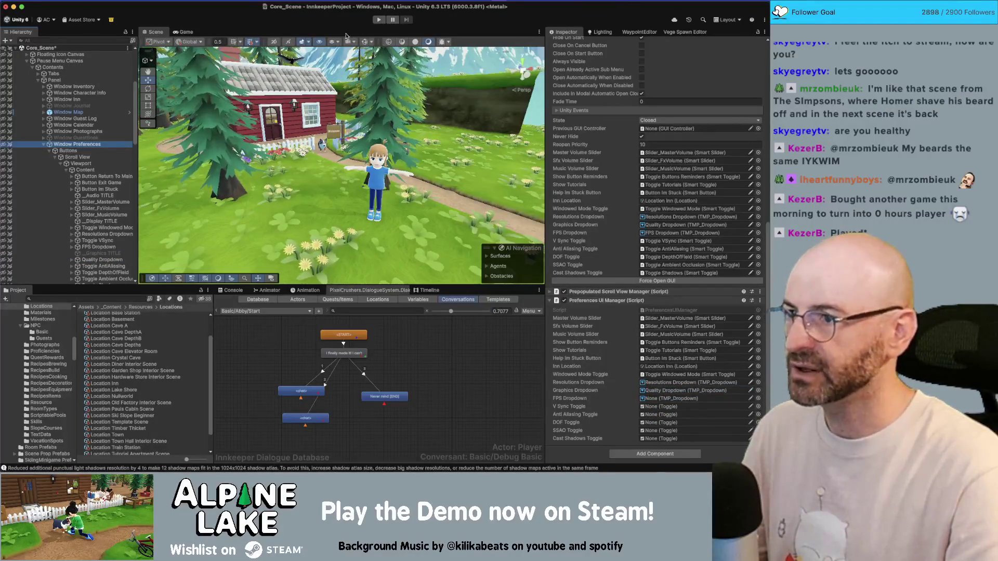
left_click(301, 43)
scroll(73, 240, "down", 1)
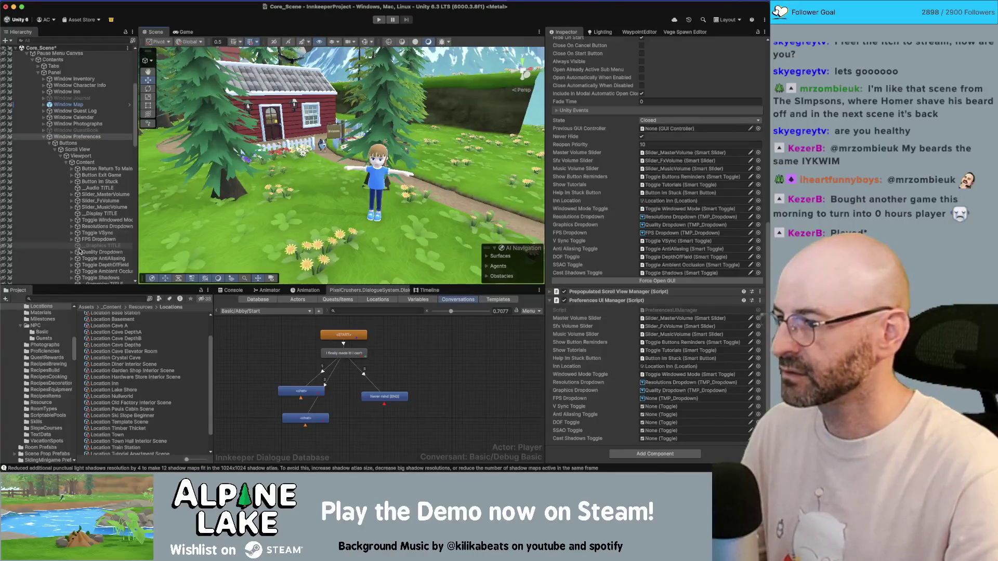
left_click_drag(91, 240, 597, 412)
left_click_drag(662, 414, 671, 398)
- Assign the VSync, AntiAliasing, DepthOfField, Ambient Occlusion and Shadows toggles to their fields
scroll(110, 258, "down", 3)
scroll(108, 250, "down", 1)
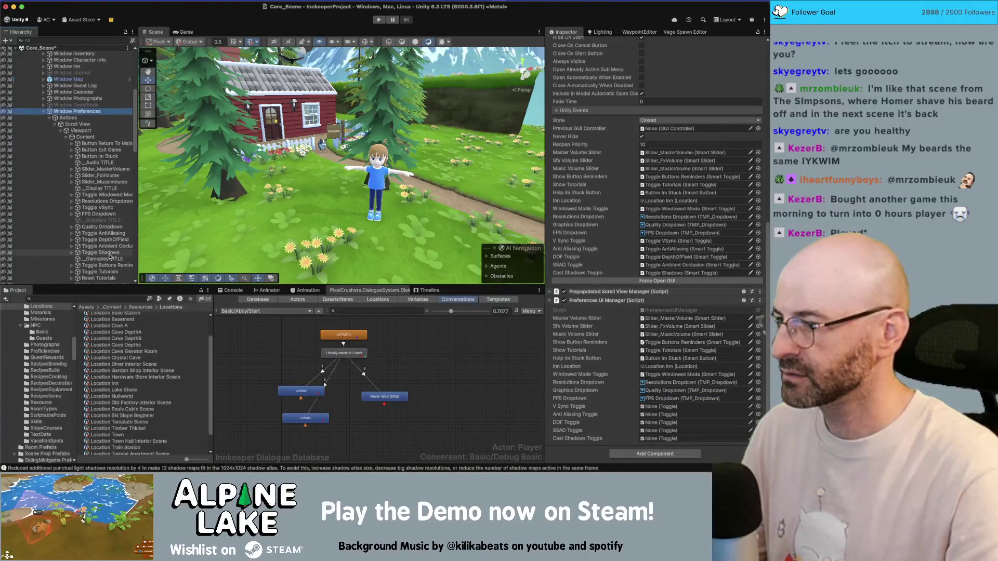
scroll(104, 222, "down", 1)
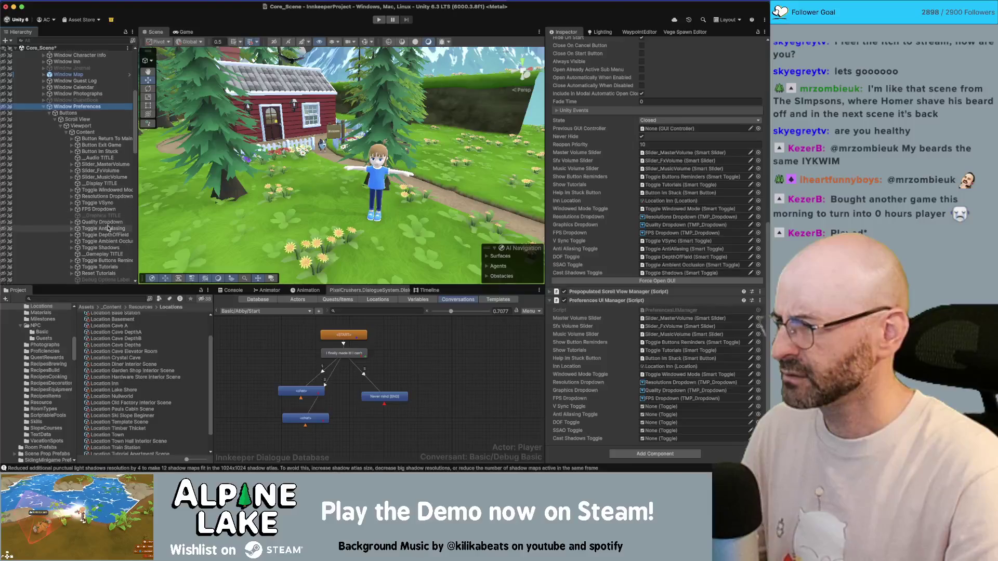
scroll(107, 224, "down", 1)
mouse_move(97, 198)
left_mouse_down()
mouse_move(467, 312)
mouse_move(659, 406)
left_mouse_up()
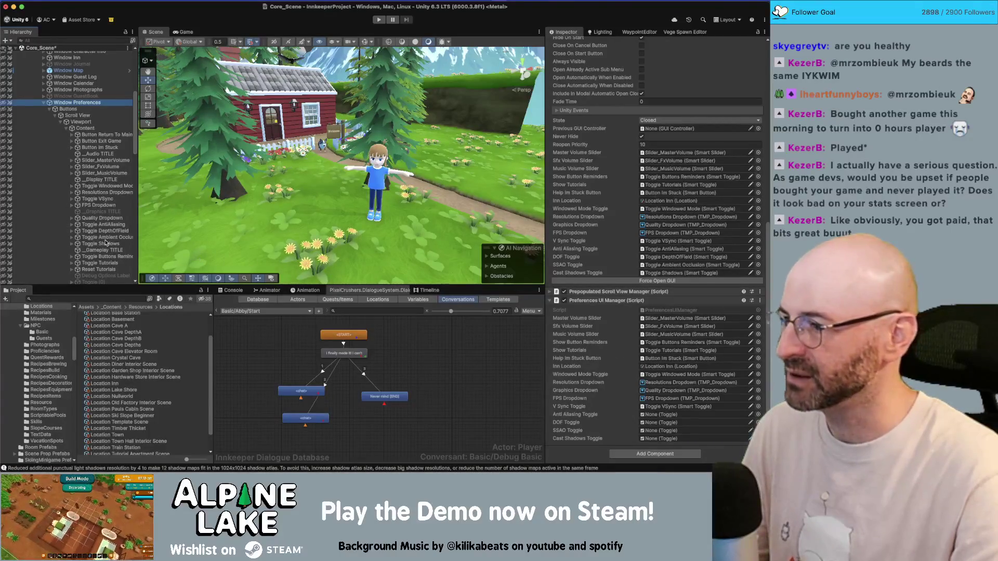
scroll(106, 241, "down", 3)
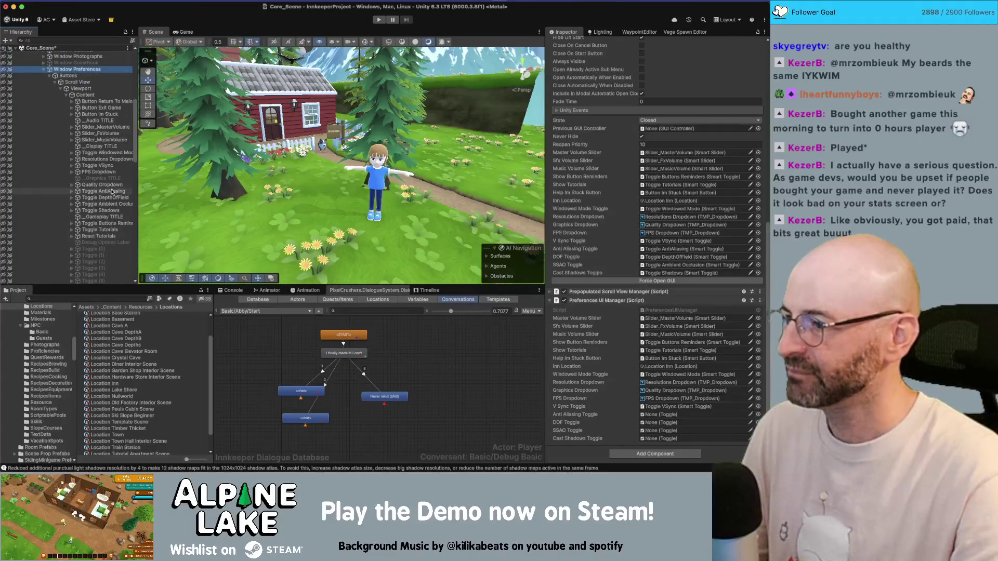
left_click(110, 191)
mouse_move(278, 239)
left_mouse_down()
mouse_move(668, 410)
mouse_move(658, 416)
left_mouse_up()
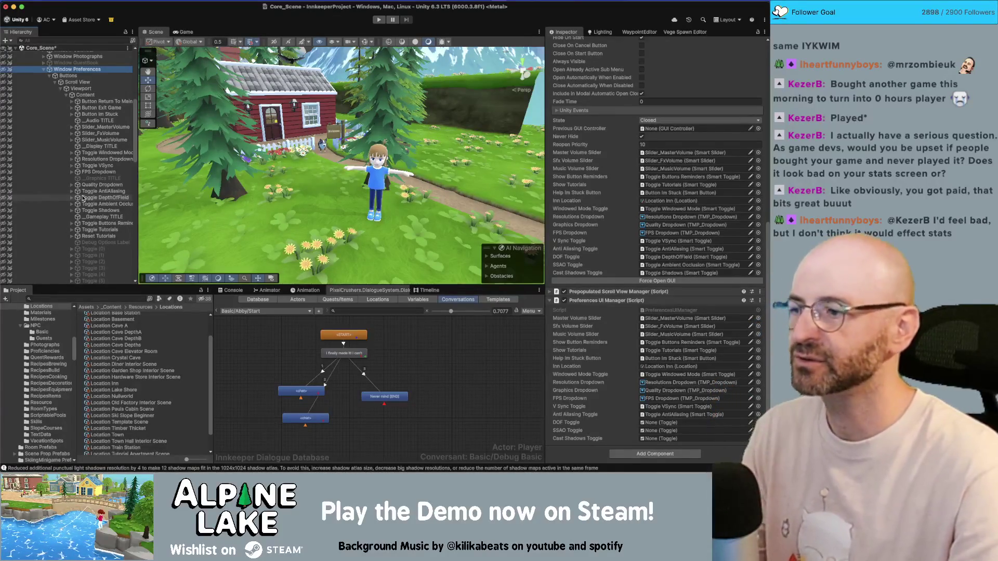
left_click_drag(86, 198, 672, 425)
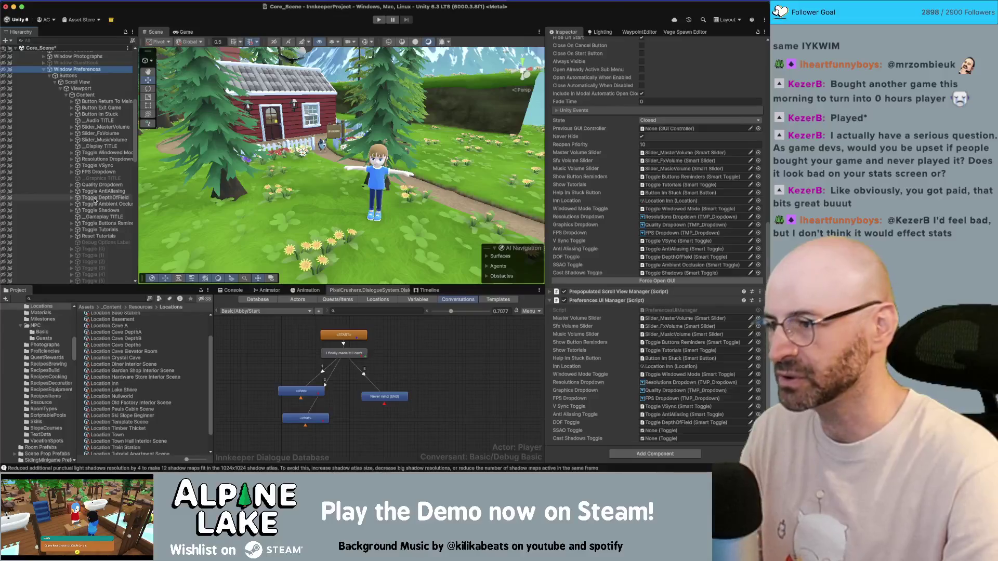
mouse_move(99, 204)
left_mouse_down()
mouse_move(644, 415)
mouse_move(653, 430)
left_mouse_up()
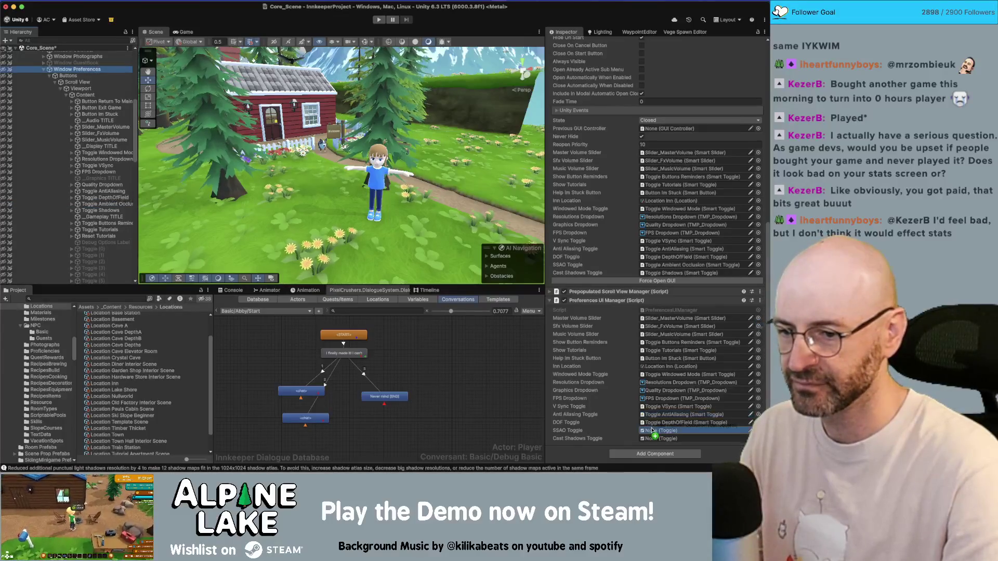
mouse_move(102, 210)
left_mouse_down()
mouse_move(130, 211)
mouse_move(672, 441)
left_mouse_up()
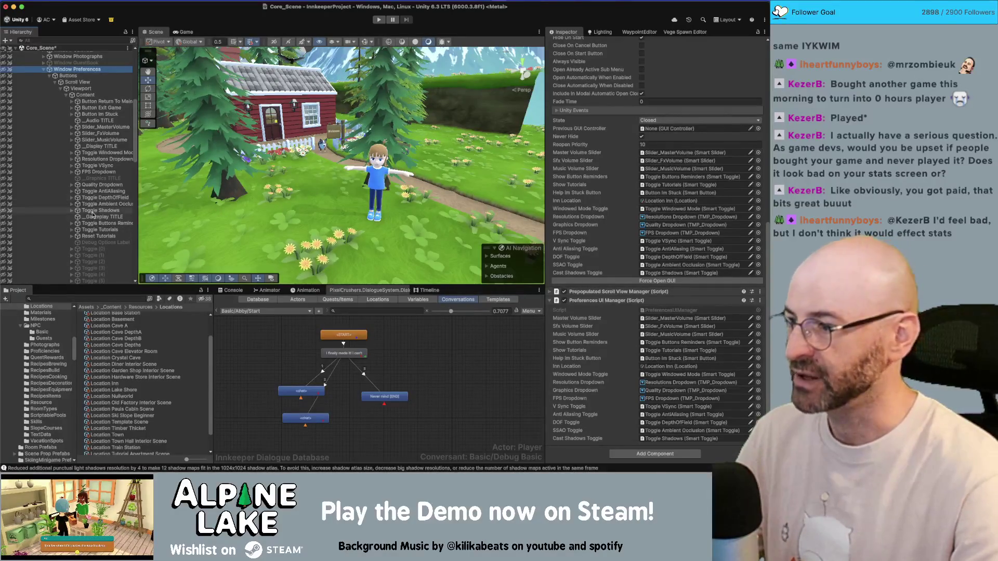
- Scroll the Hierarchy to review the remaining objects
scroll(92, 219, "down", 3)
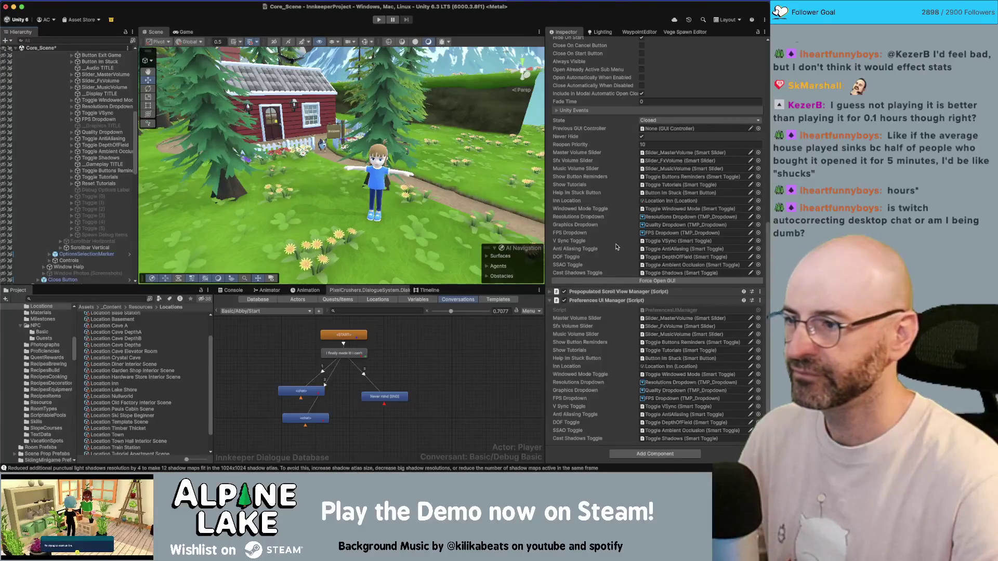
scroll(123, 218, "up", 1)
- Add a GUI Control script component by mistake, then remove it
scroll(123, 217, "up", 10)
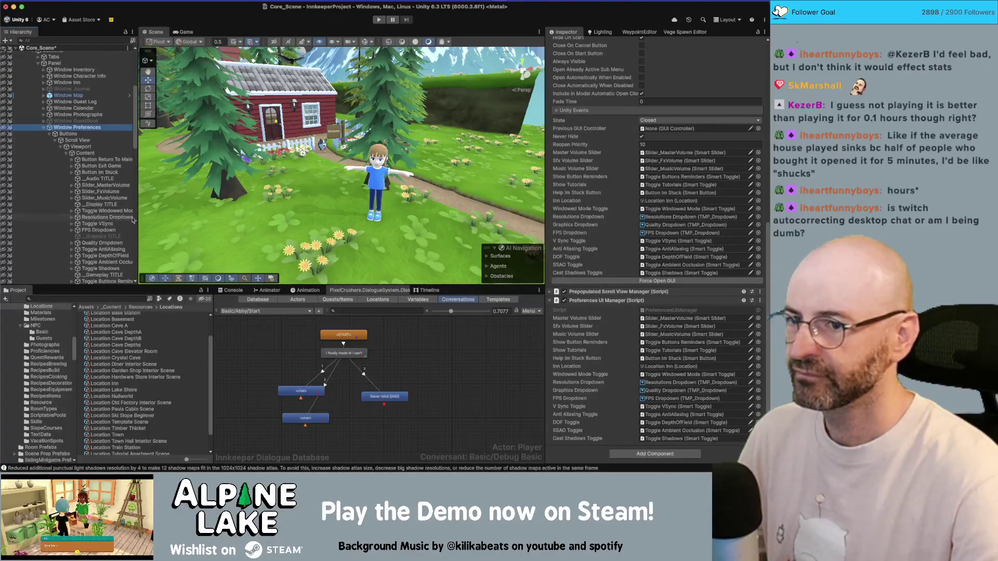
scroll(611, 237, "up", 5)
scroll(587, 218, "up", 2)
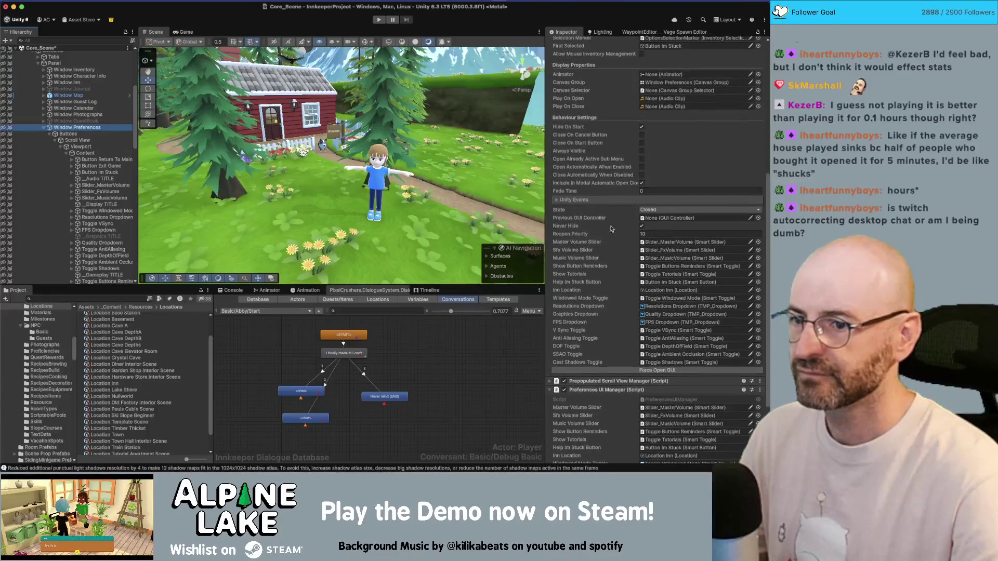
scroll(565, 201, "up", 6)
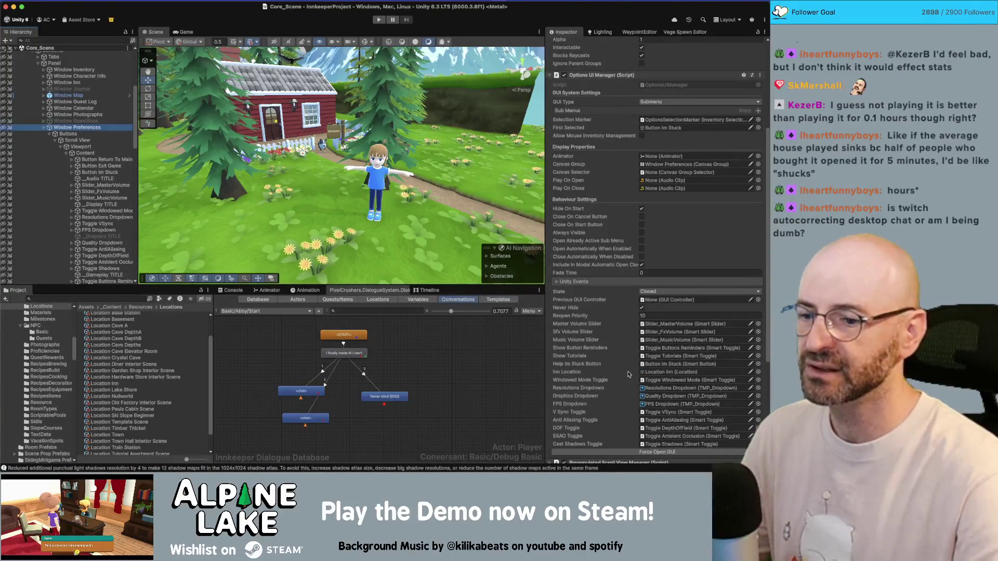
scroll(650, 447, "down", 5)
left_click(651, 456)
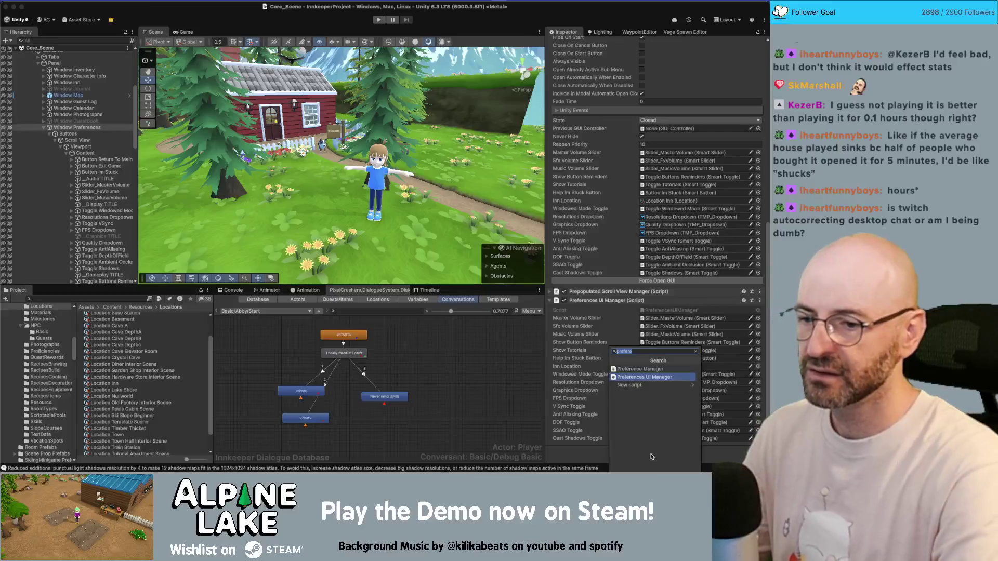
key("Return")
right_click(668, 452)
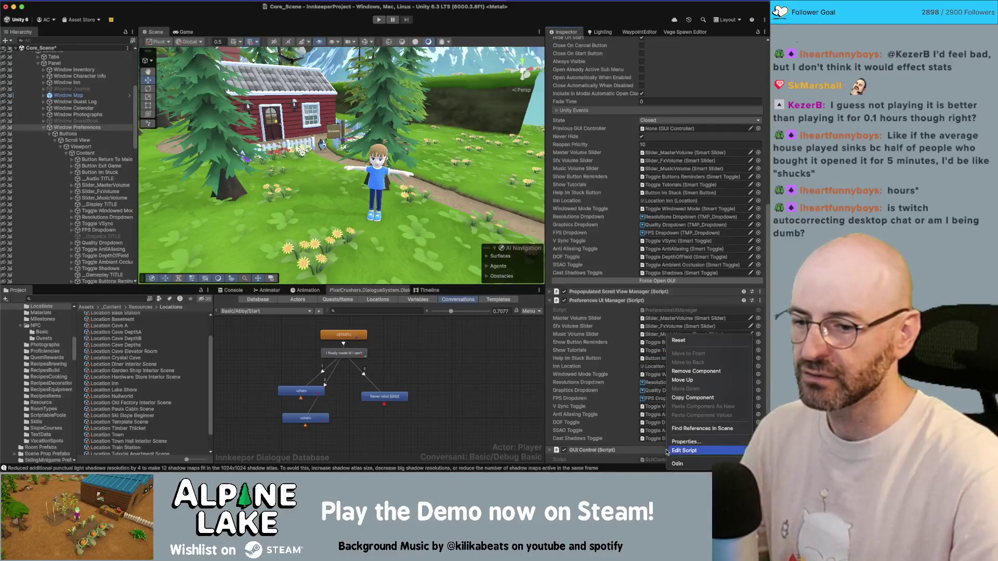
left_click(698, 371)
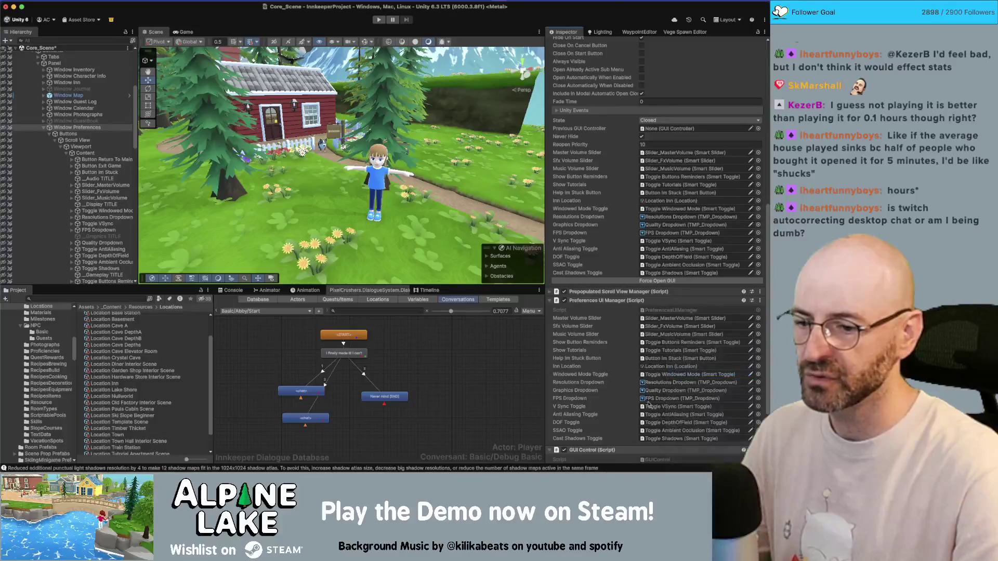
- Add the GUI Controller script and move it up three places in the component list
left_click(639, 455)
key("Down")
key("Up")
key("Up")
key("Return")
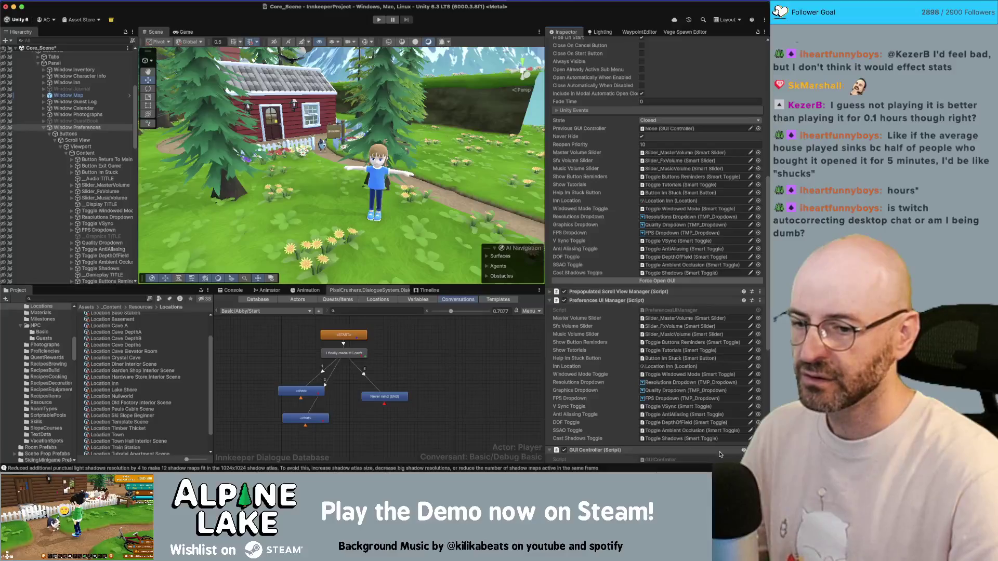
right_click(598, 452)
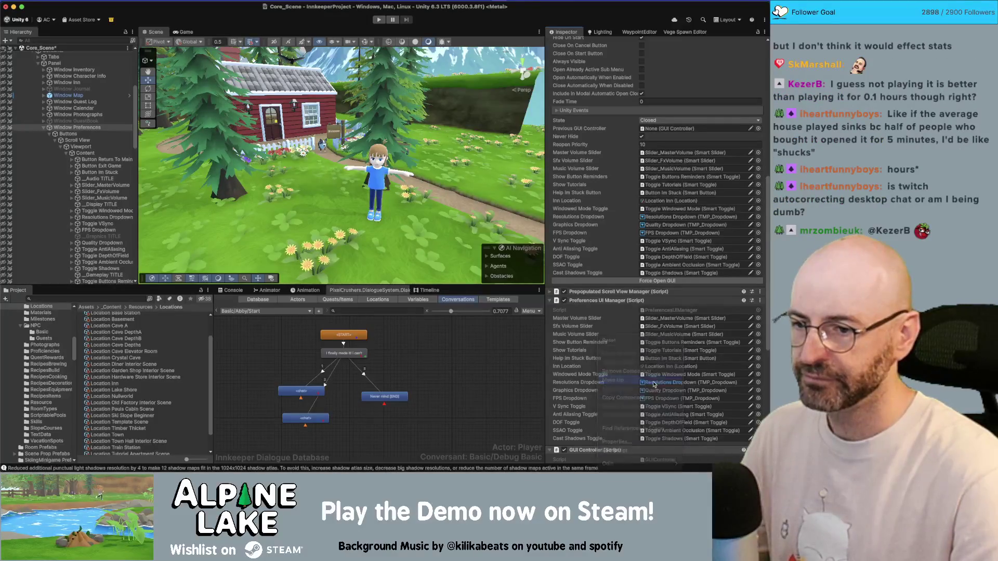
left_click(612, 380)
right_click(591, 300)
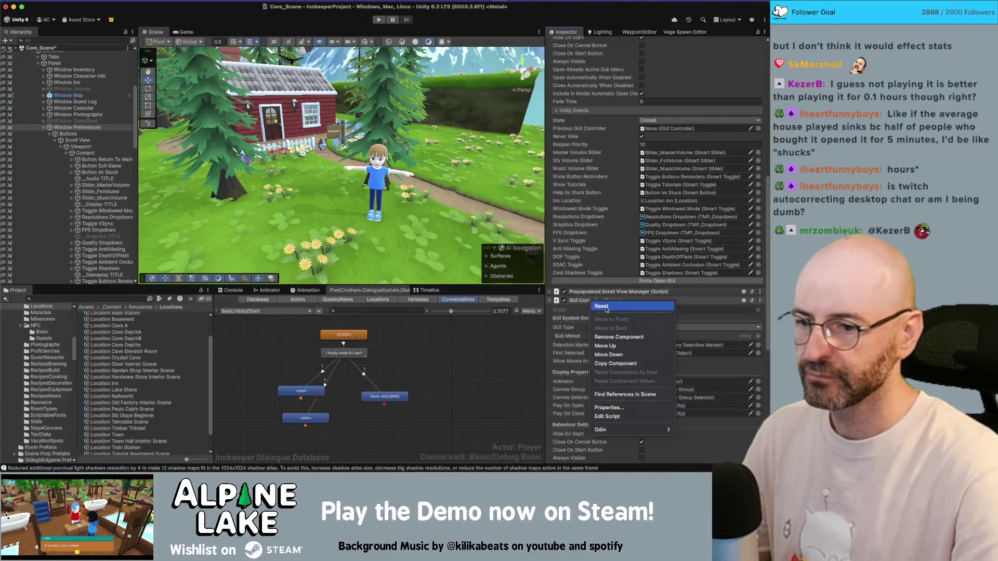
left_click(605, 346)
right_click(604, 292)
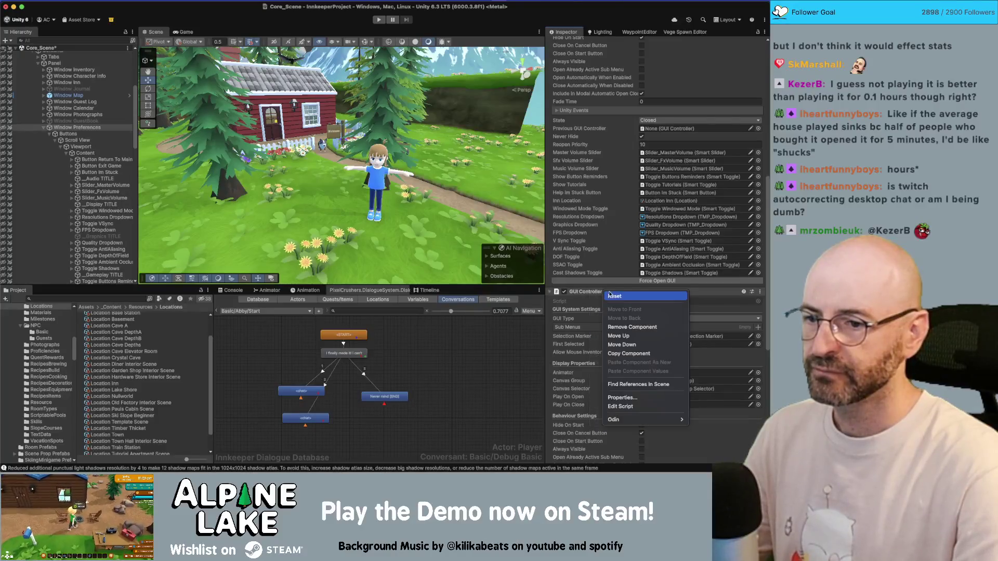
left_click(628, 327)
scroll(639, 273, "up", 5)
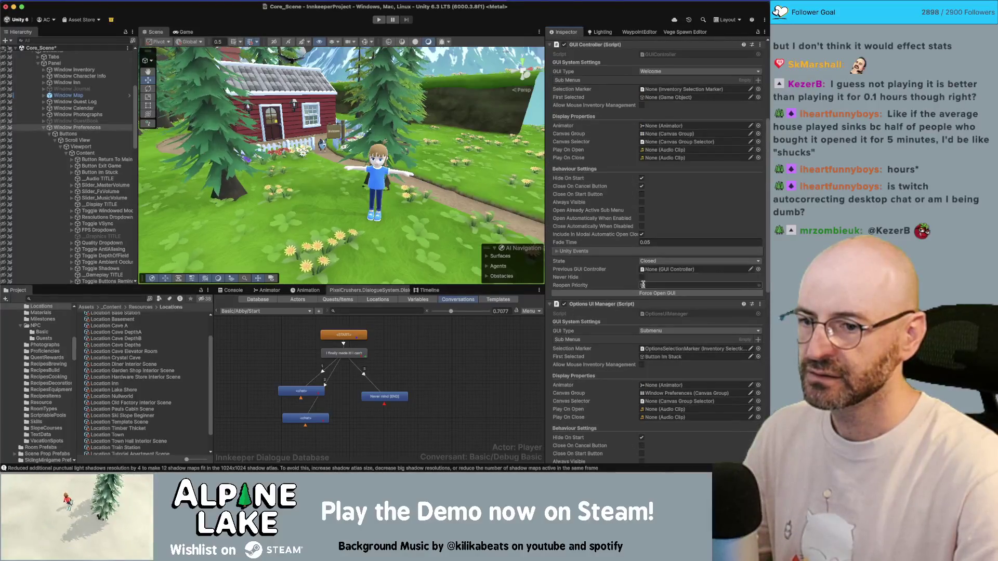
- Set GUI Type to Submenu, Selection Marker to OptionsSelectionMarker, and First Selected to Button Return To Main Menu
scroll(642, 284, "up", 1)
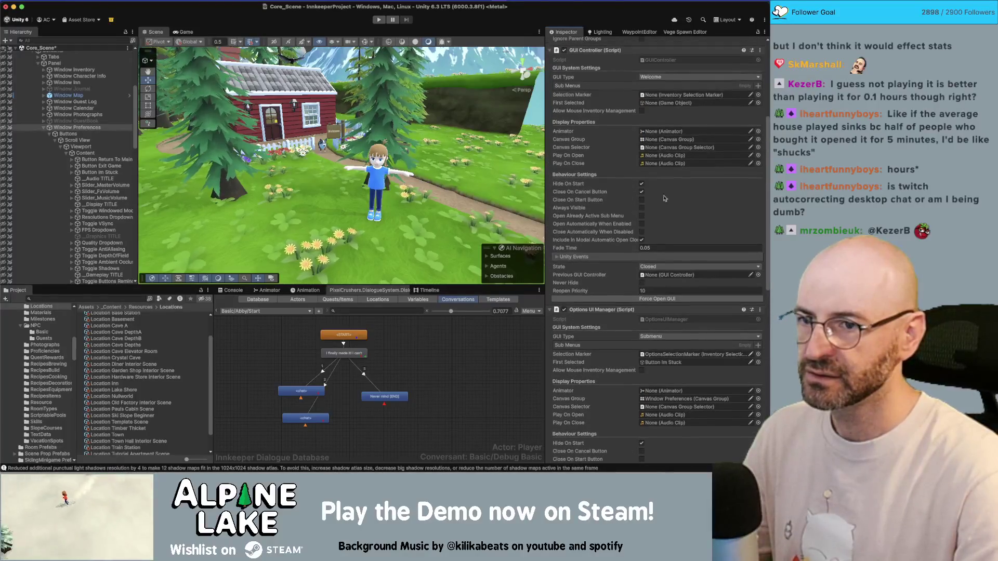
left_click(653, 78)
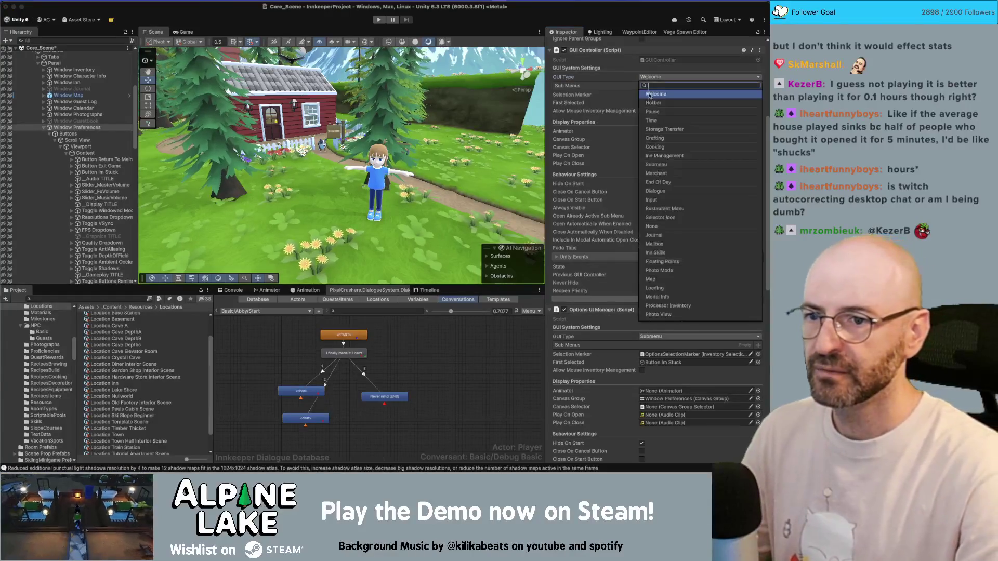
left_click(657, 164)
left_click(642, 183)
left_click(675, 354)
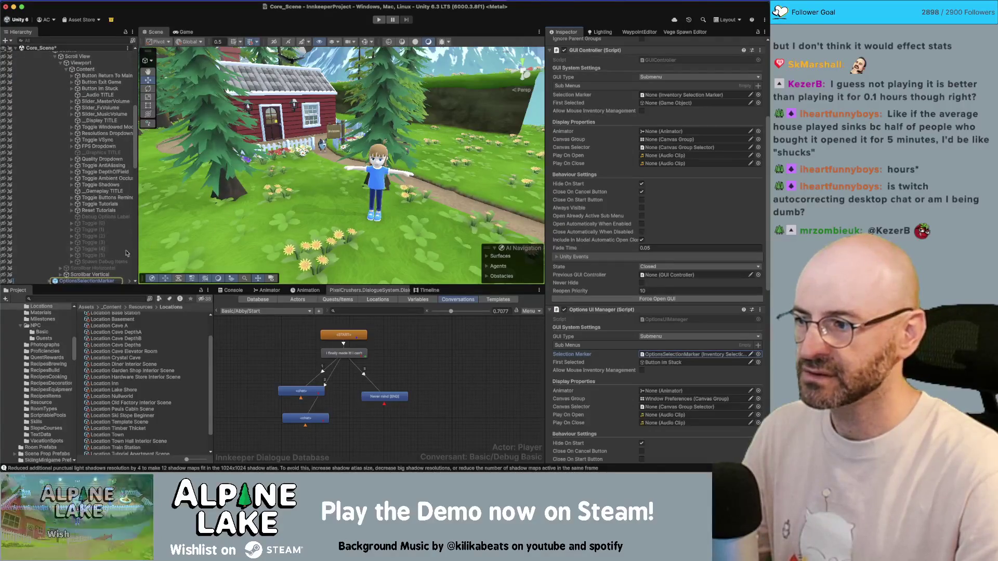
scroll(83, 262, "down", 1)
mouse_move(86, 269)
left_mouse_down()
mouse_move(156, 264)
mouse_move(661, 95)
left_mouse_up()
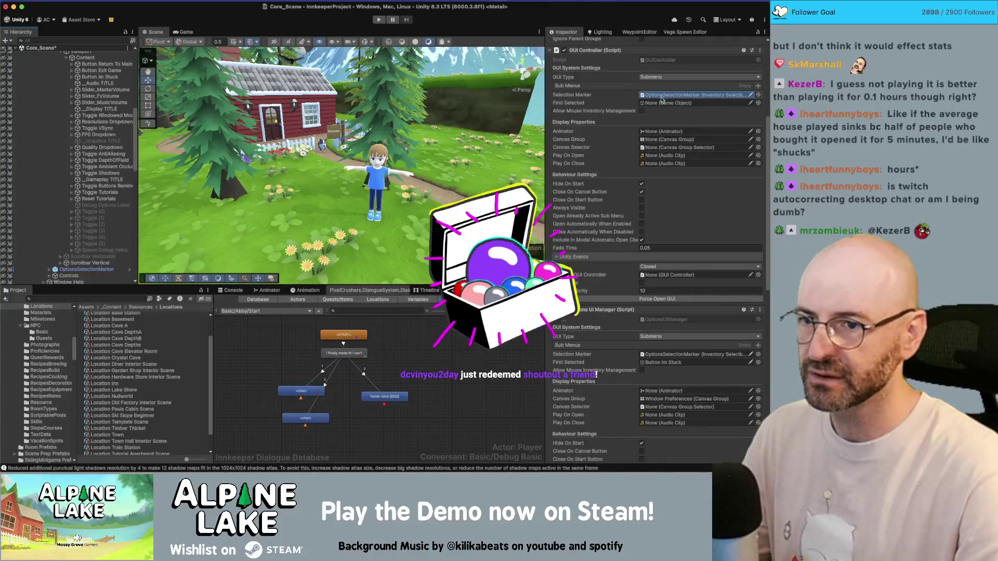
left_click(675, 362)
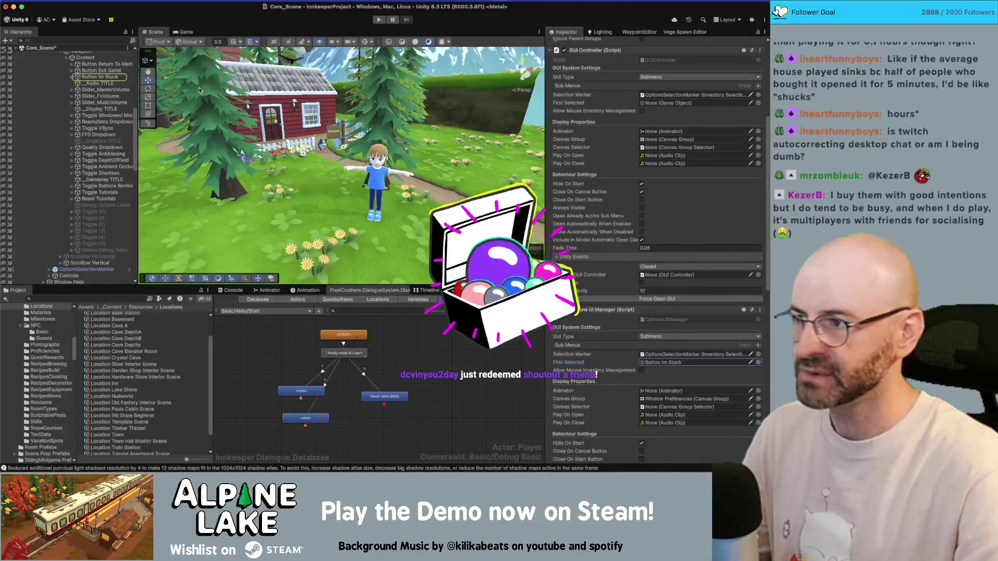
left_click_drag(102, 63, 662, 105)
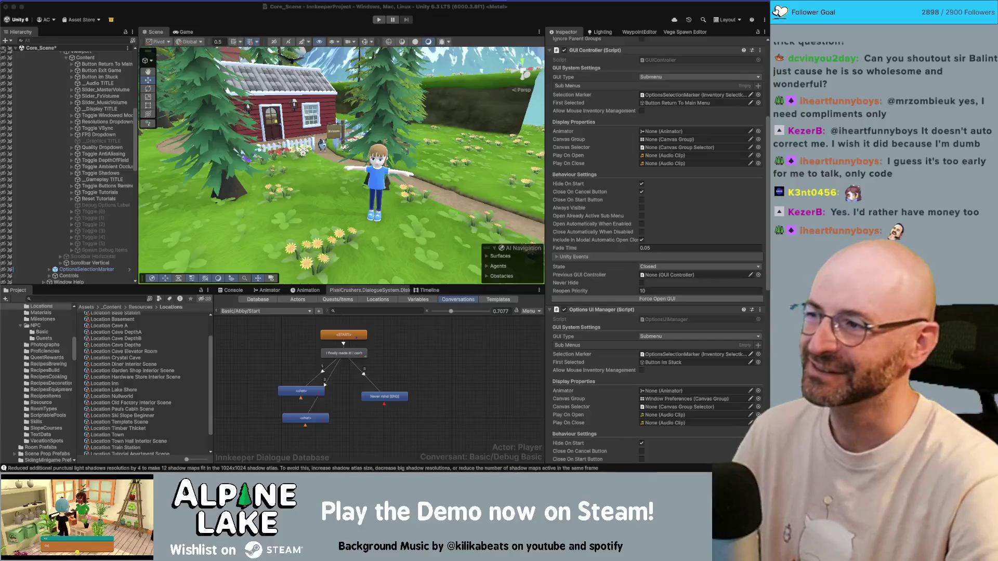
scroll(115, 170, "down", 5)
scroll(115, 170, "up", 5)
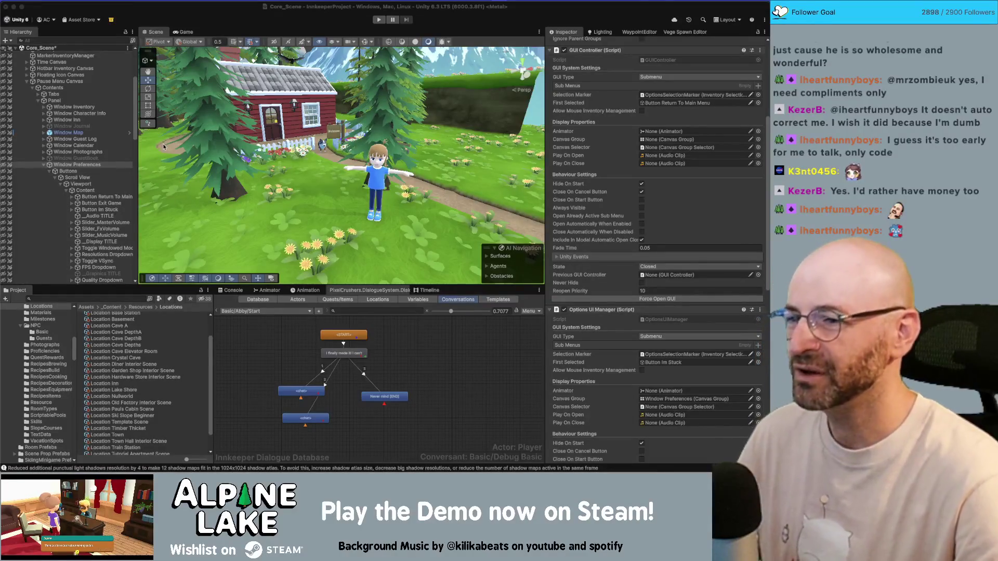
left_click_drag(265, 160, 278, 159)
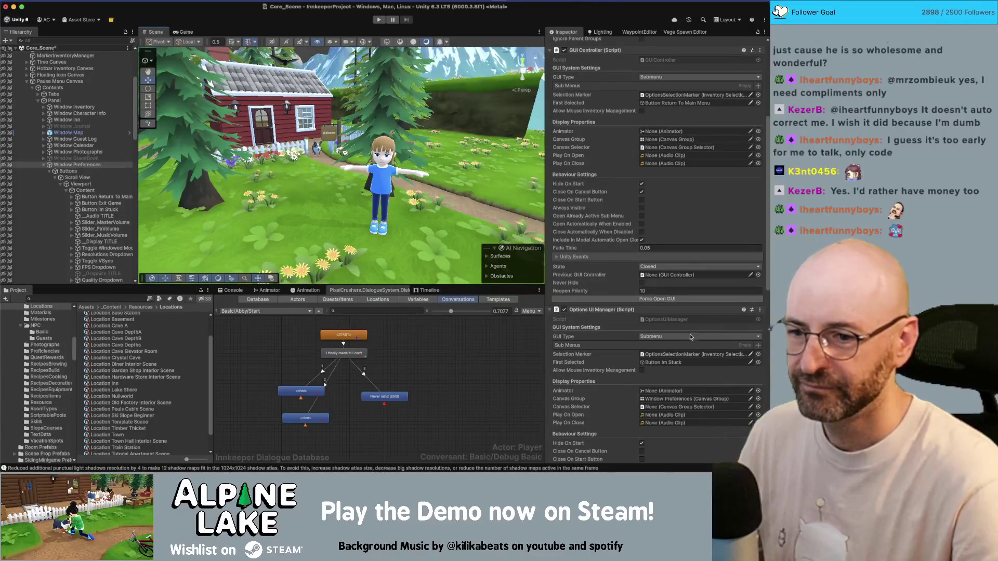
left_click(677, 398)
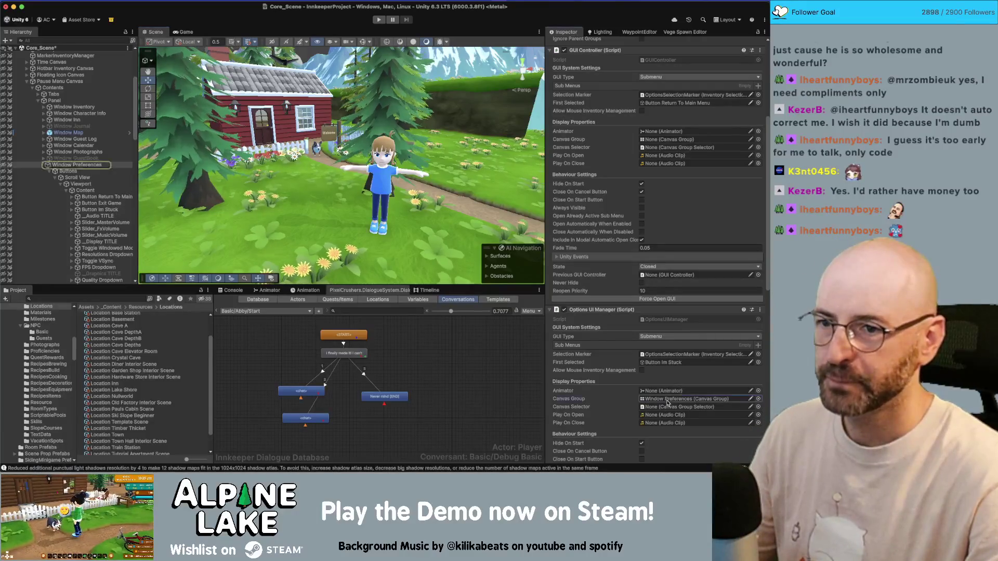
- Set Canvas Group to Window Preferences, untick Close On Cancel Button, Fade Time 0, tick Never Hide
left_click(98, 165)
left_click_drag(99, 164, 694, 141)
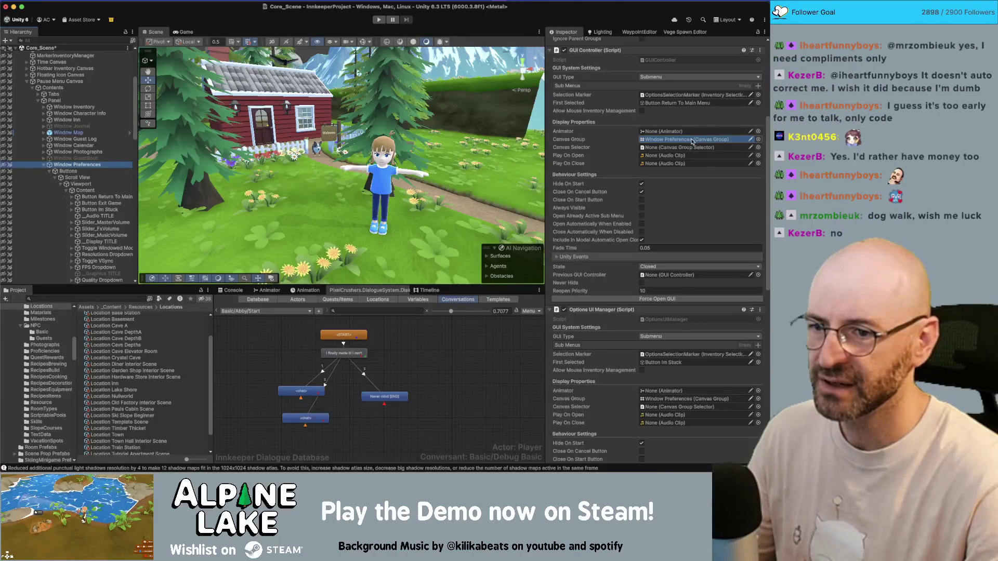
scroll(697, 193, "down", 2)
left_click(641, 170)
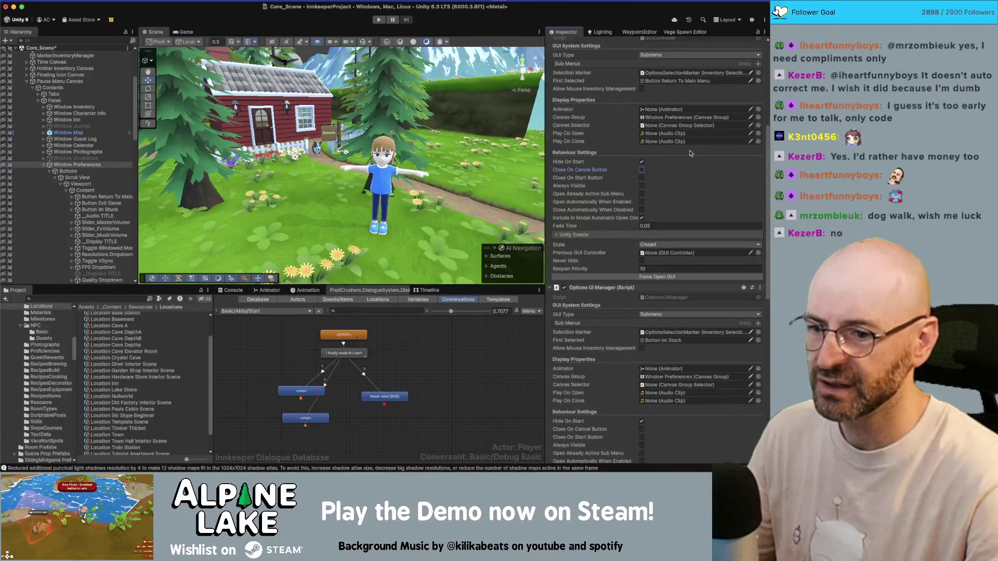
scroll(690, 154, "down", 4)
left_click(659, 174)
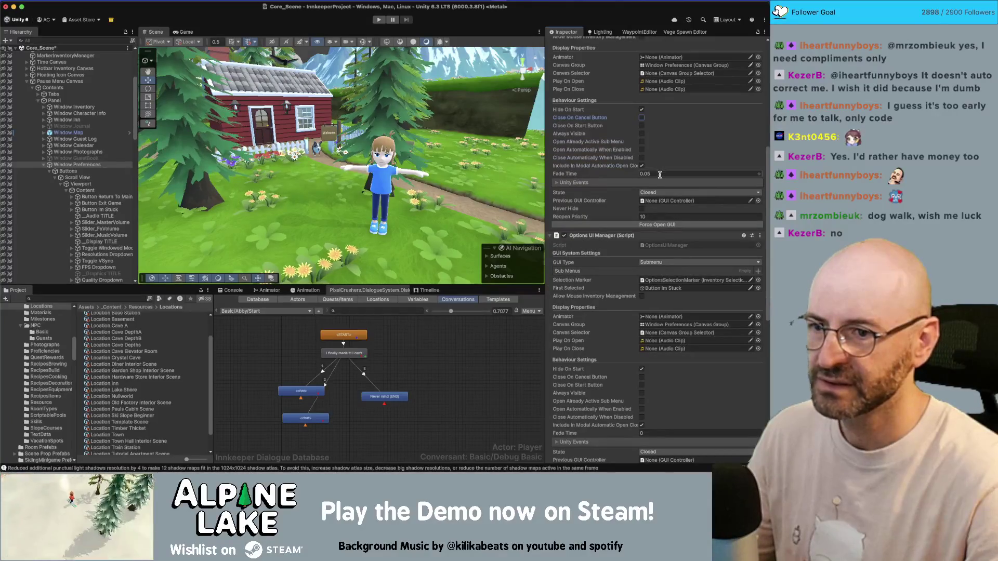
type("0")
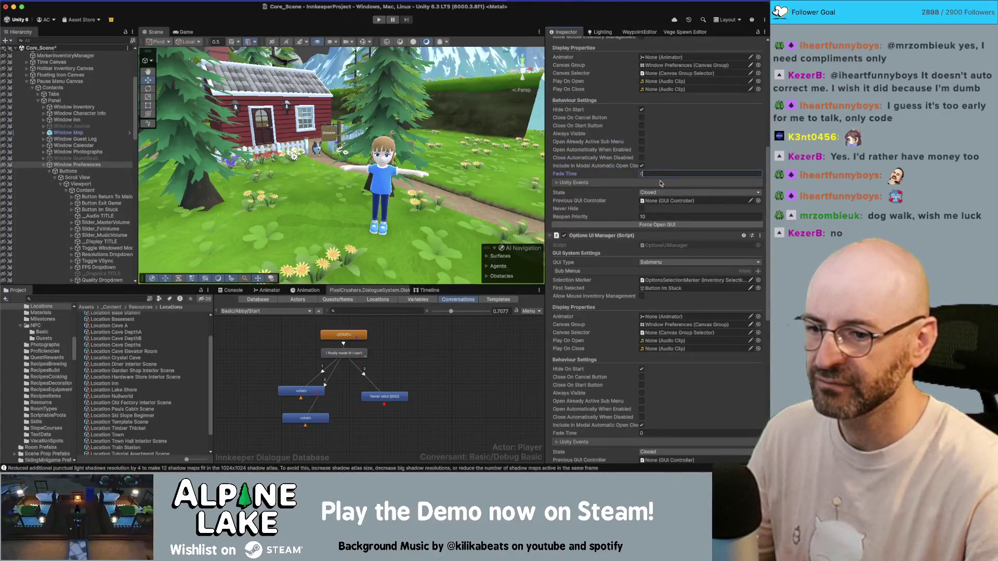
scroll(654, 180, "down", 1)
scroll(654, 183, "down", 3)
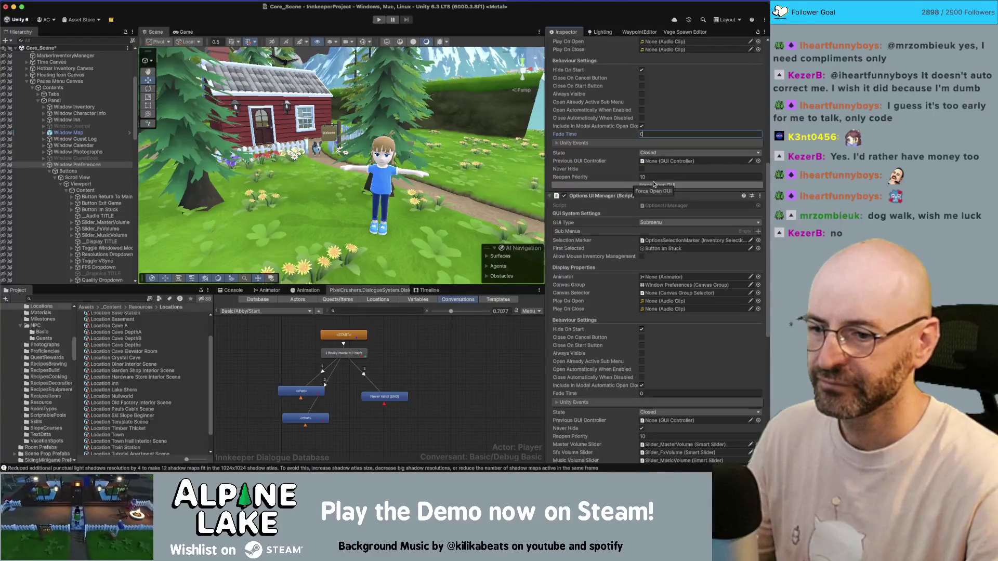
left_click(642, 169)
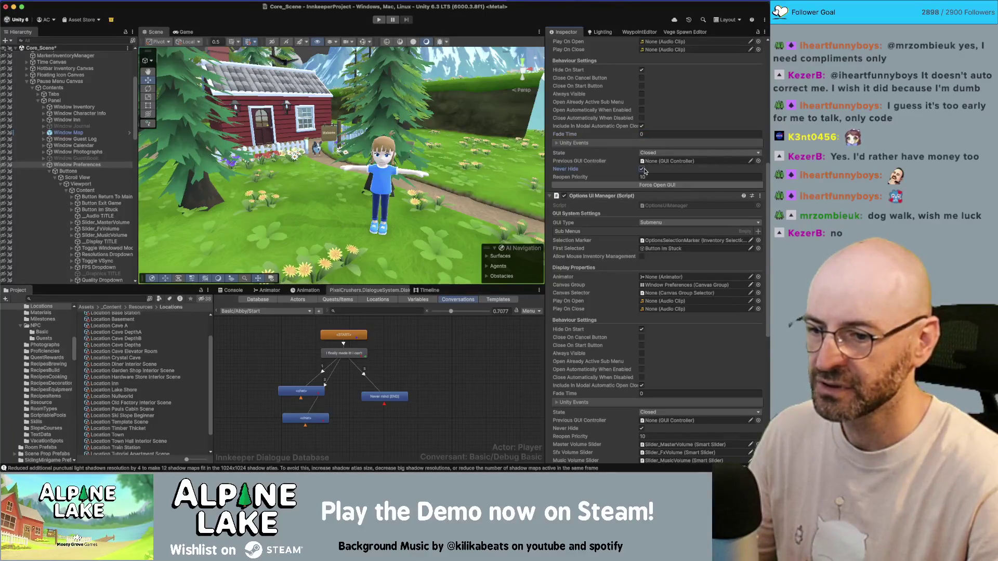
left_click(643, 176)
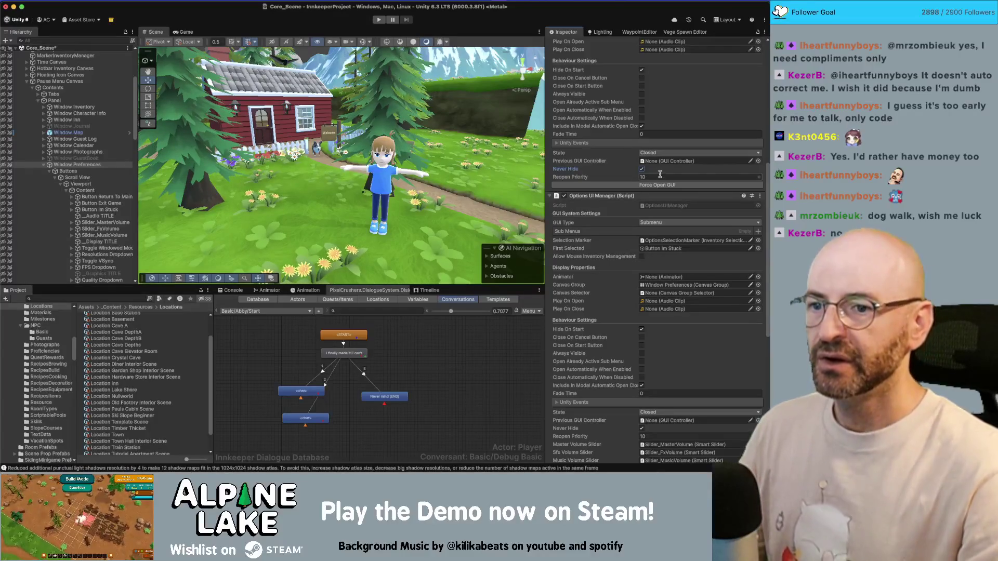
- Remove the Options UI Manager component, then inspect Button Return To Main Menu and Button Exit Game
right_click(591, 196)
left_click(607, 229)
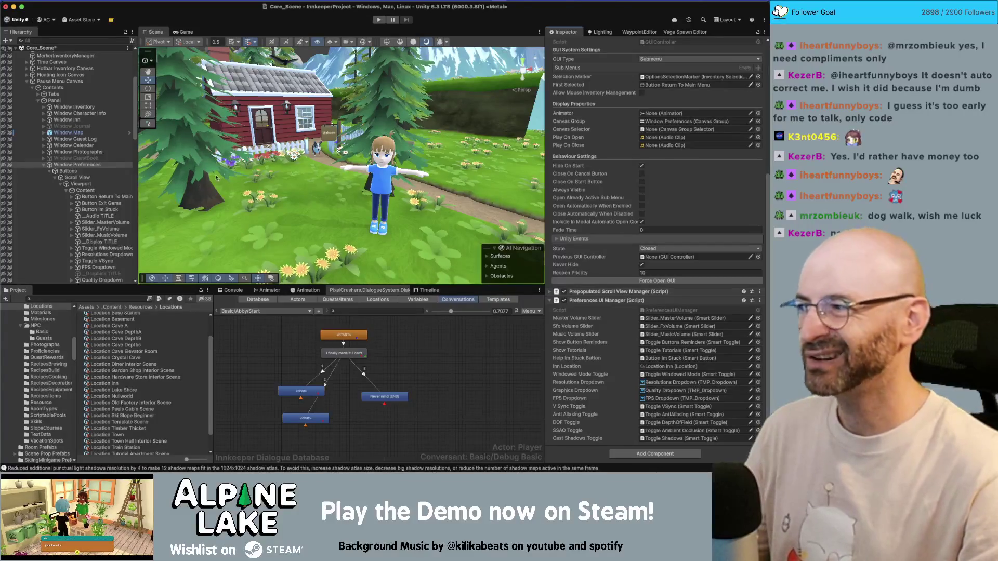
left_click_drag(138, 187, 158, 187)
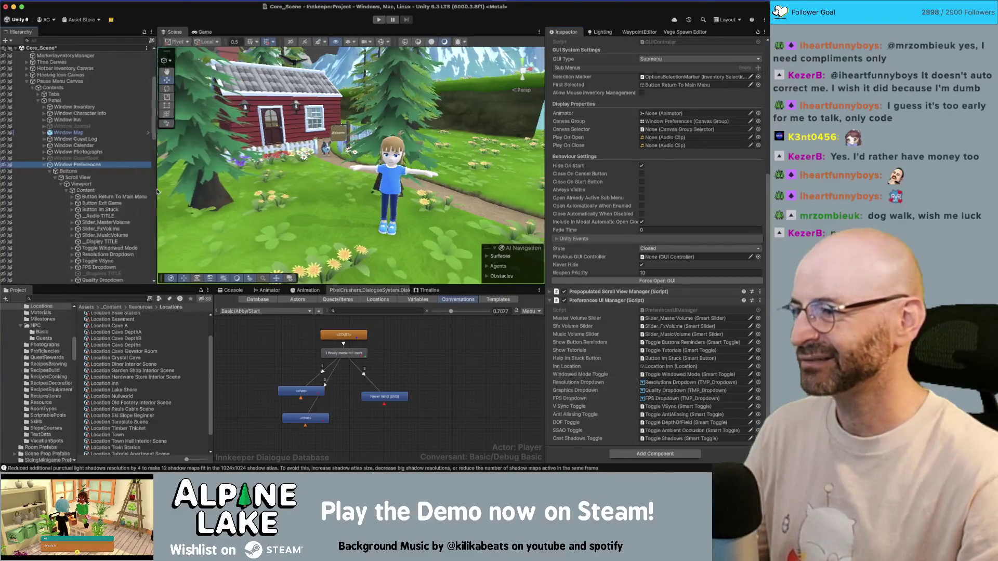
left_click(115, 197)
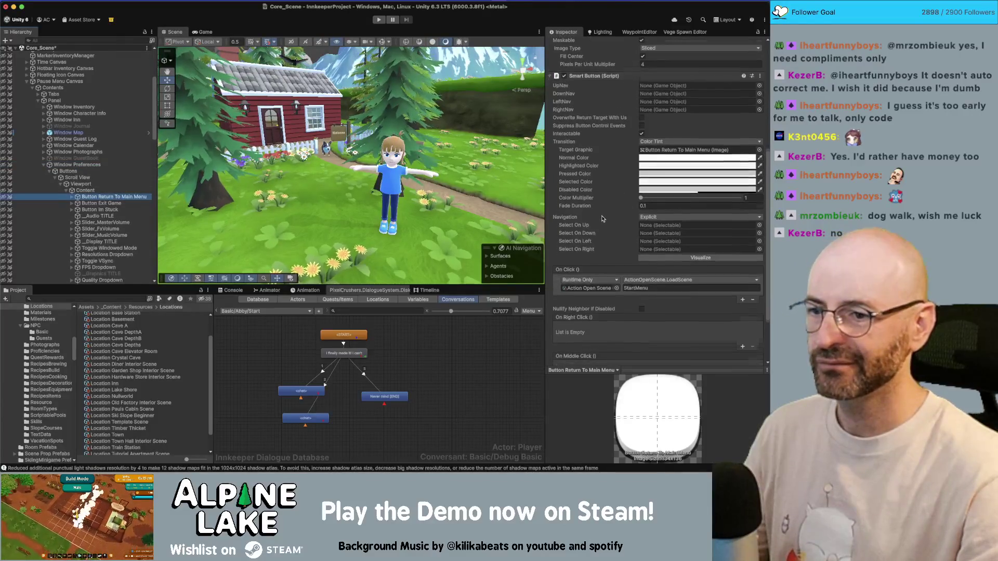
left_click(127, 205)
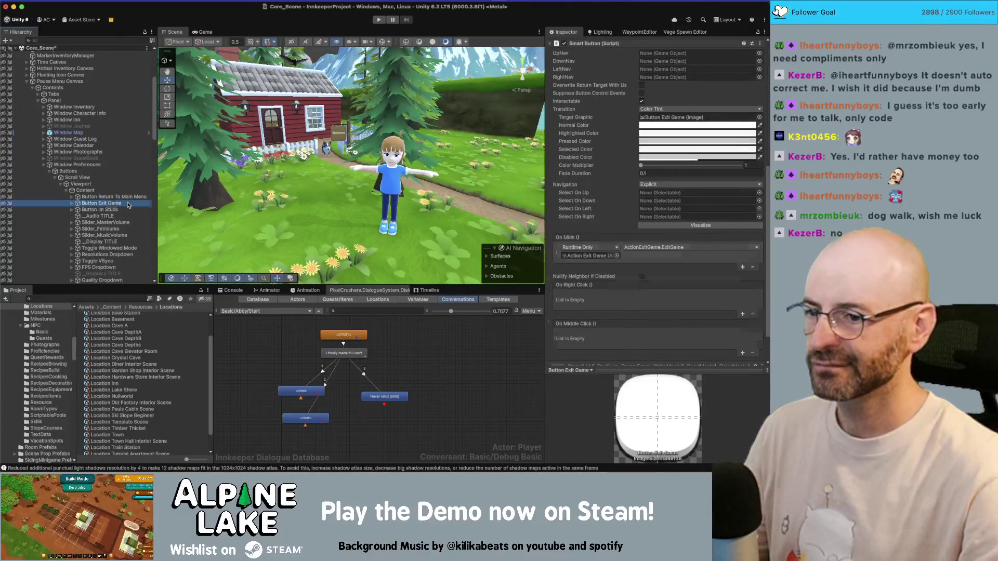
- Route the master volume slider's On Value Changed to Window Preferences' SetMasterVolume
key("Down")
key("Down")
key("Down")
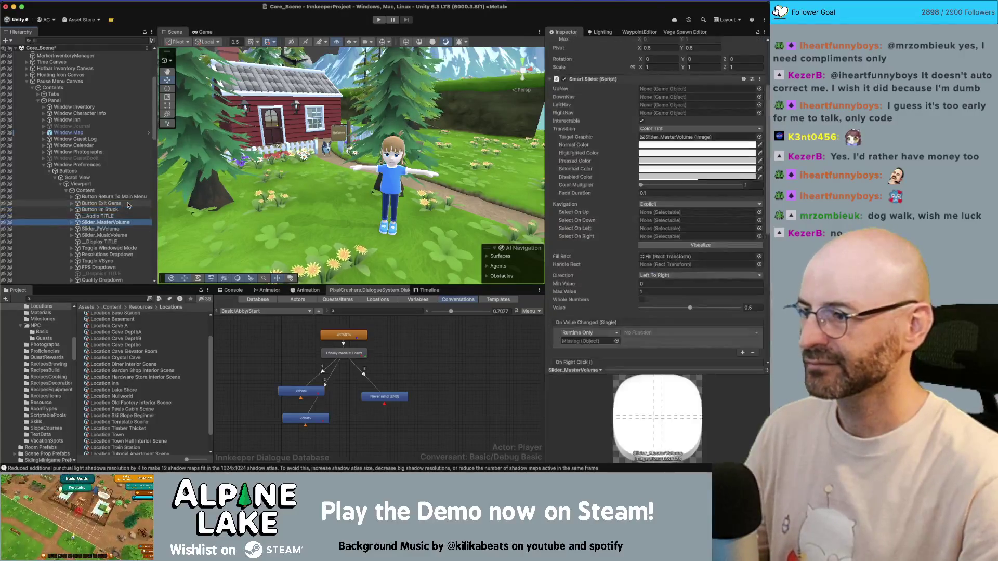
left_click_drag(88, 165, 592, 341)
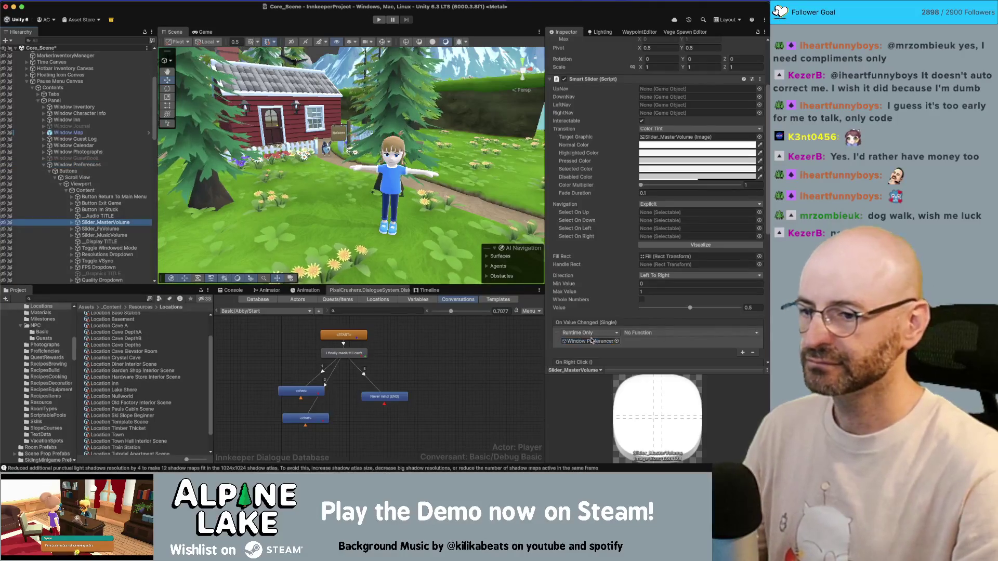
left_click(634, 334)
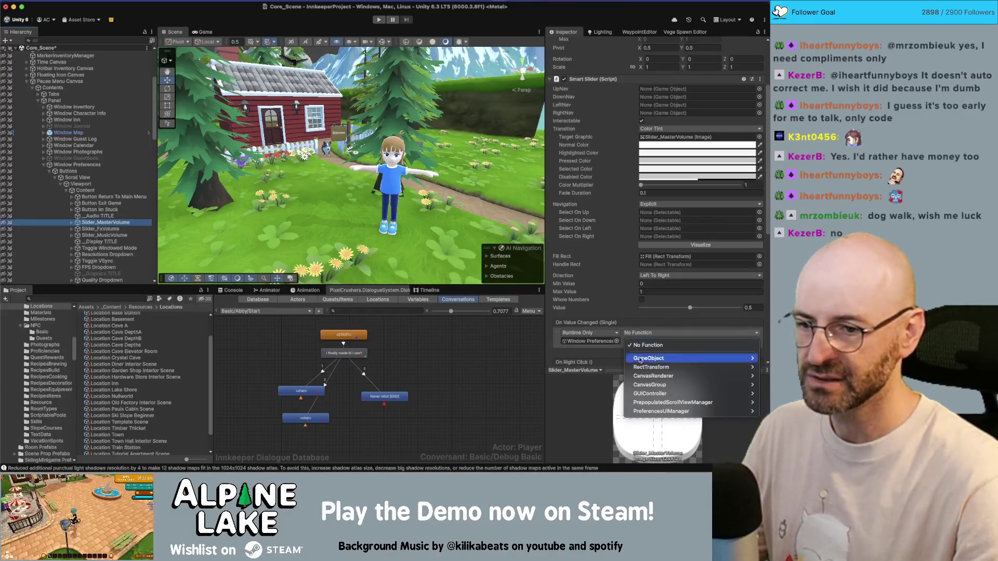
mouse_move(646, 395)
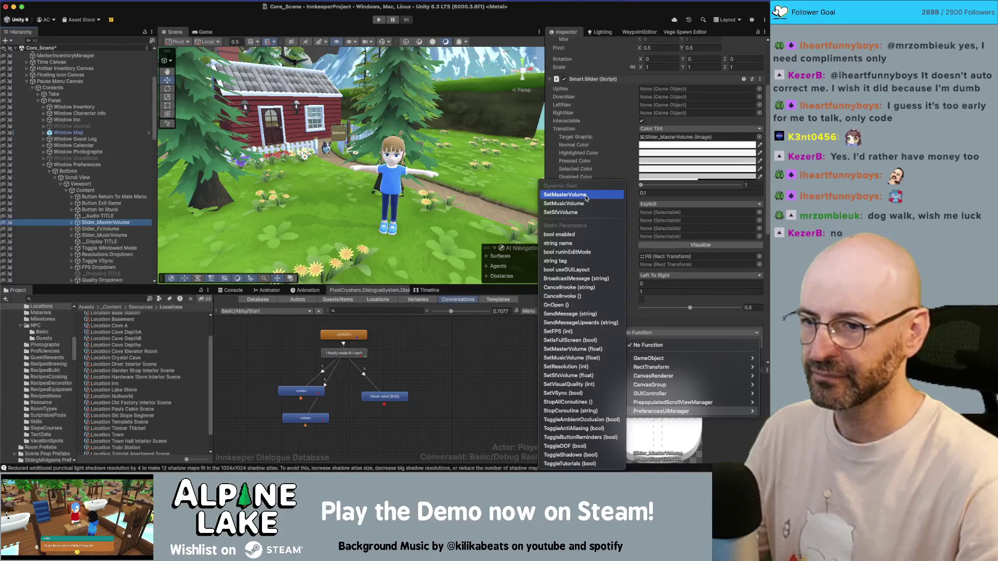
left_click(585, 195)
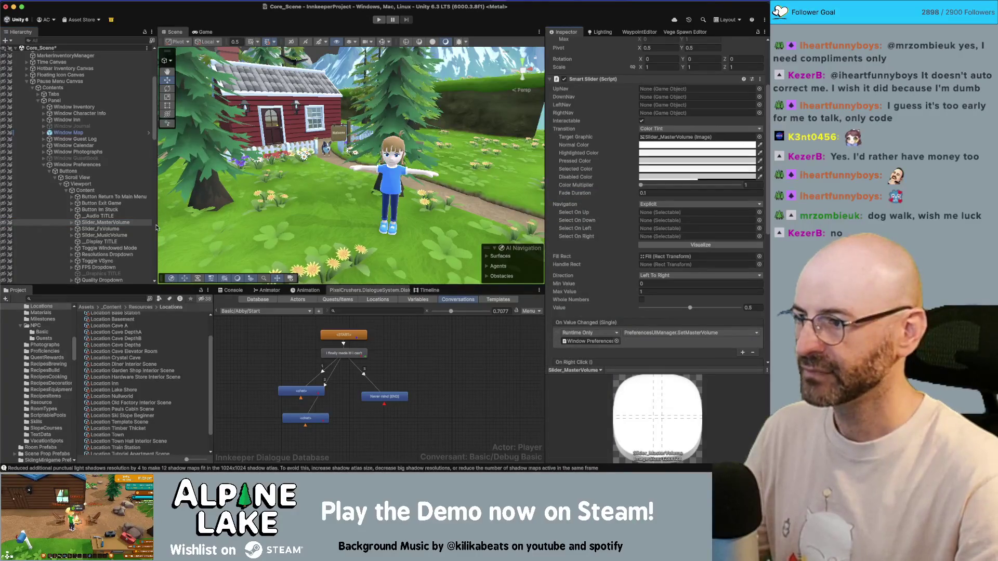
- Hook Slider_FxVolume to SetSfxVolume and Slider_MusicVolume to SetMusicVolume on Window Preferences
left_click(112, 230)
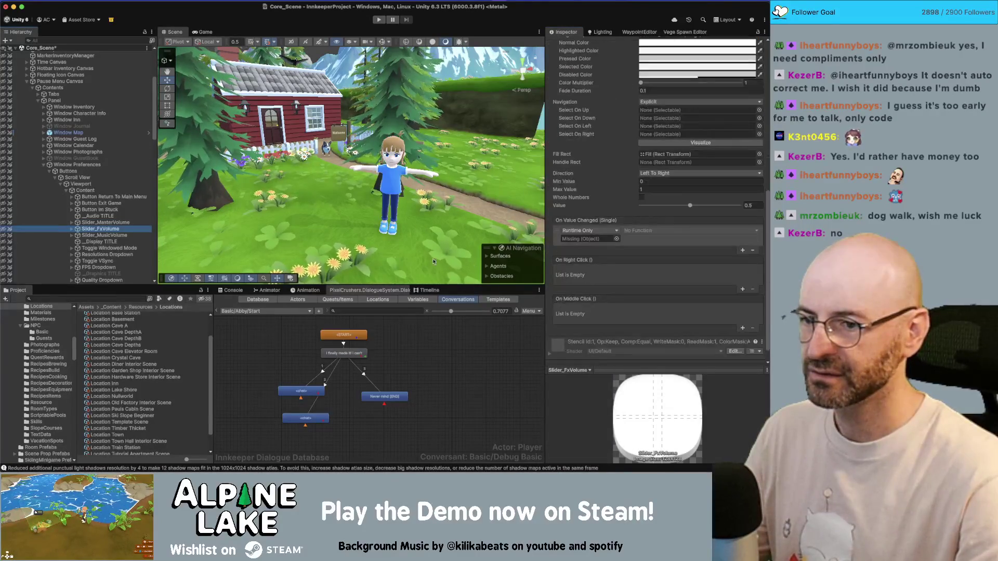
mouse_move(78, 164)
left_mouse_down()
mouse_move(364, 218)
mouse_move(597, 240)
left_mouse_up()
left_click(691, 231)
mouse_move(665, 308)
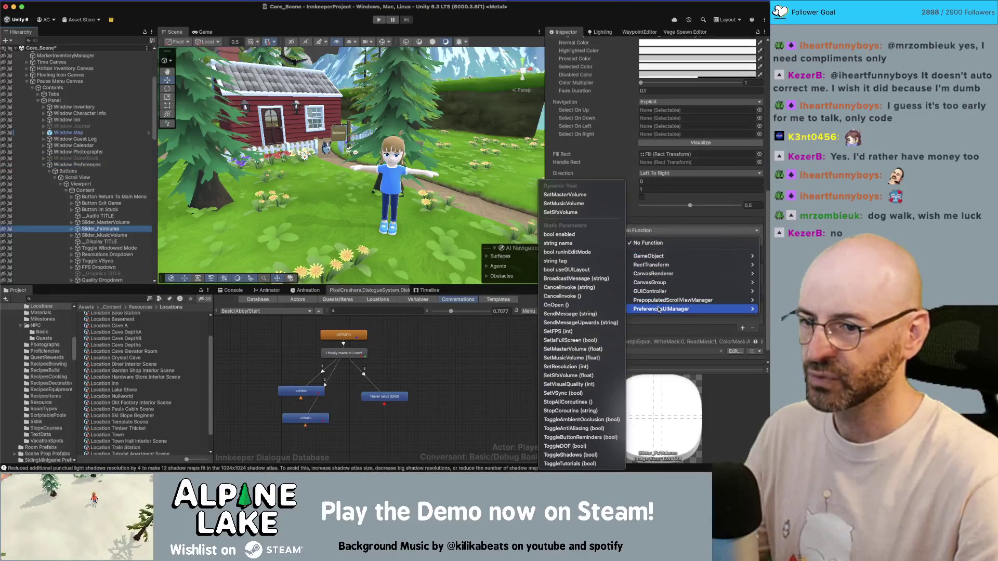
left_click(571, 213)
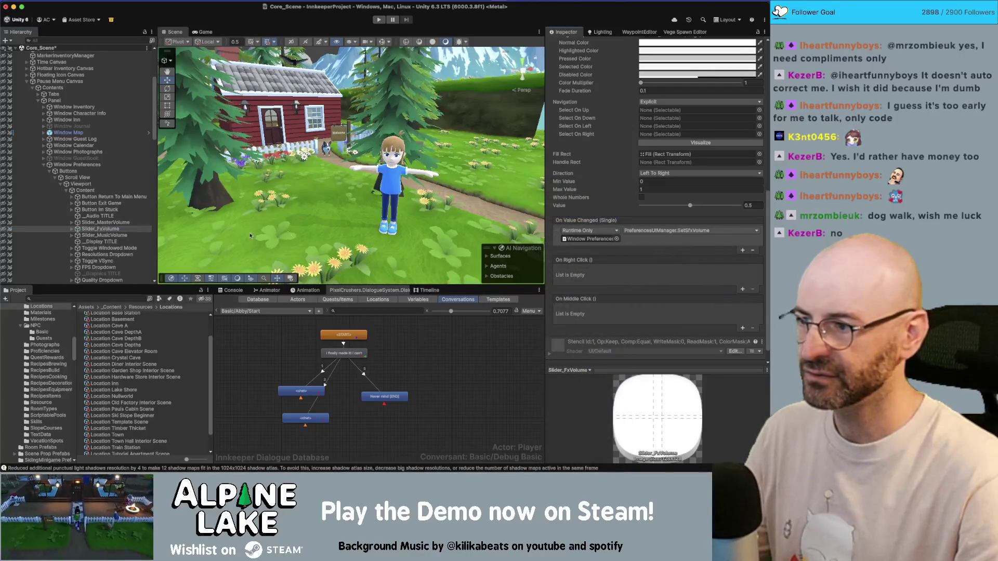
left_click(128, 237)
left_click_drag(77, 165, 589, 283)
left_click(690, 275)
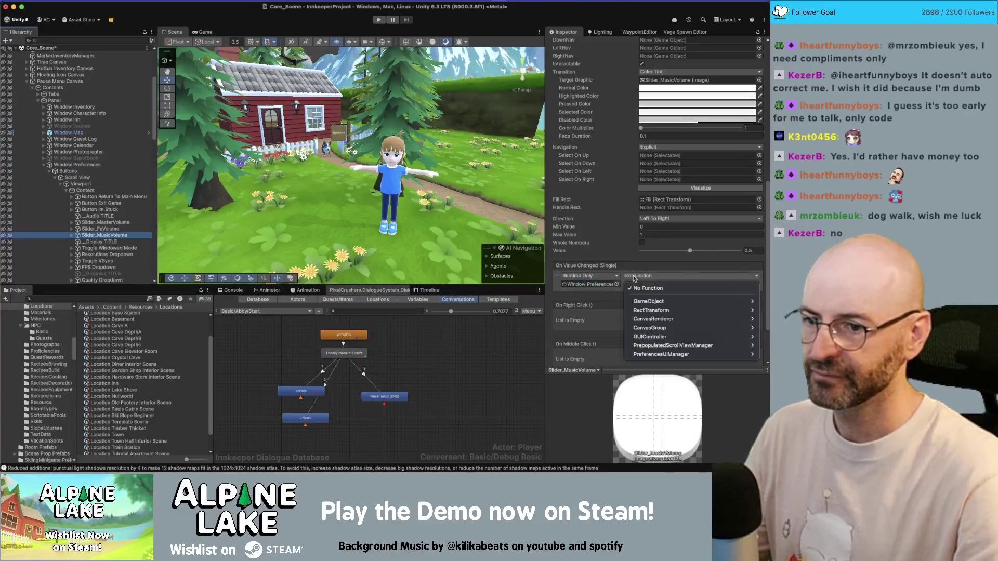
mouse_move(656, 354)
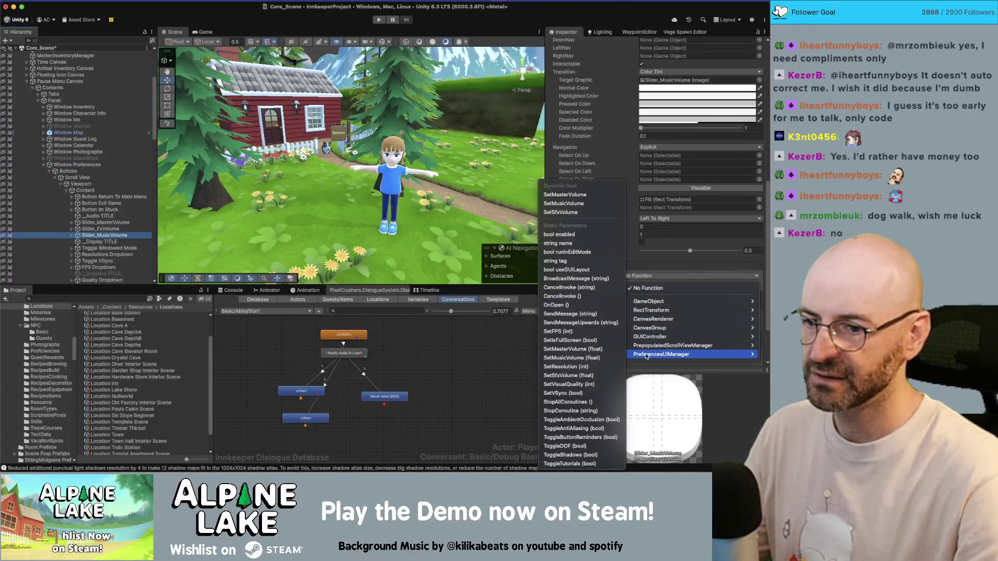
left_click(576, 203)
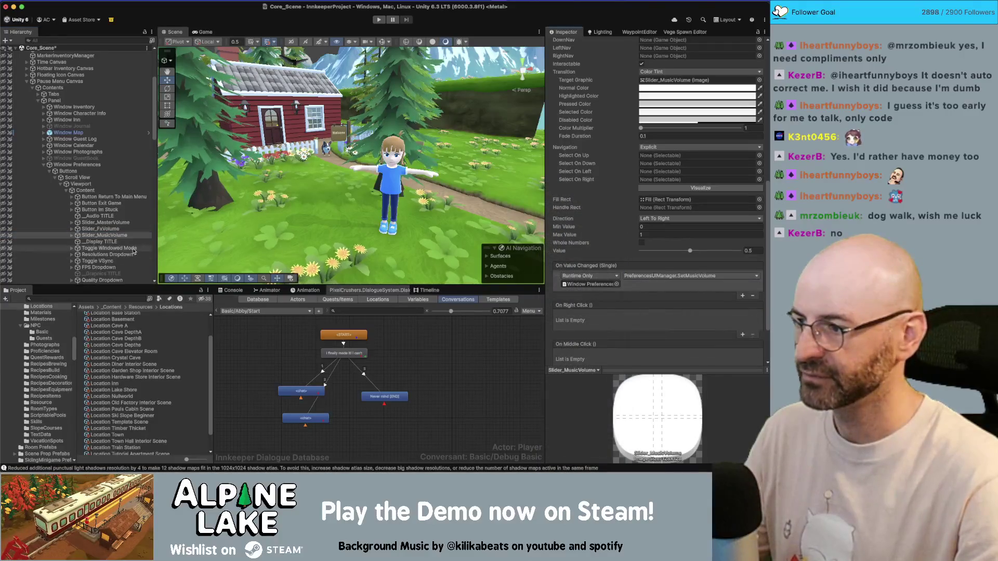
left_click(133, 249)
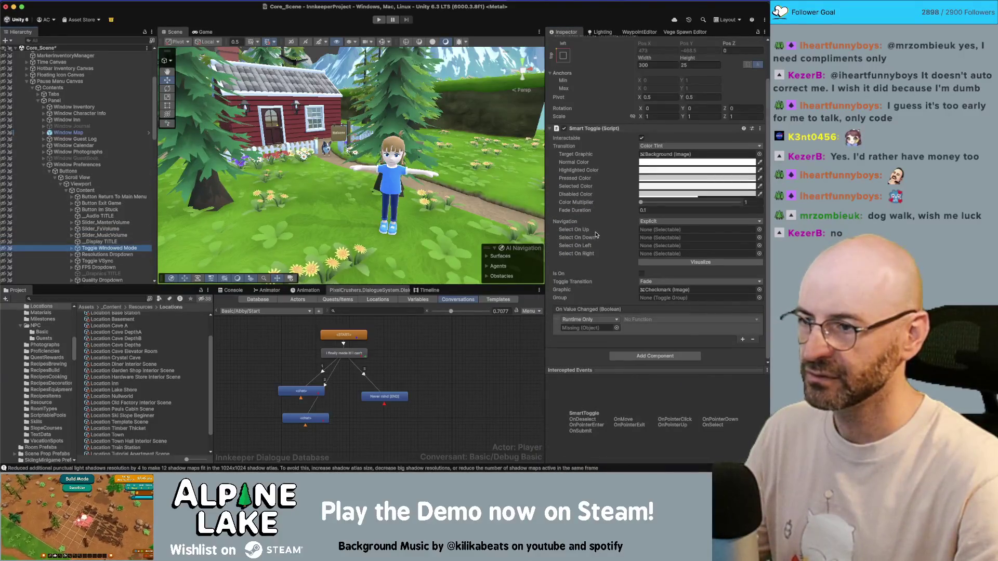
- Point Toggle Windowed Mode's On Value Changed at Window Preferences' dynamic bool SetIsFullScreen
mouse_move(566, 293)
left_mouse_down()
mouse_move(577, 327)
mouse_move(587, 328)
left_mouse_up()
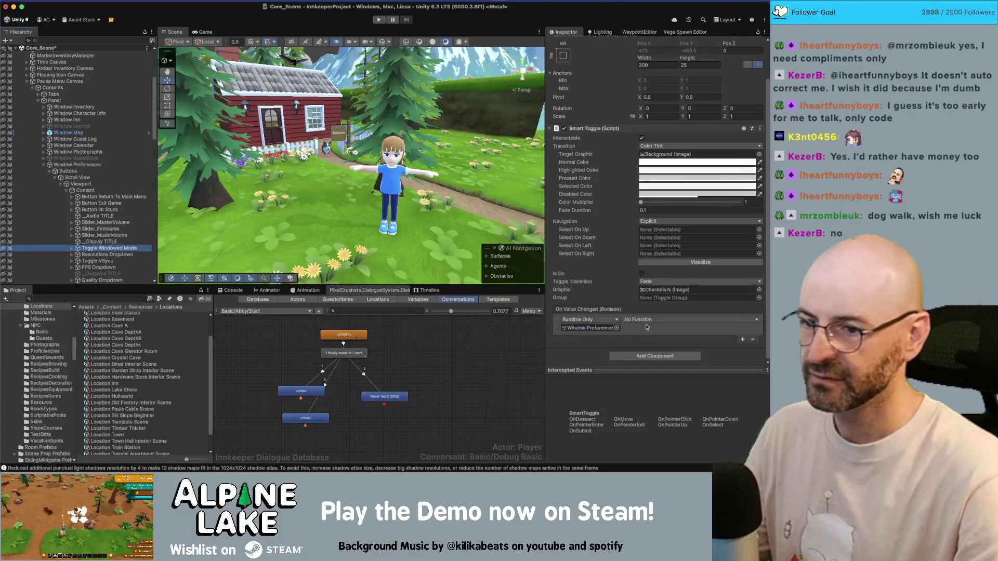
left_click(634, 320)
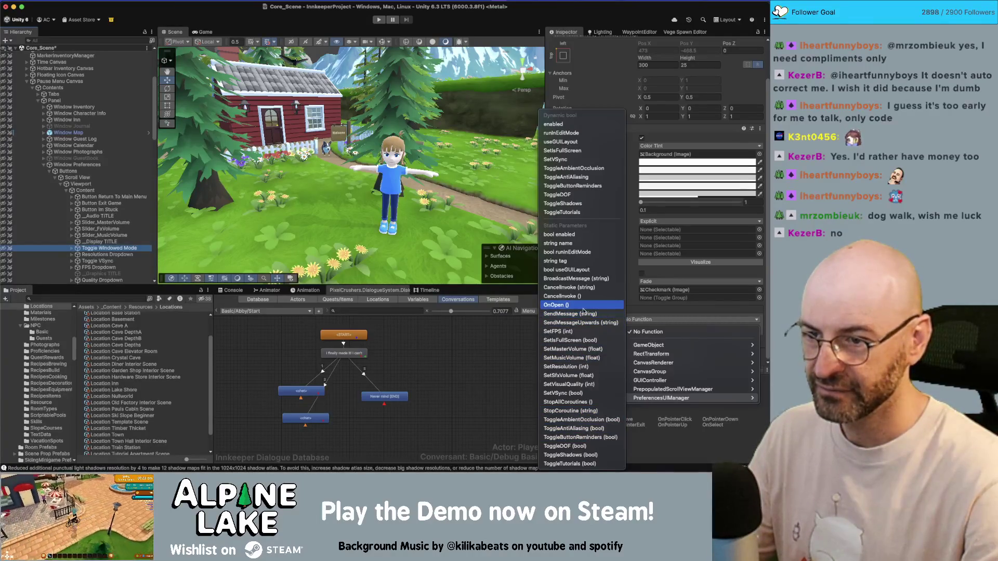
left_click(576, 341)
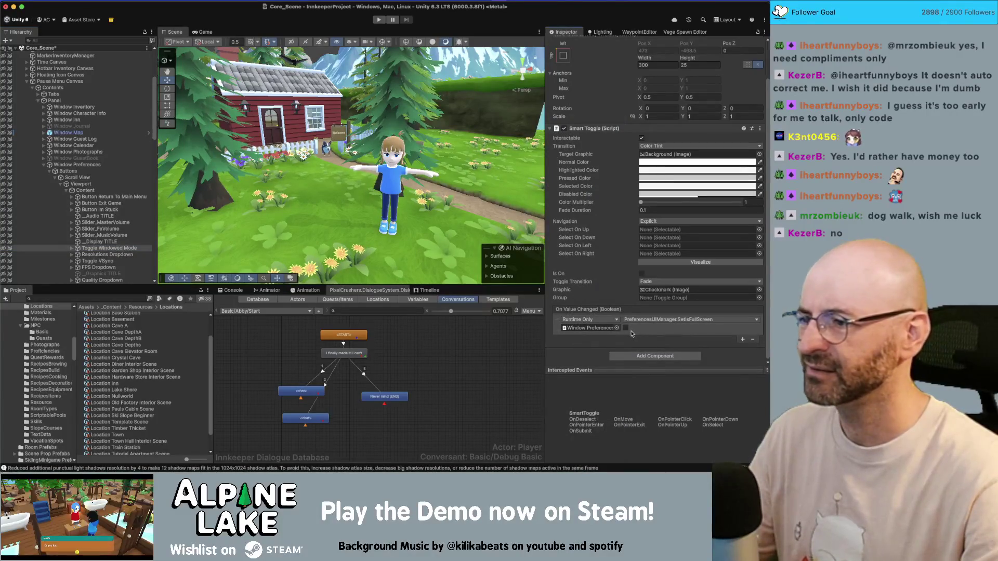
left_click(637, 319)
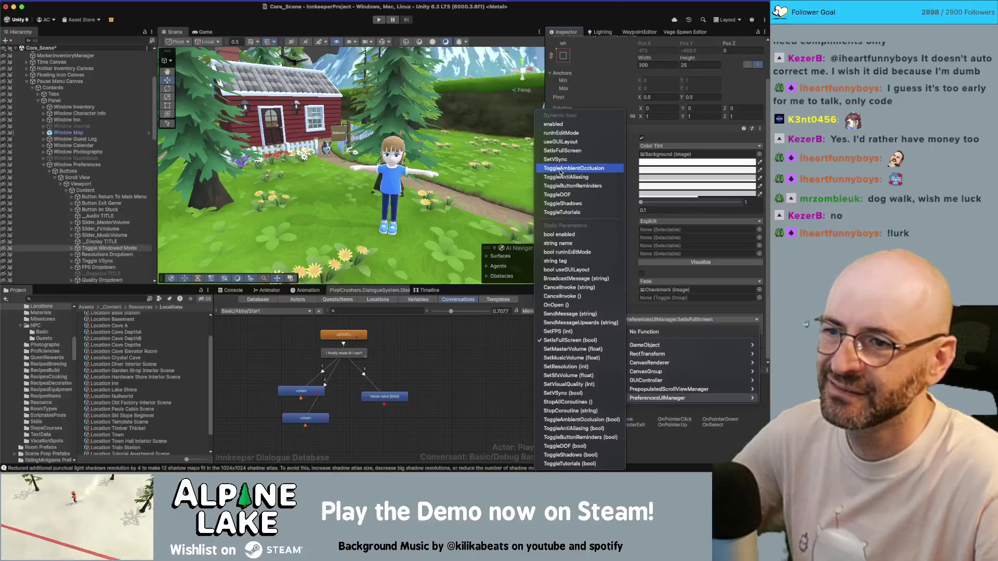
left_click(560, 150)
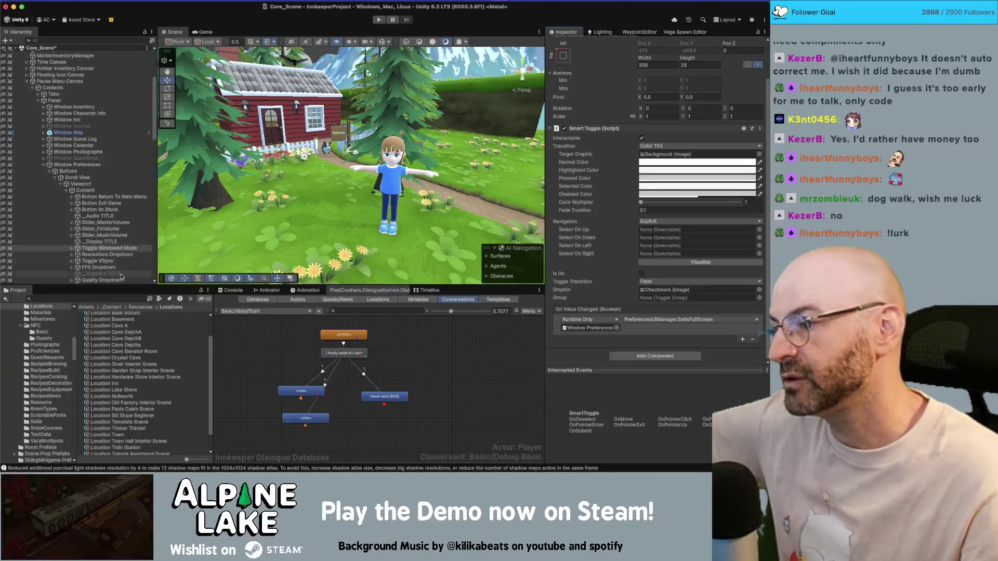
left_click(123, 256)
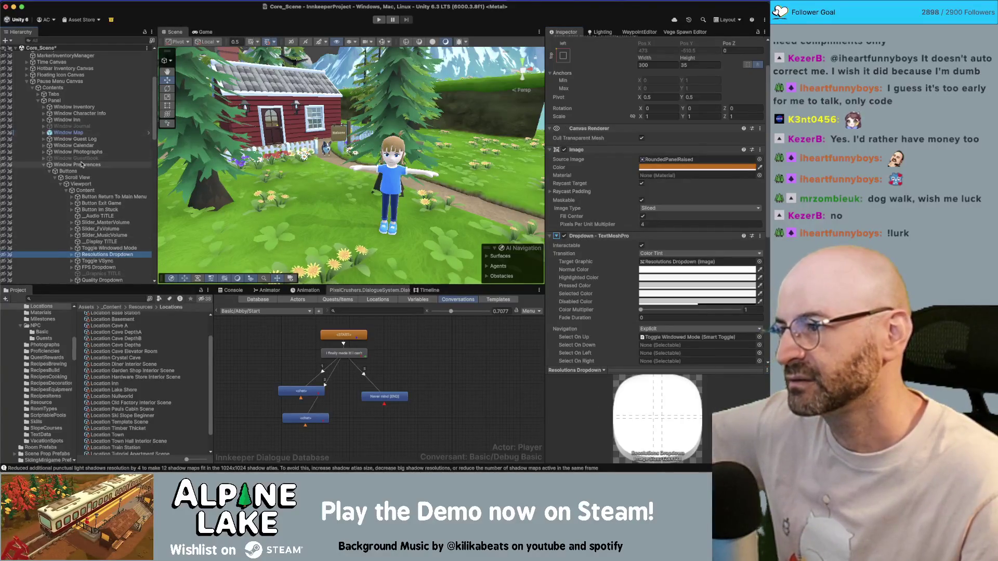
- Wire Resolutions Dropdown to SetResolution and Toggle VSync to SetVSync on Window Preferences
left_click(81, 165)
left_click(116, 256)
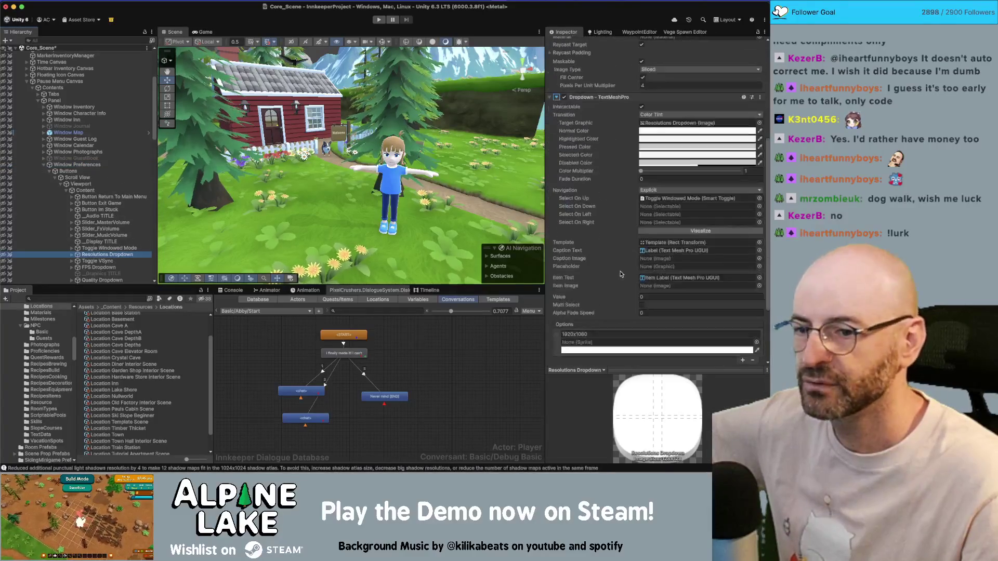
mouse_move(78, 165)
left_mouse_down()
mouse_move(172, 155)
mouse_move(338, 262)
mouse_move(600, 305)
left_mouse_up()
left_click(633, 293)
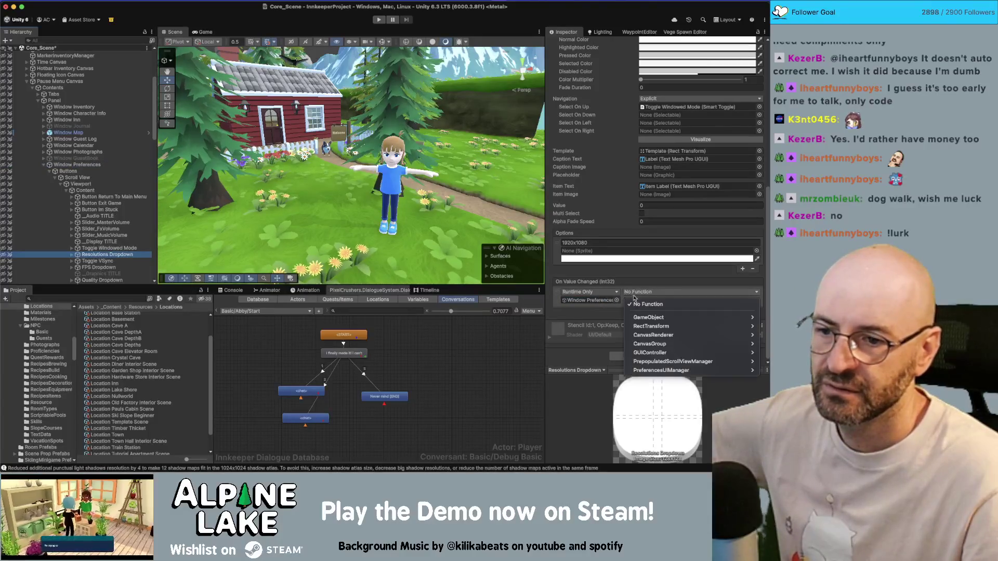
mouse_move(644, 368)
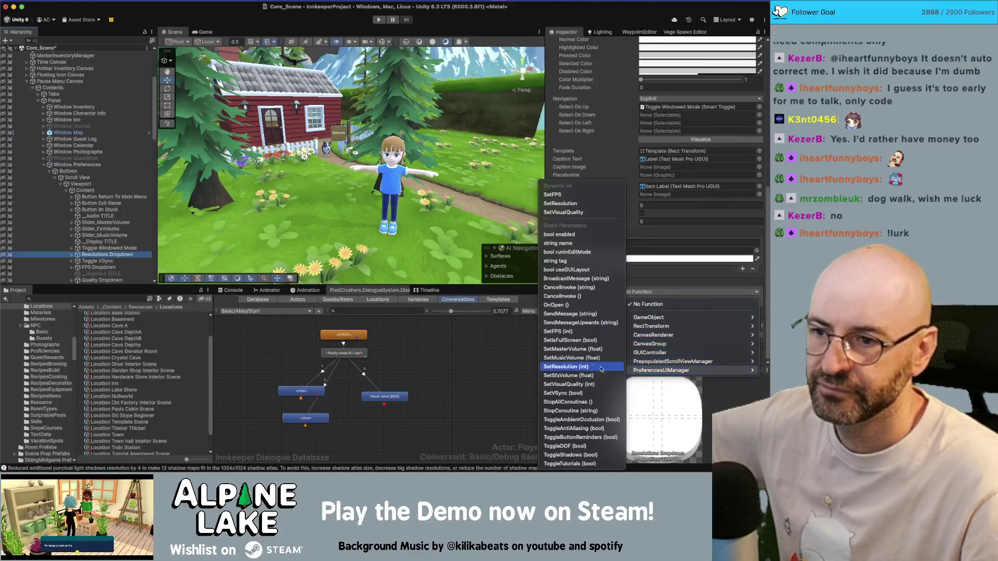
left_click(559, 203)
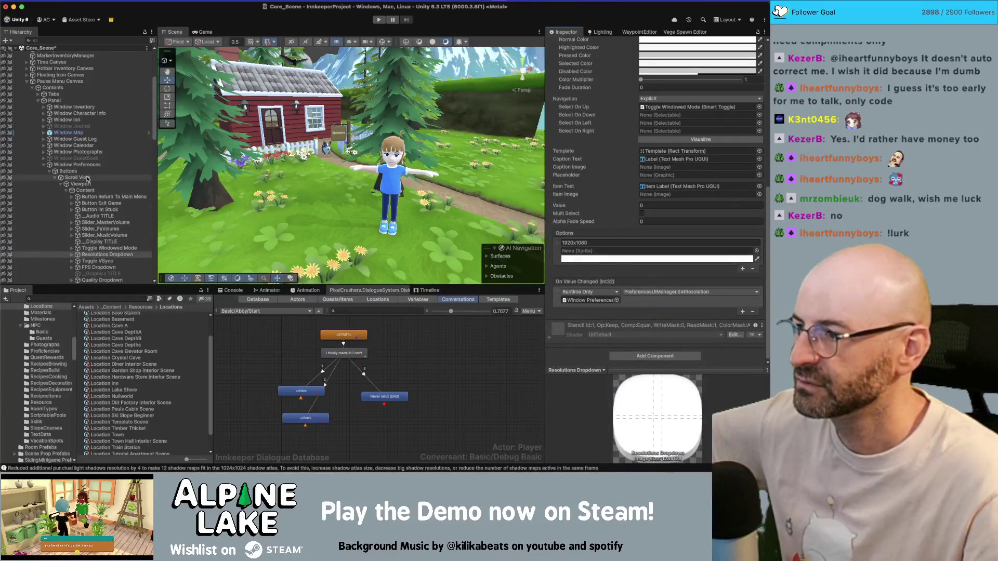
left_click(99, 261)
mouse_move(77, 165)
left_mouse_down()
mouse_move(566, 291)
mouse_move(587, 327)
left_mouse_up()
left_click(638, 319)
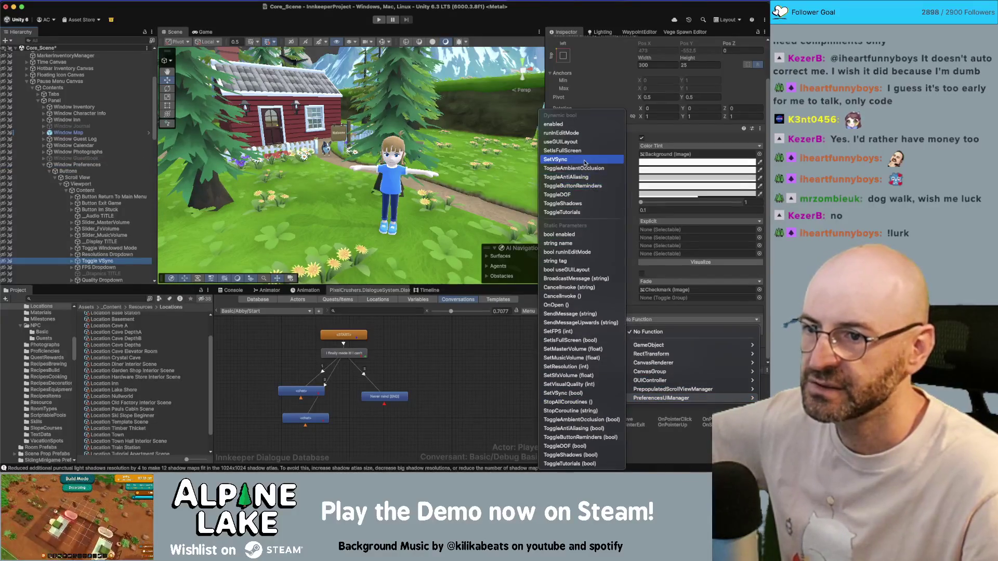
left_click(577, 159)
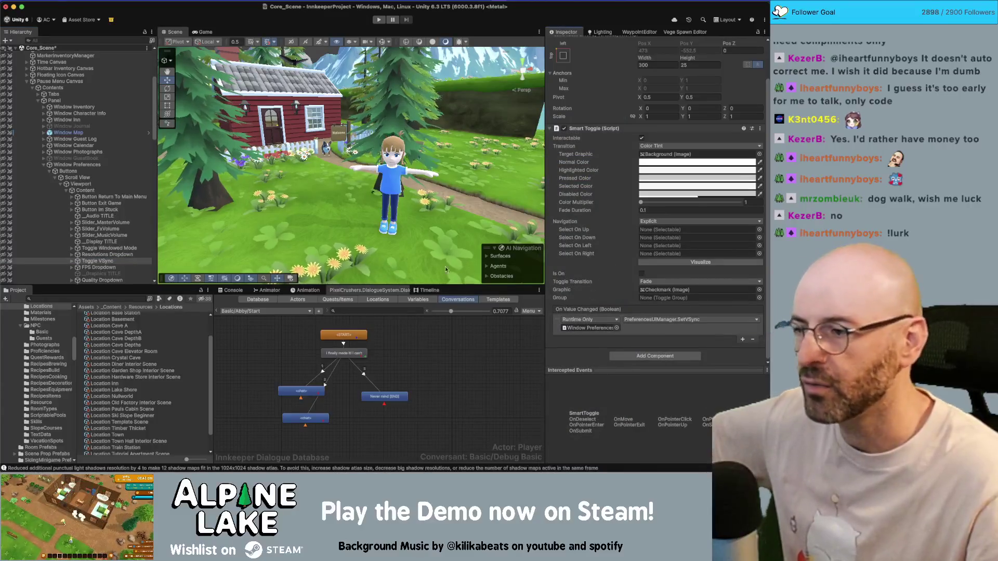
- Wire FPS Dropdown to SetFPS and Quality Dropdown to SetVisualQuality on Window Preferences
left_click(99, 266)
mouse_move(77, 162)
left_mouse_down()
mouse_move(333, 260)
mouse_move(600, 270)
left_mouse_up()
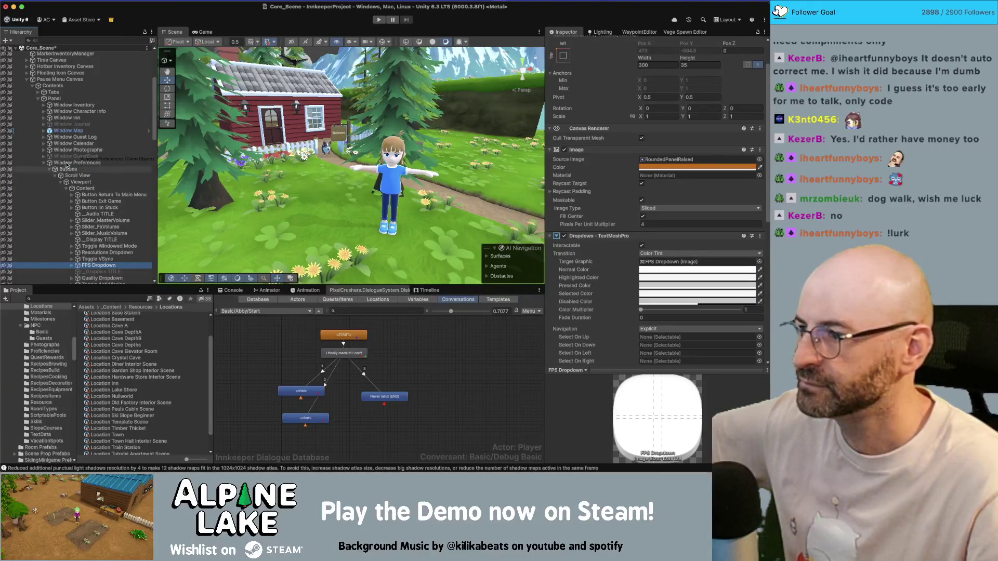
scroll(575, 201, "down", 10)
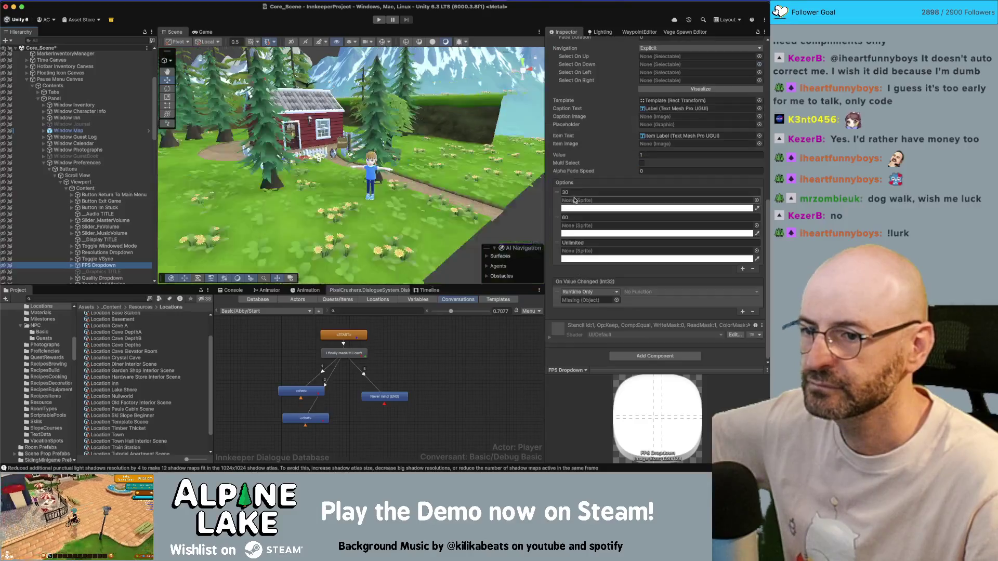
left_click(629, 296)
mouse_move(635, 371)
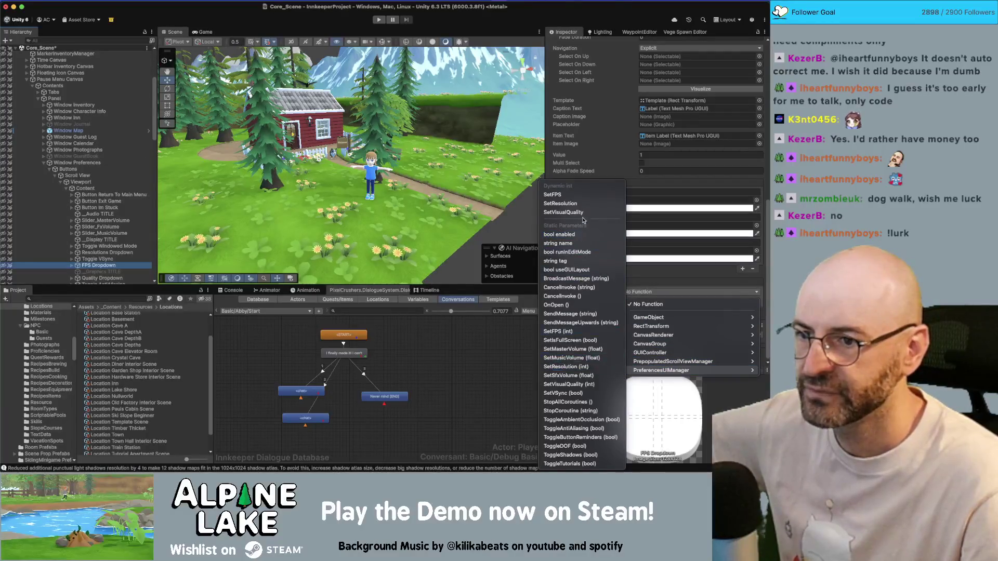
left_click(571, 195)
scroll(110, 270, "down", 1)
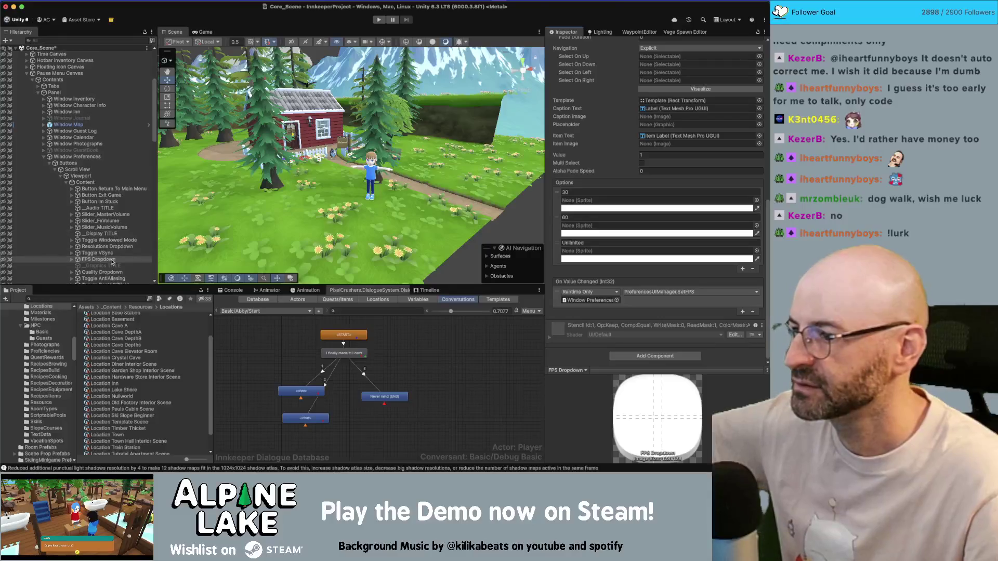
left_click(111, 272)
left_click(83, 158)
mouse_move(83, 161)
left_mouse_down()
mouse_move(611, 302)
mouse_move(273, 260)
left_mouse_up()
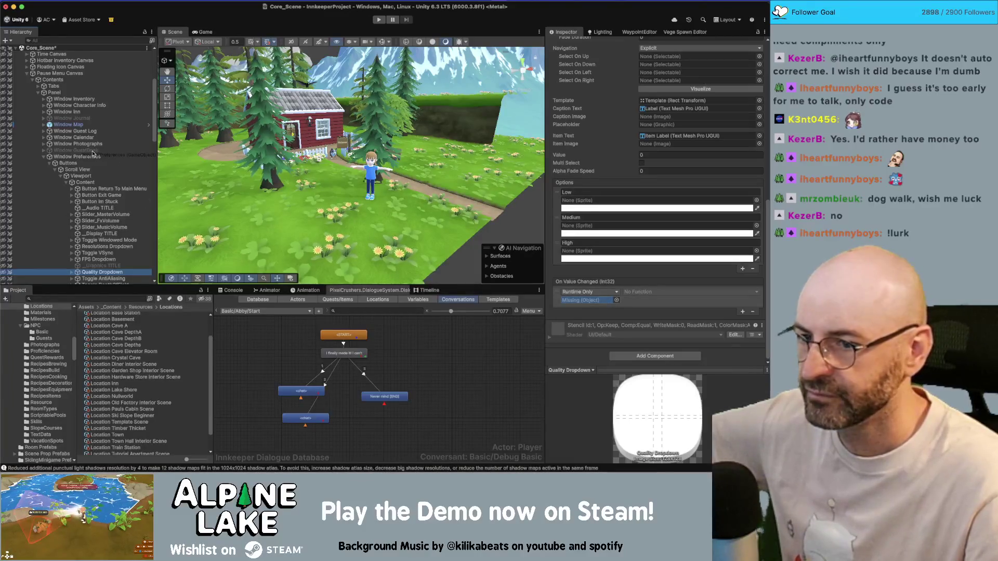
left_click_drag(78, 156, 597, 301)
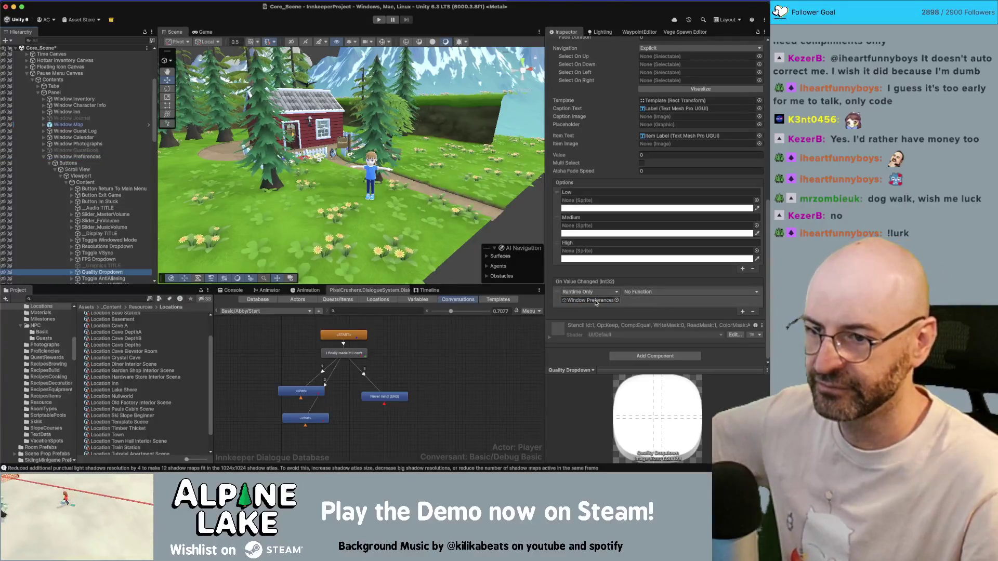
left_click(634, 292)
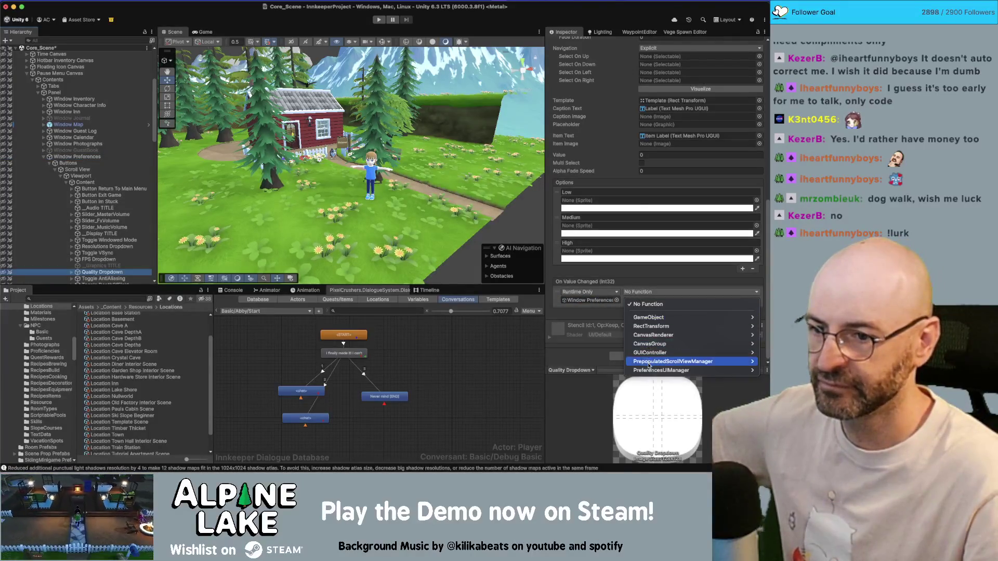
mouse_move(655, 370)
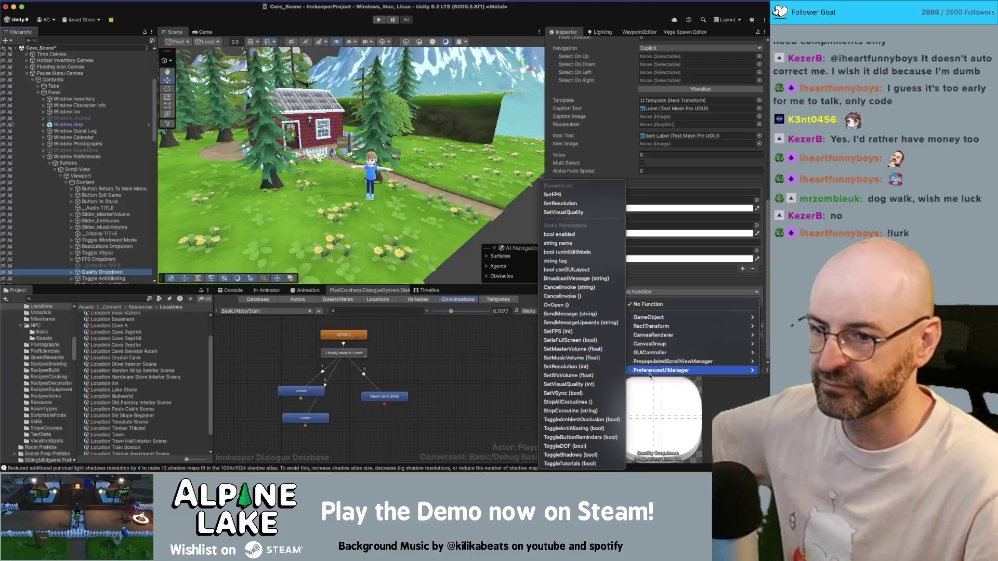
left_click(571, 212)
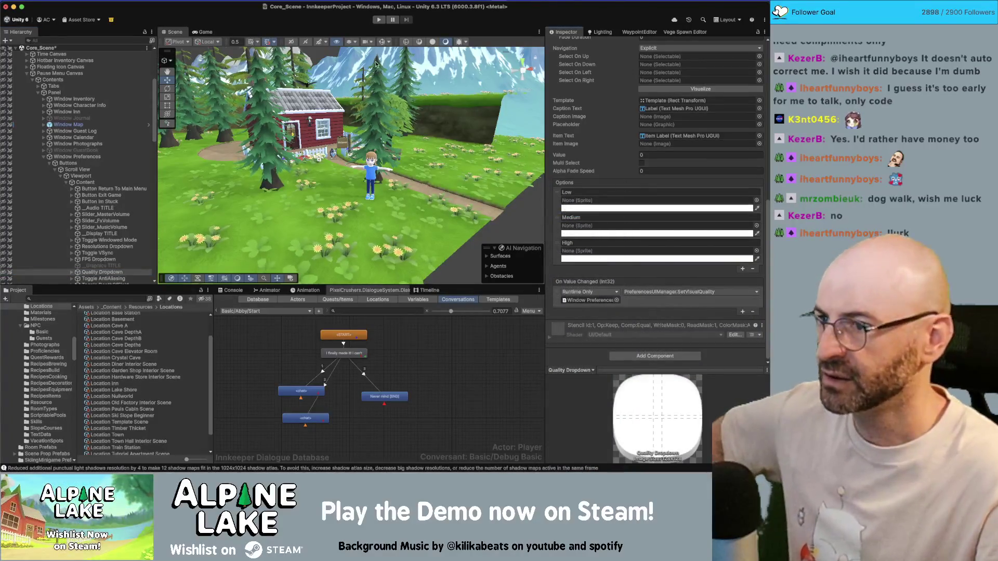
left_click(337, 42)
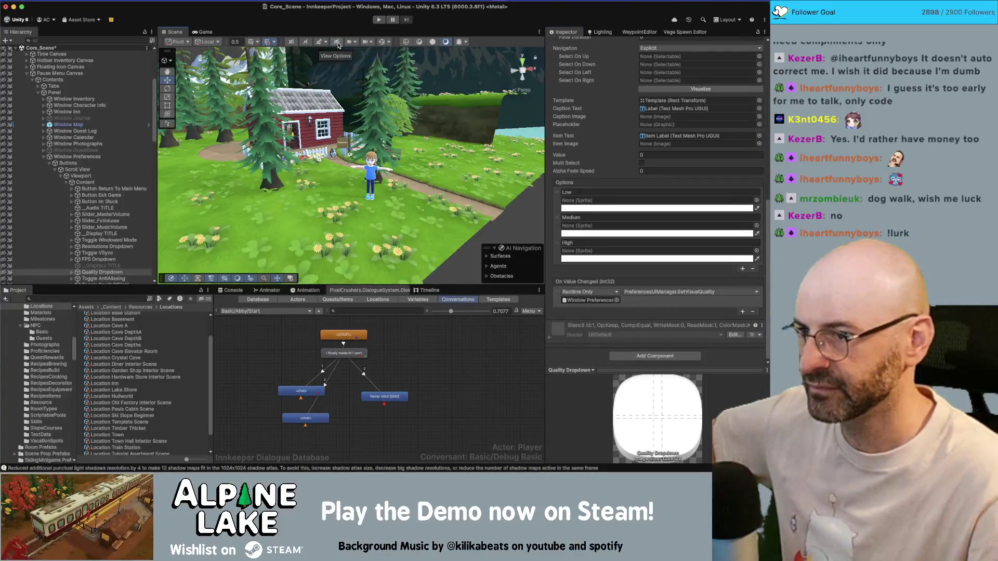
- Switch the Scene view skybox back on and clear the scene selection
left_click(337, 42)
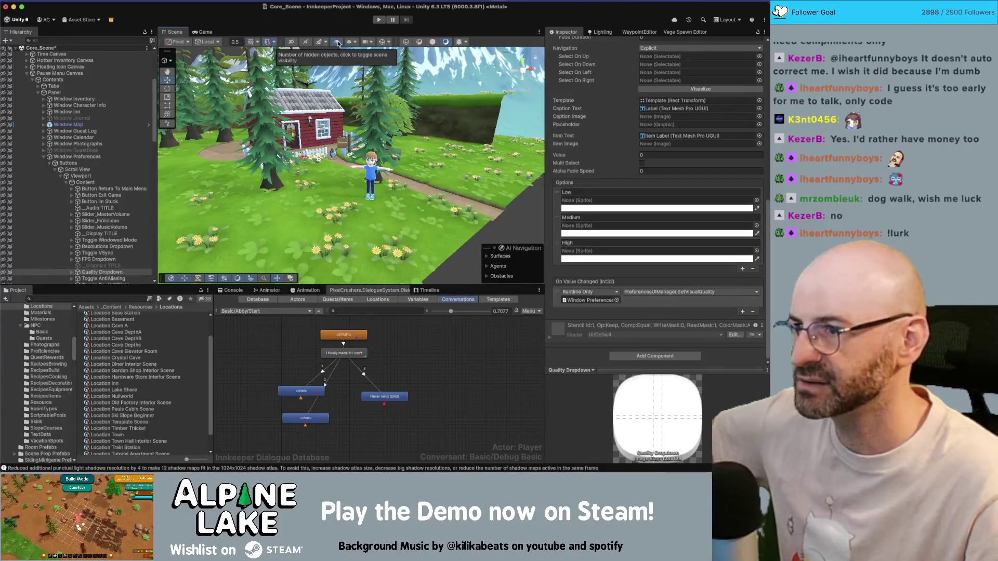
left_click(338, 43)
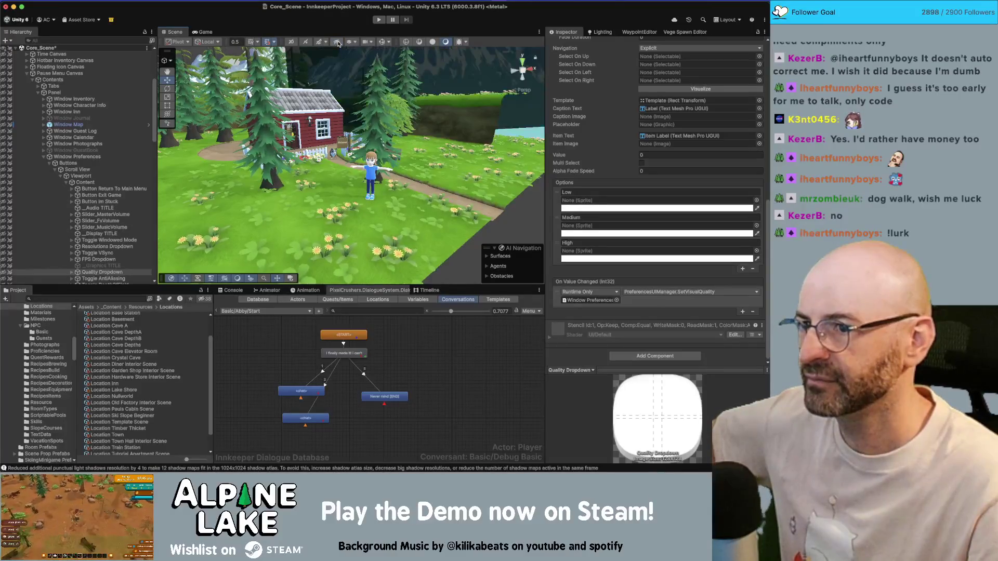
left_click(339, 44)
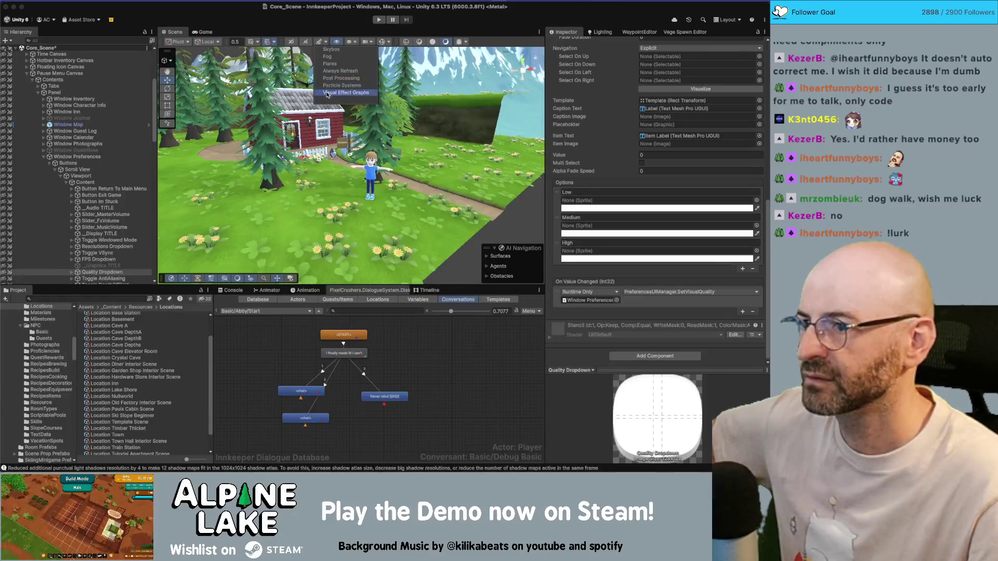
left_click(522, 228)
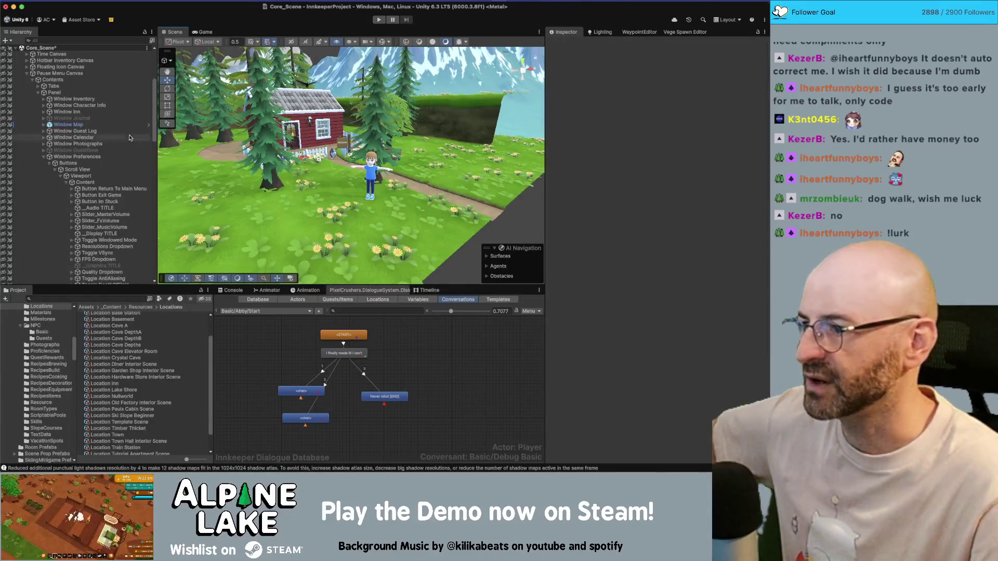
left_click(102, 271)
- Wire Toggle AntiAliasing to ToggleAntiAliasing and Toggle DepthOfField to ToggleDOF on Window Preferences
scroll(613, 260, "down", 10)
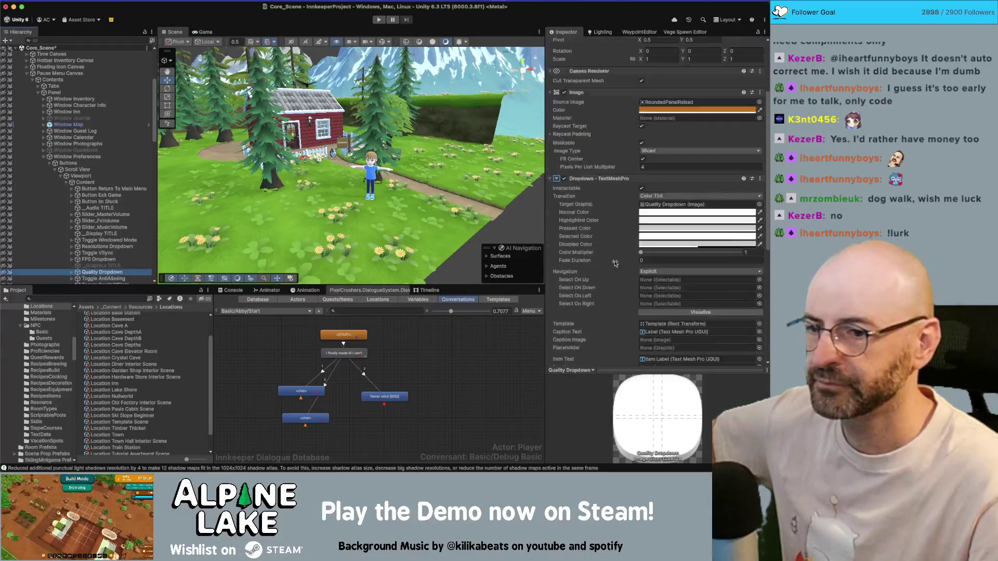
scroll(98, 238, "down", 3)
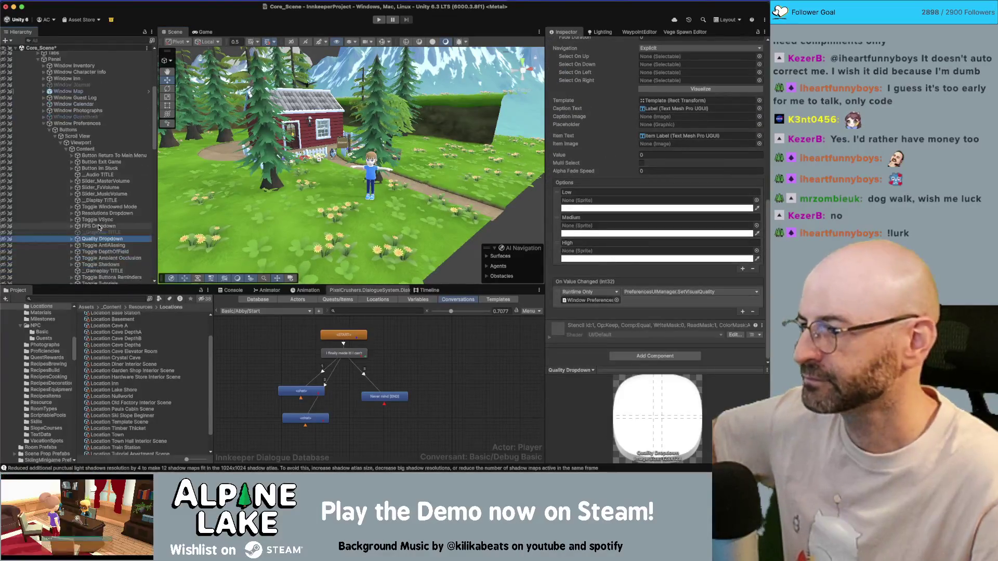
left_click(97, 239)
left_click(88, 118)
left_click_drag(567, 309, 598, 329)
left_click(629, 320)
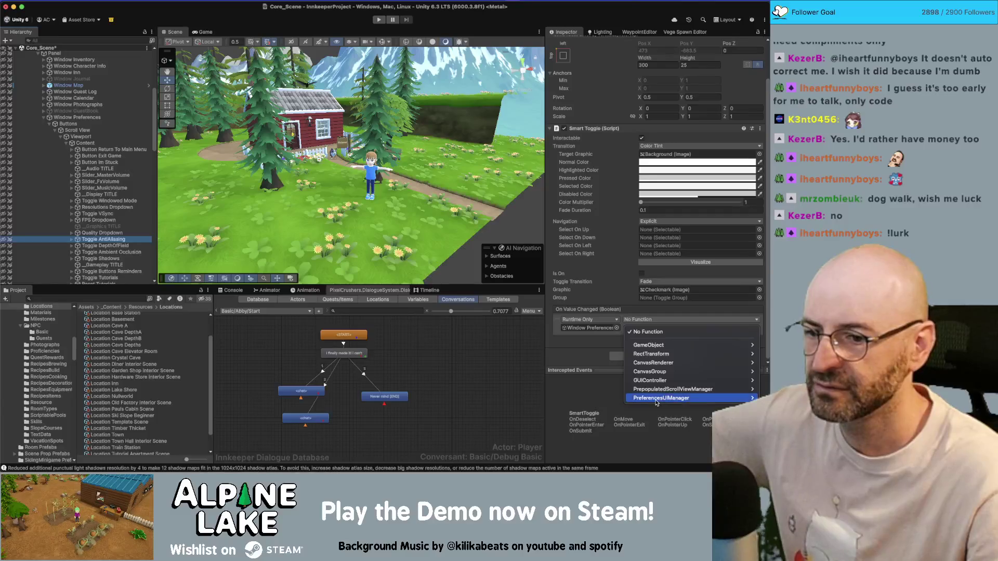
mouse_move(671, 398)
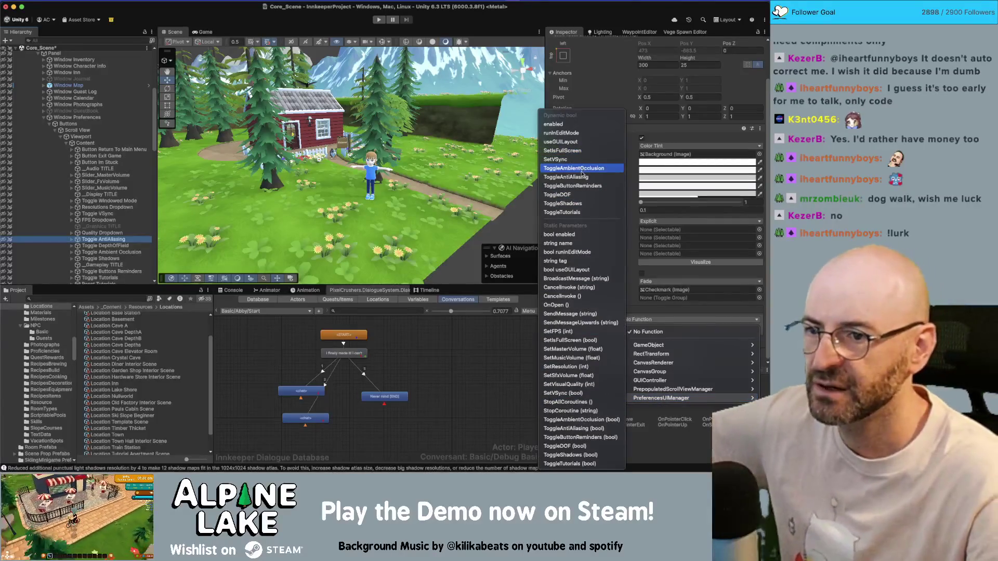
left_click(569, 177)
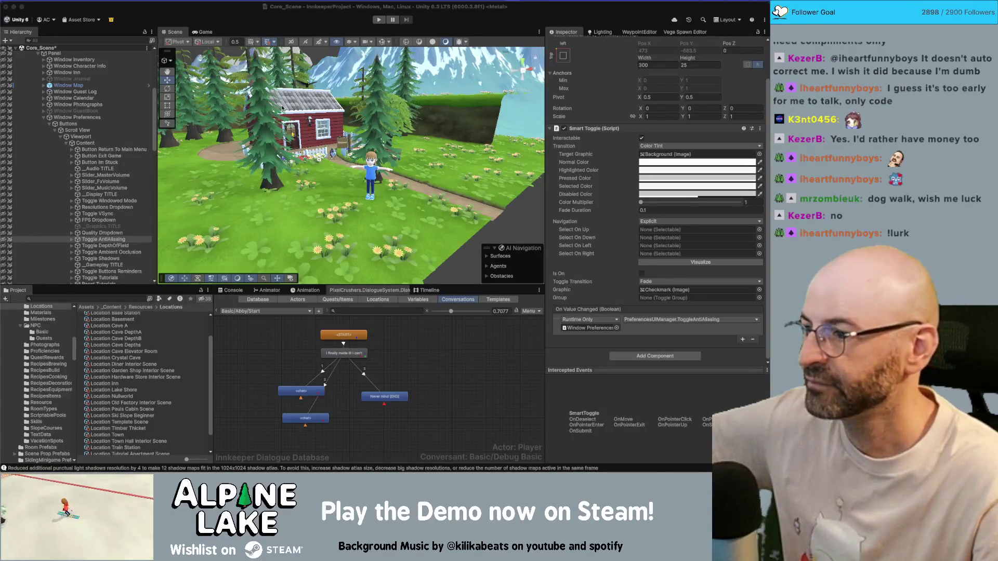
left_click(111, 246)
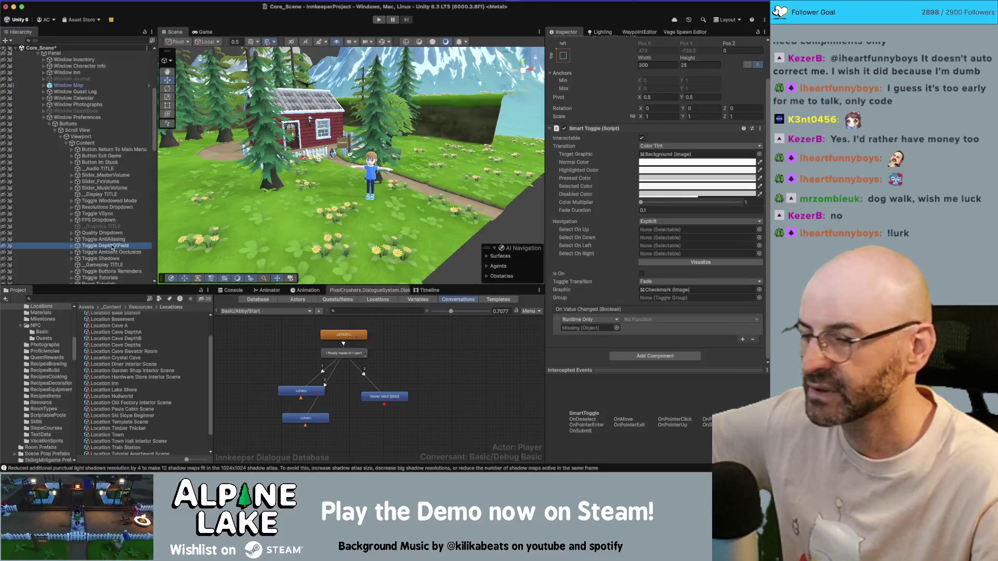
mouse_move(78, 117)
left_mouse_down()
mouse_move(322, 233)
mouse_move(595, 331)
left_mouse_up()
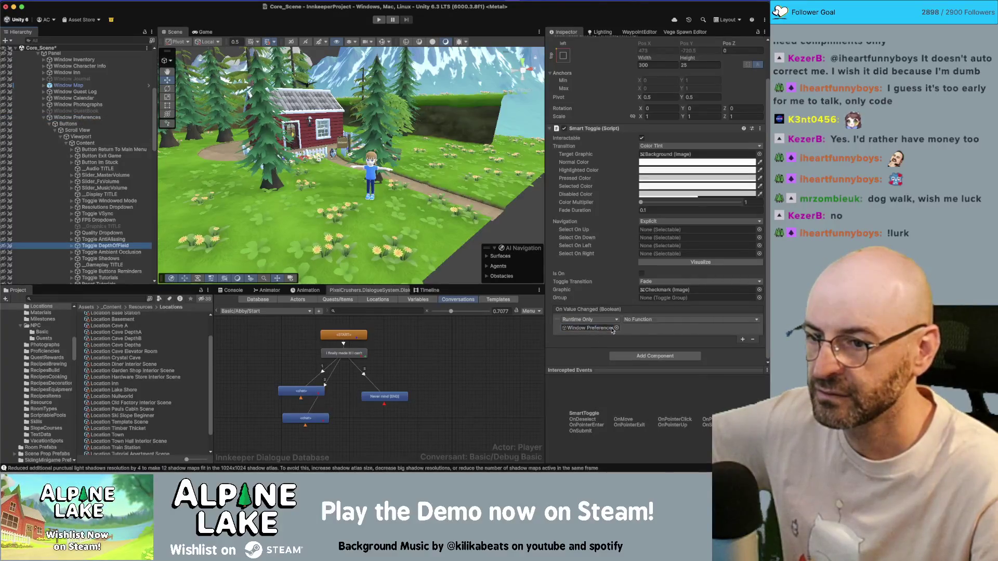
left_click(676, 319)
mouse_move(653, 398)
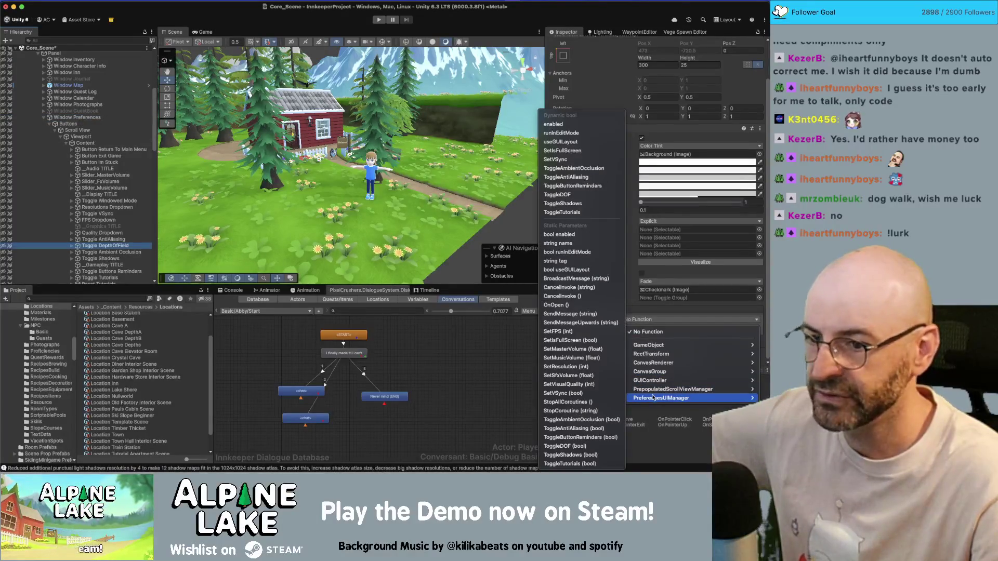
left_click(572, 195)
- Wire Toggle Ambient Occlusion to ToggleAmbientOcclusion and Toggle Shadows to ToggleShadows
left_click(111, 252)
mouse_move(82, 118)
left_mouse_down()
mouse_move(156, 207)
mouse_move(591, 329)
left_mouse_up()
left_click(691, 319)
mouse_move(661, 398)
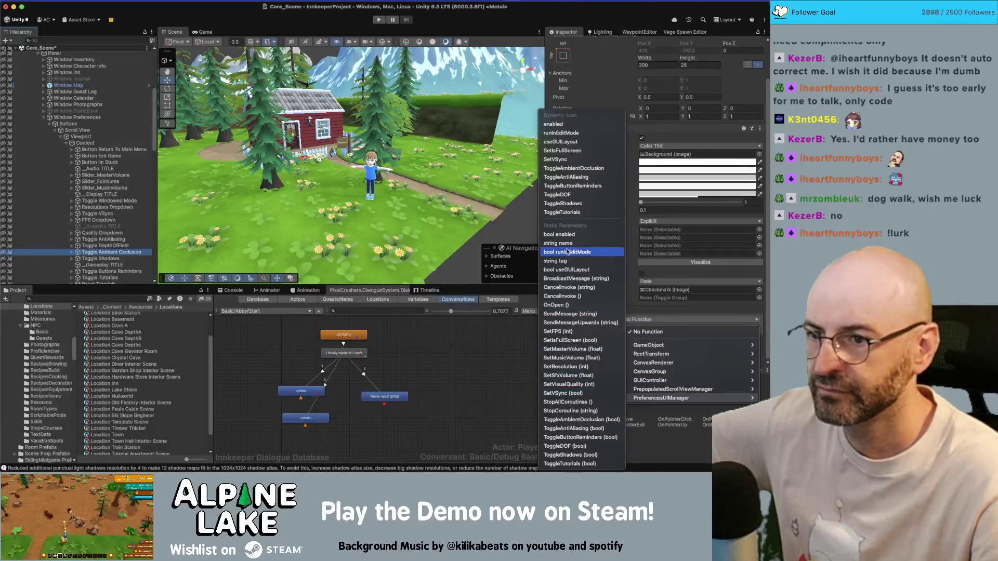
left_click(581, 169)
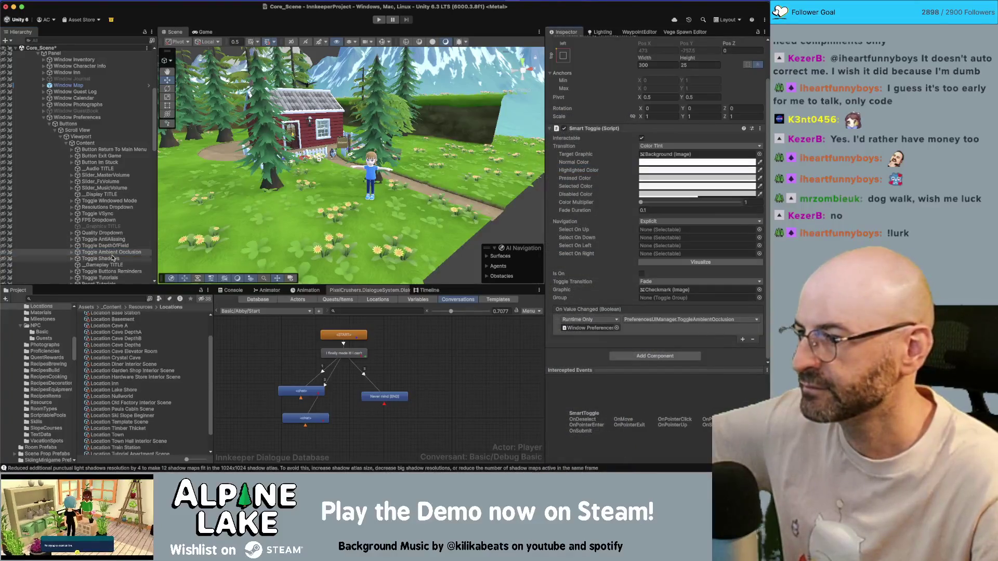
left_click(112, 259)
left_click_drag(78, 117, 591, 329)
left_click(691, 319)
mouse_move(658, 397)
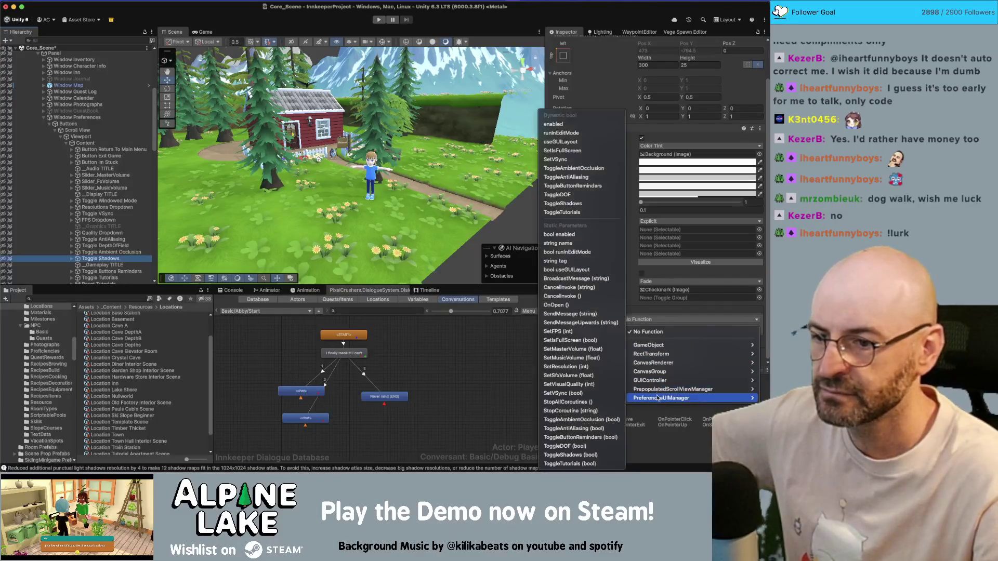
left_click(563, 203)
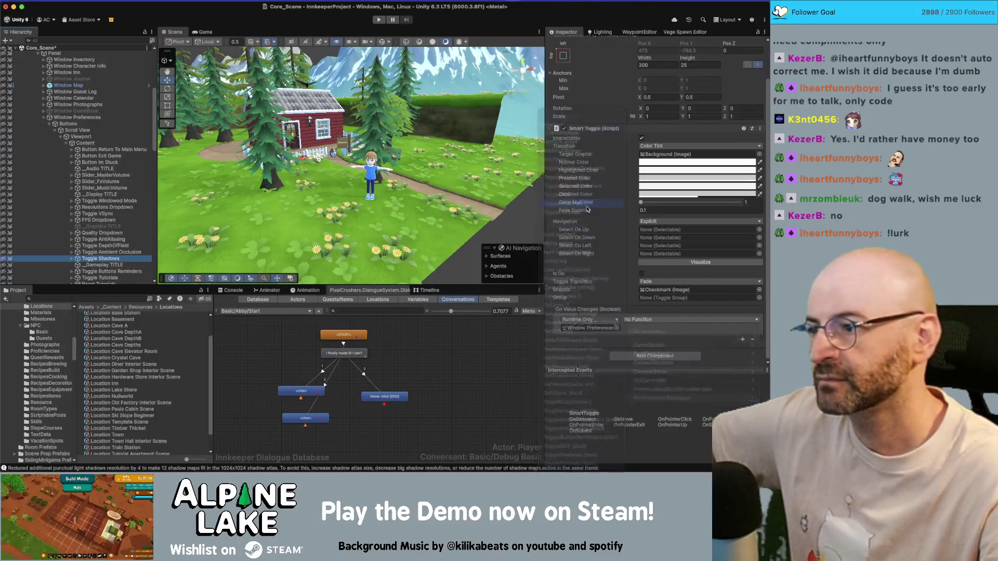
- Wire Toggle Buttons Reminders to ToggleButtonReminders and Toggle Tutorials to ToggleTutorials
scroll(147, 228, "down", 3)
left_click(141, 242)
left_click_drag(93, 88, 600, 329)
left_click(692, 320)
mouse_move(676, 398)
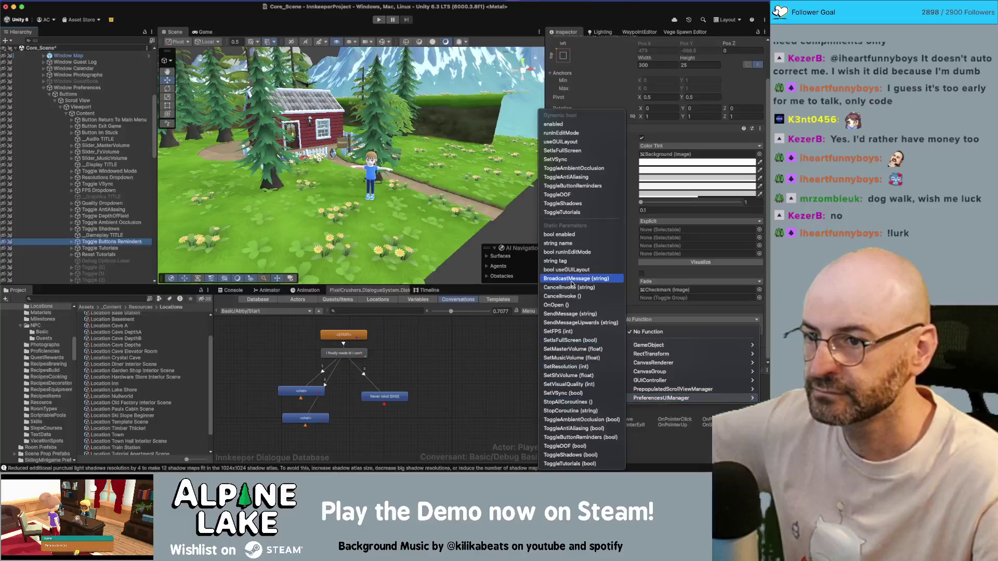
left_click(571, 186)
left_click(97, 242)
mouse_move(83, 87)
left_mouse_down()
mouse_move(492, 232)
mouse_move(590, 328)
left_mouse_up()
left_click(631, 320)
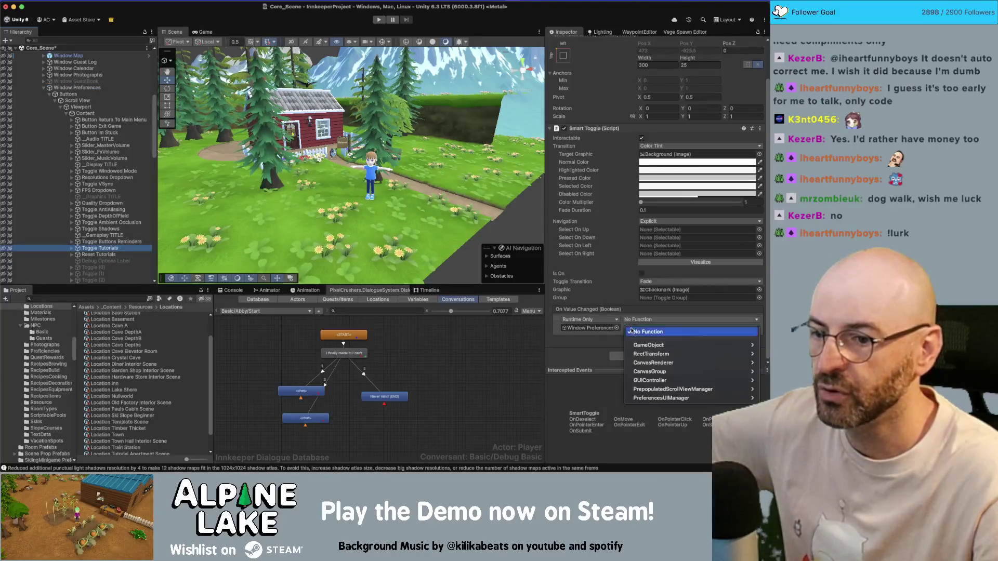
mouse_move(670, 398)
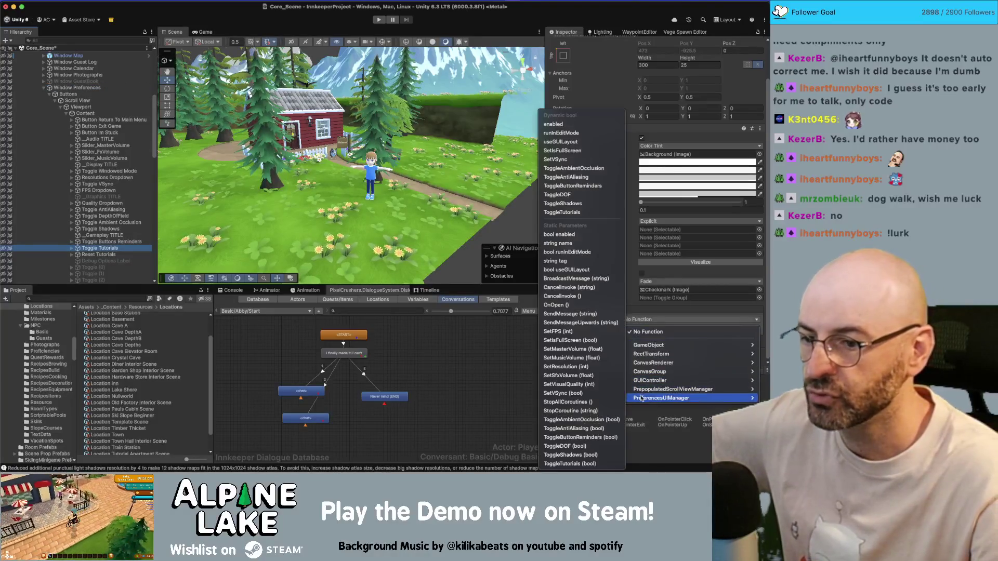
left_click(575, 213)
left_click(99, 254)
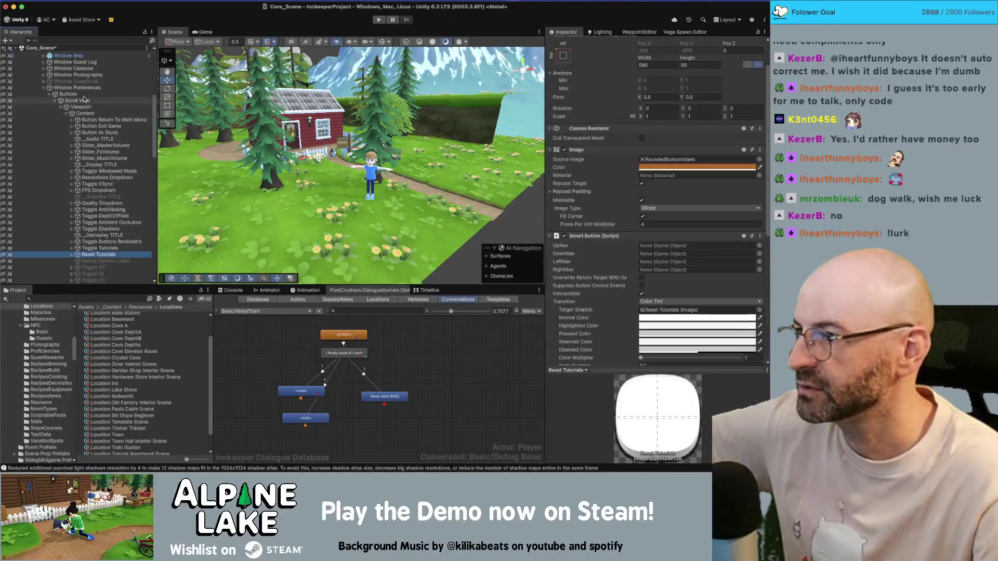
- Set the Prepopulated Scroll View Manager's GUI Controller field to Window Preferences
mouse_move(77, 87)
left_mouse_down()
mouse_move(405, 130)
mouse_move(586, 301)
mouse_move(607, 301)
mouse_move(587, 232)
left_mouse_up()
scroll(606, 301, "down", 5)
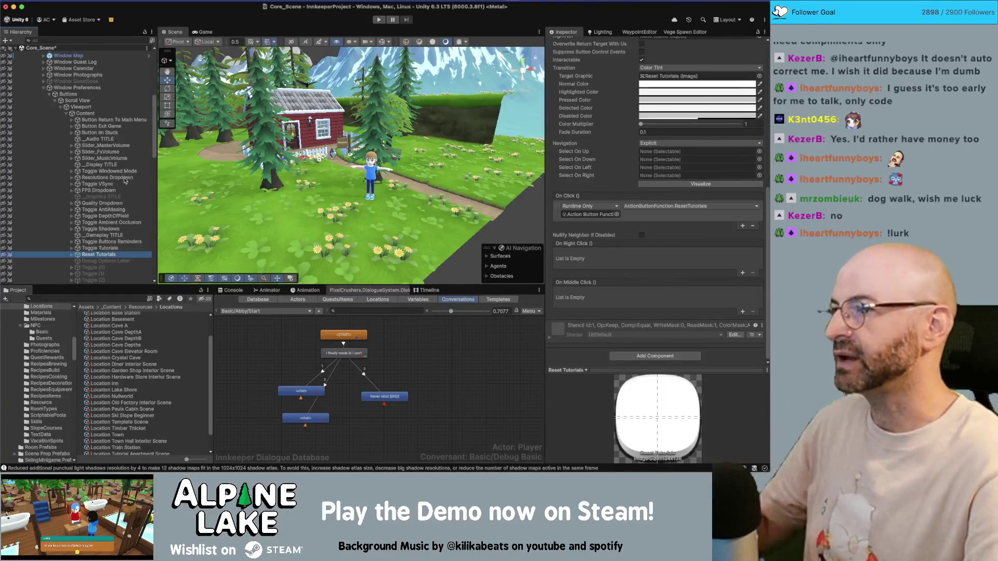
left_click(74, 89)
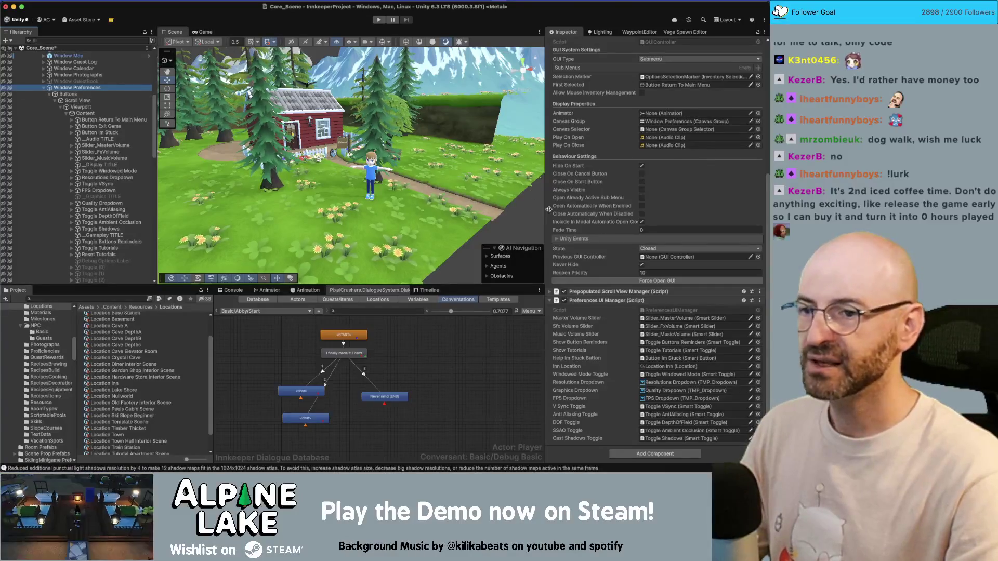
scroll(603, 228, "up", 5)
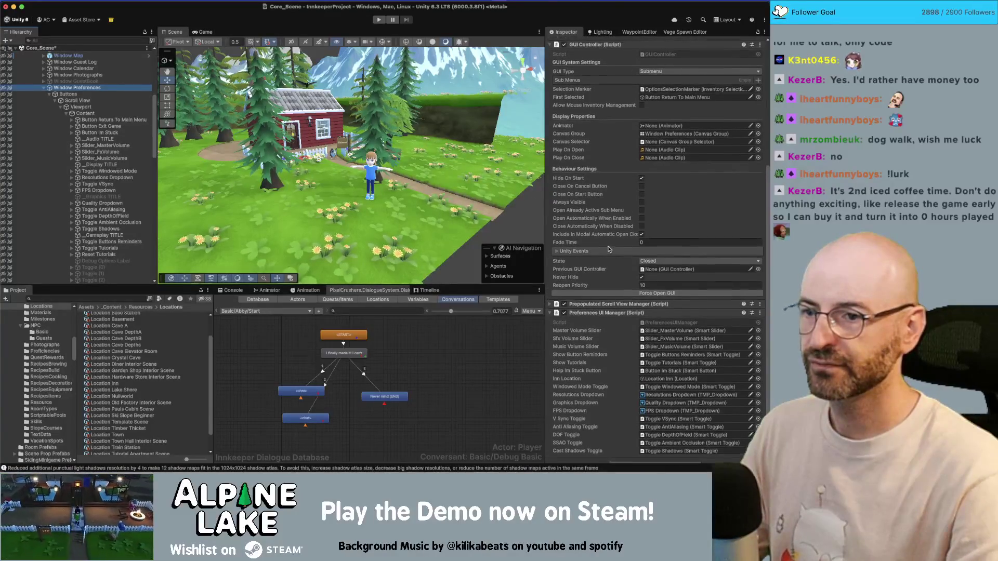
scroll(609, 250, "down", 5)
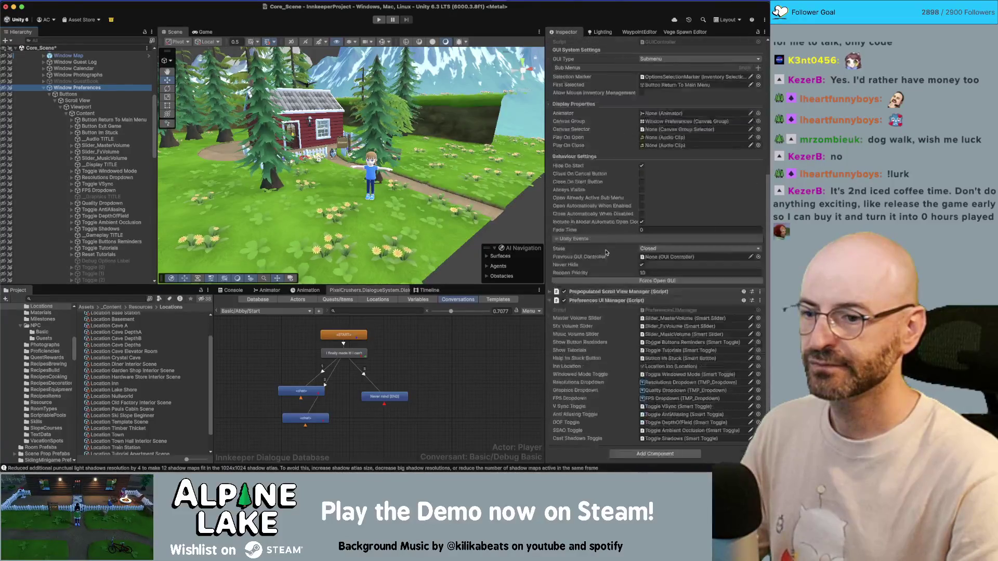
left_click(550, 295)
scroll(572, 260, "down", 7)
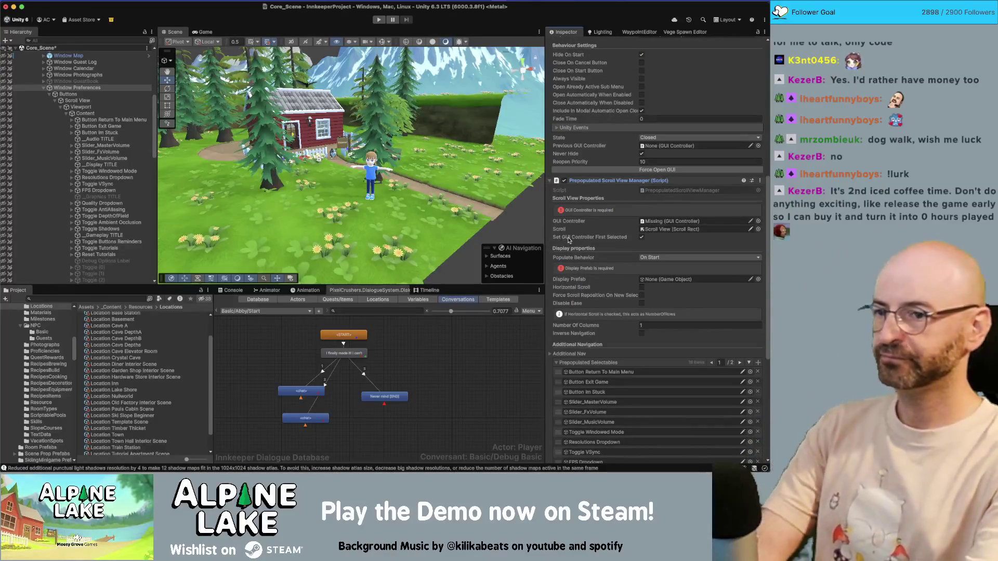
scroll(579, 240, "up", 10)
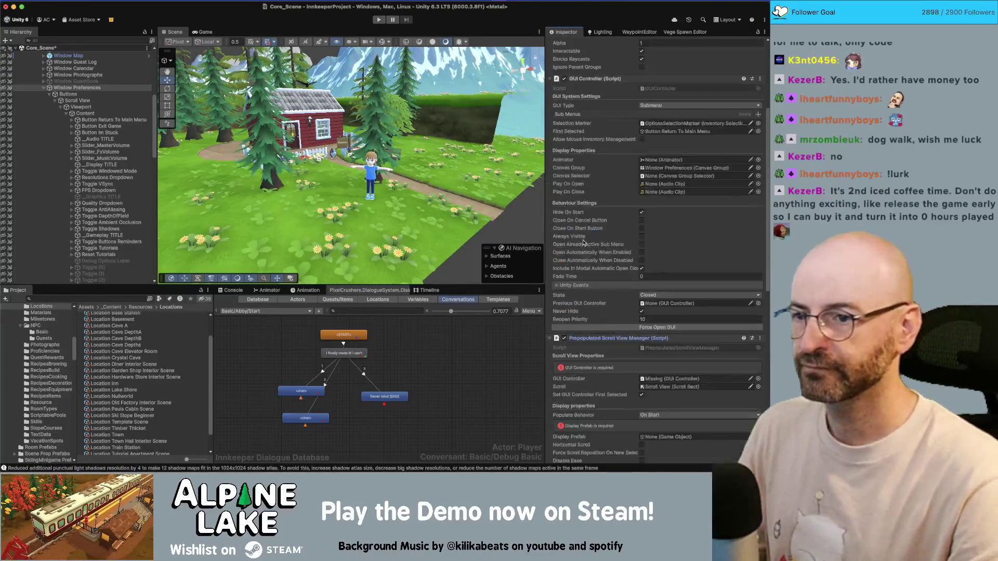
left_click_drag(658, 372, 658, 379)
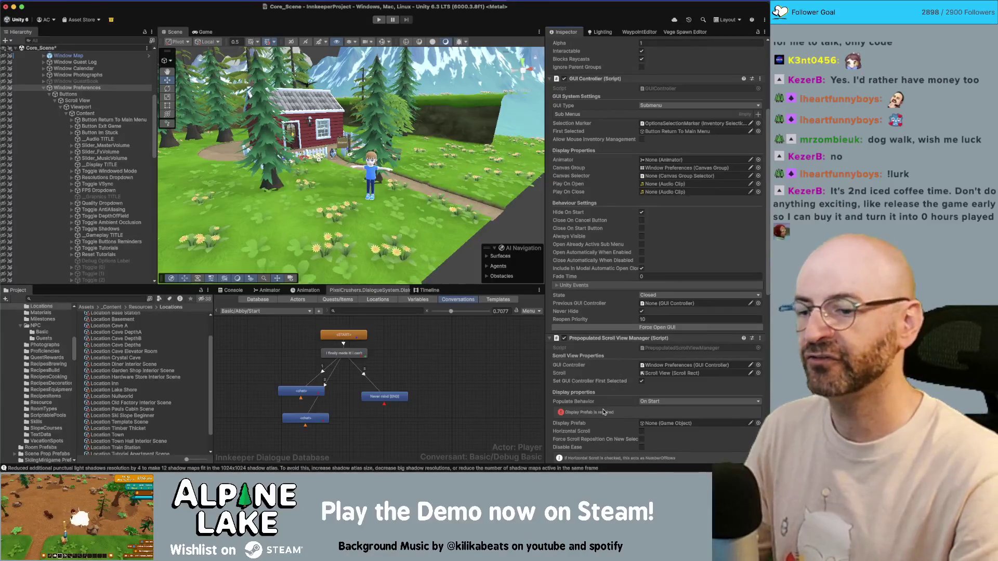
scroll(602, 412, "down", 4)
scroll(600, 405, "down", 2)
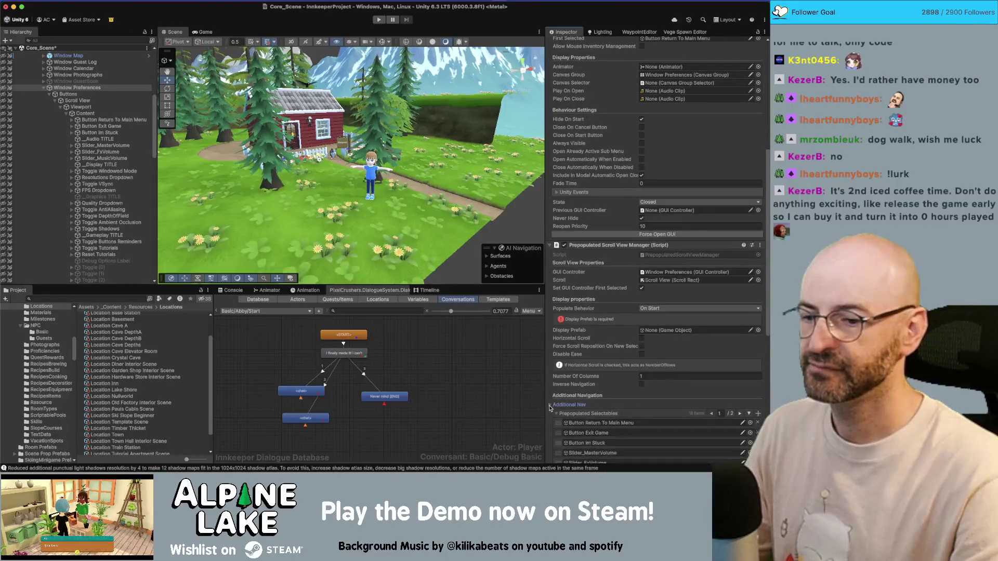
scroll(563, 387, "down", 3)
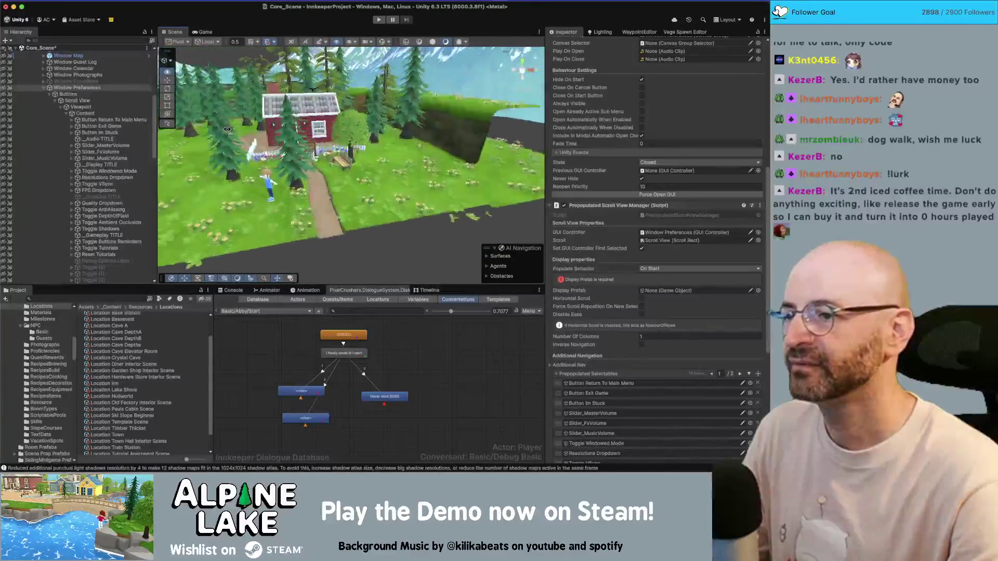
- Turn on fog in the Scene view effects options
left_click(355, 43)
left_click(371, 44)
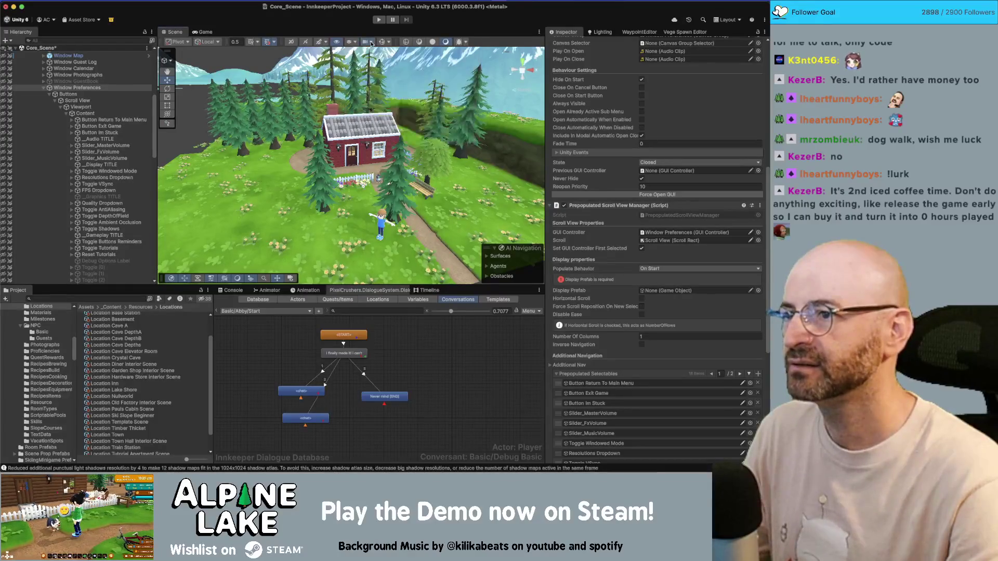
left_click(350, 43)
left_click(349, 44)
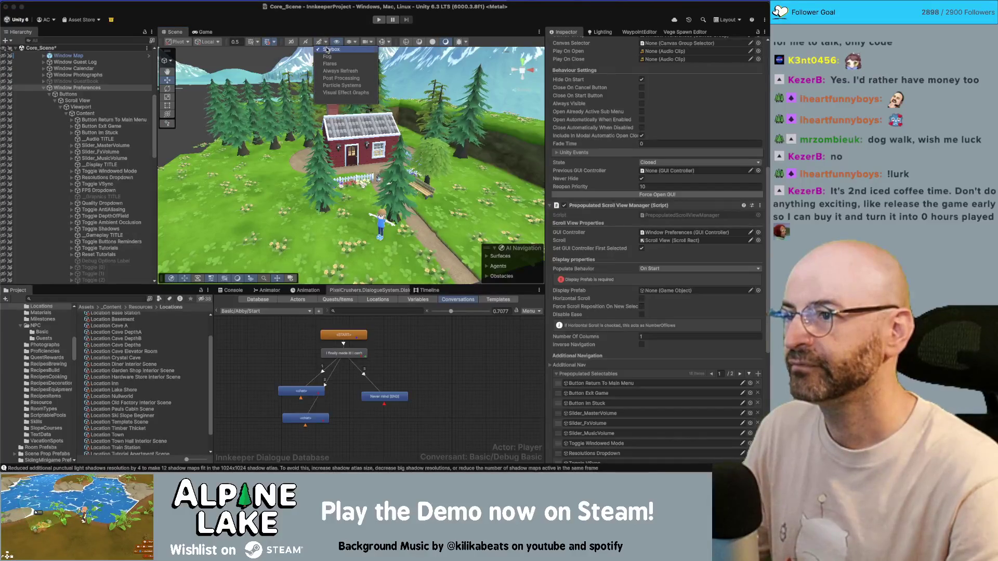
left_click(328, 57)
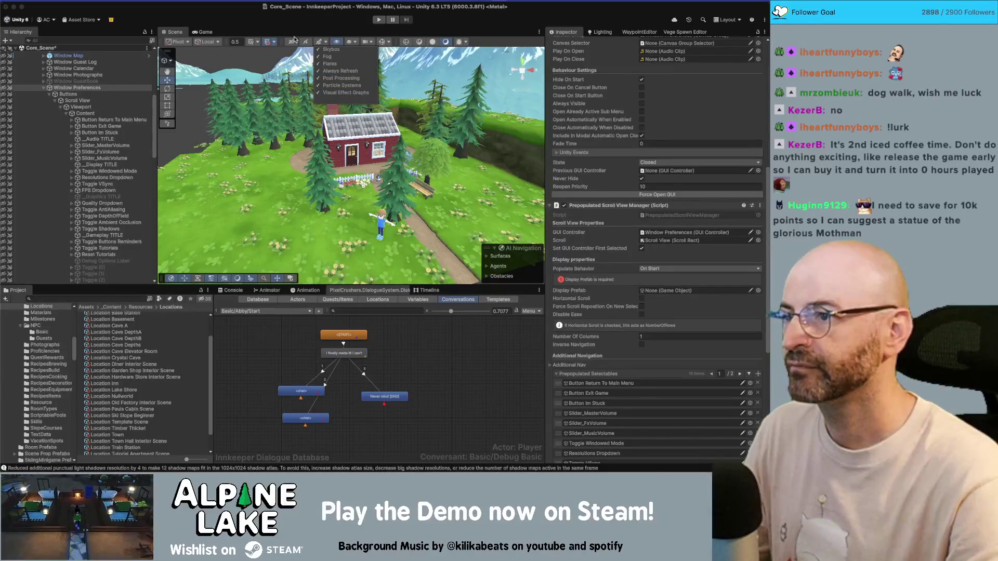
left_click(326, 38)
- Orbit and fly the Scene view along the path to the player beside the red house
scroll(235, 129, "down", 3)
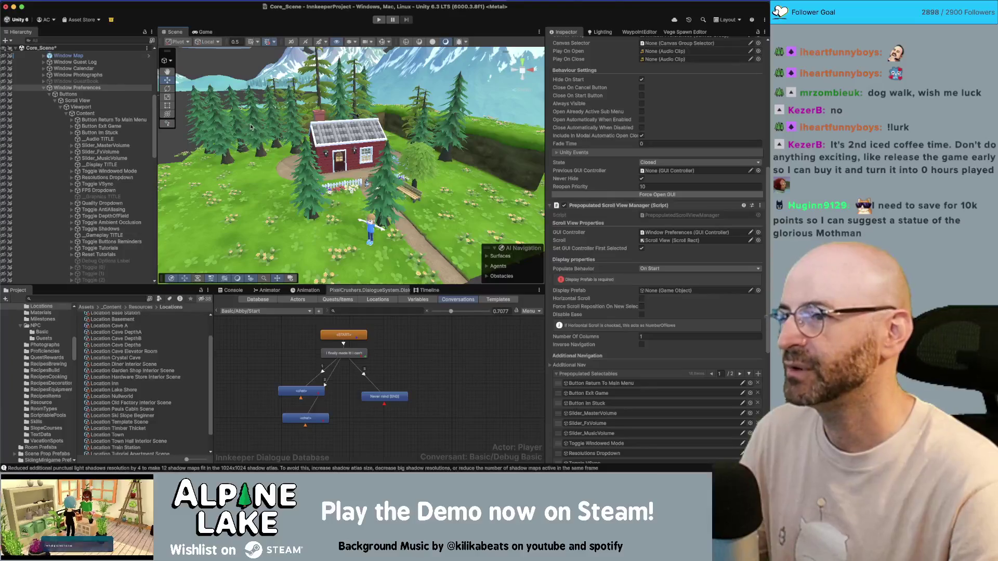
left_click_drag(283, 124, 271, 119)
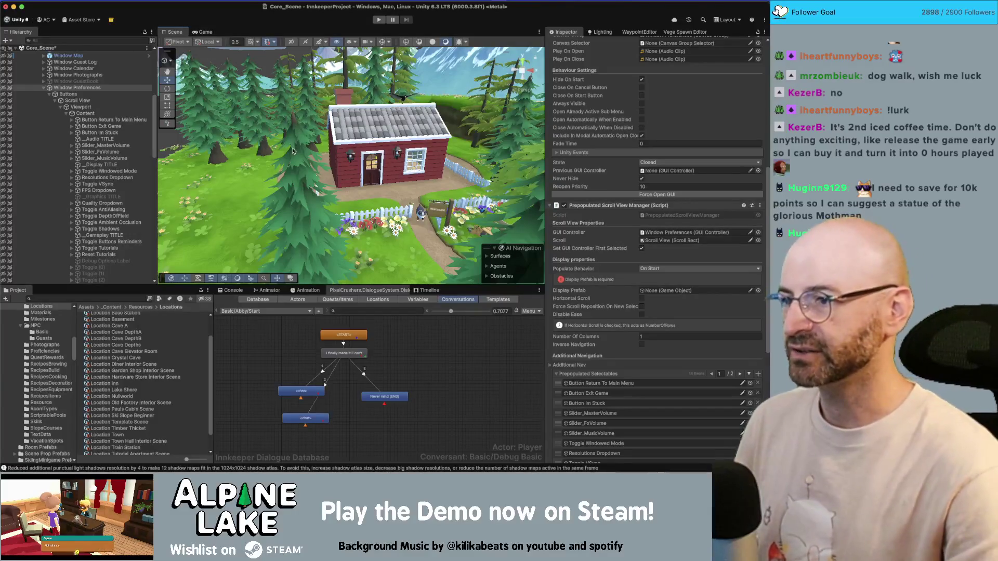
mouse_move(334, 149)
left_mouse_down()
mouse_move(381, 184)
mouse_move(392, 173)
mouse_move(376, 143)
left_mouse_up()
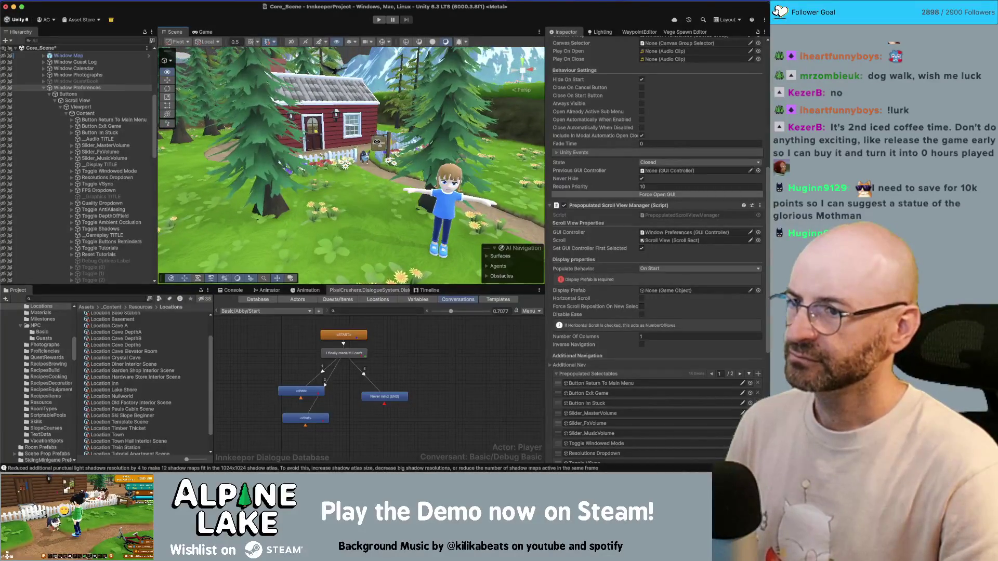
left_click(77, 88)
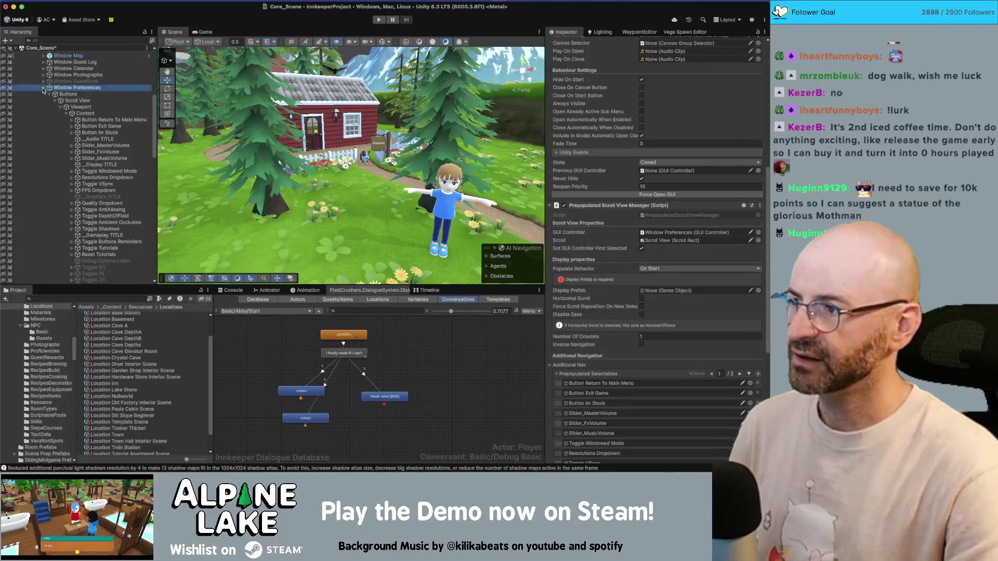
- Save Window Preferences as a prefab in Assets/_Content/UI Prefabs
left_click(43, 87)
scroll(55, 396, "up", 15)
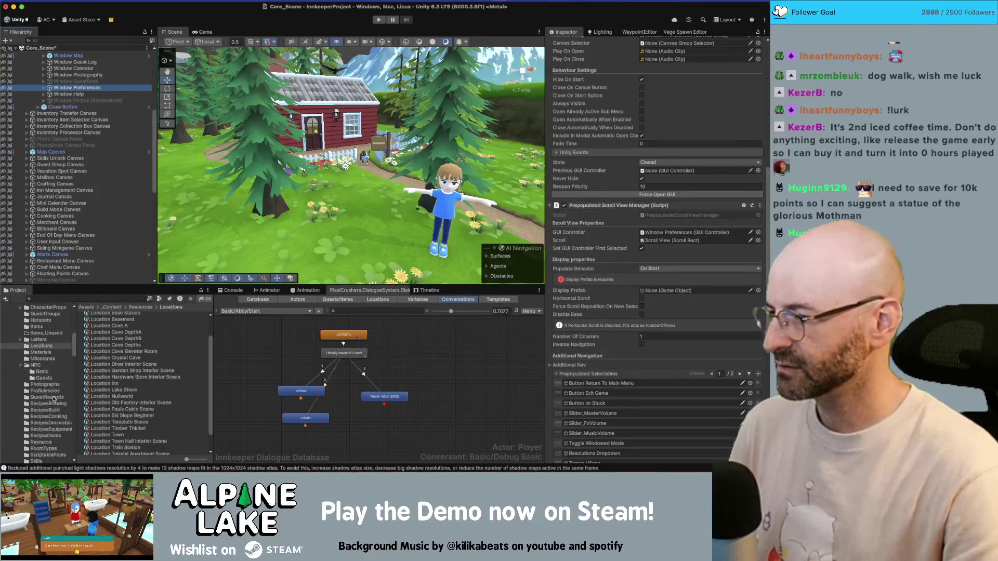
left_click(52, 344)
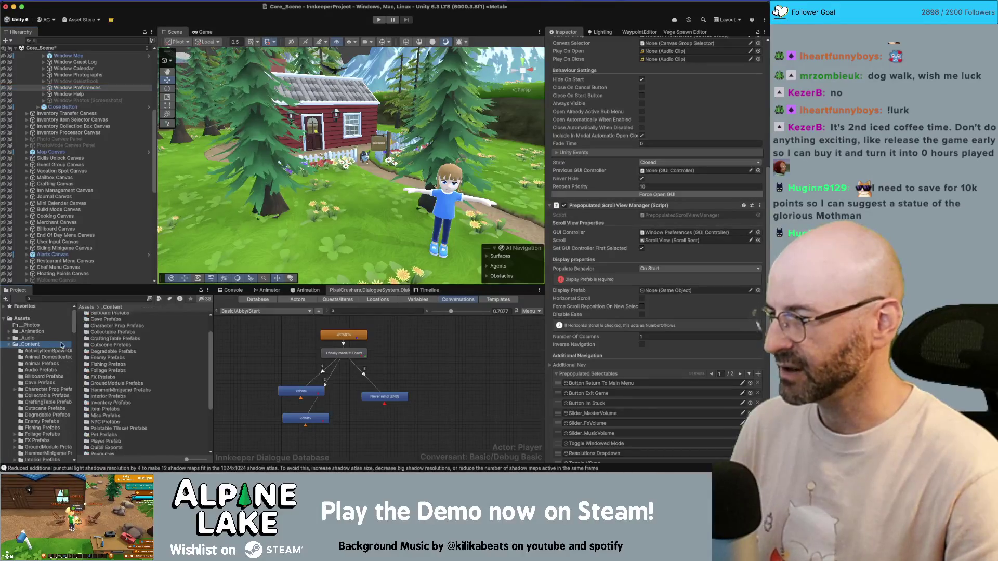
double_click(106, 439)
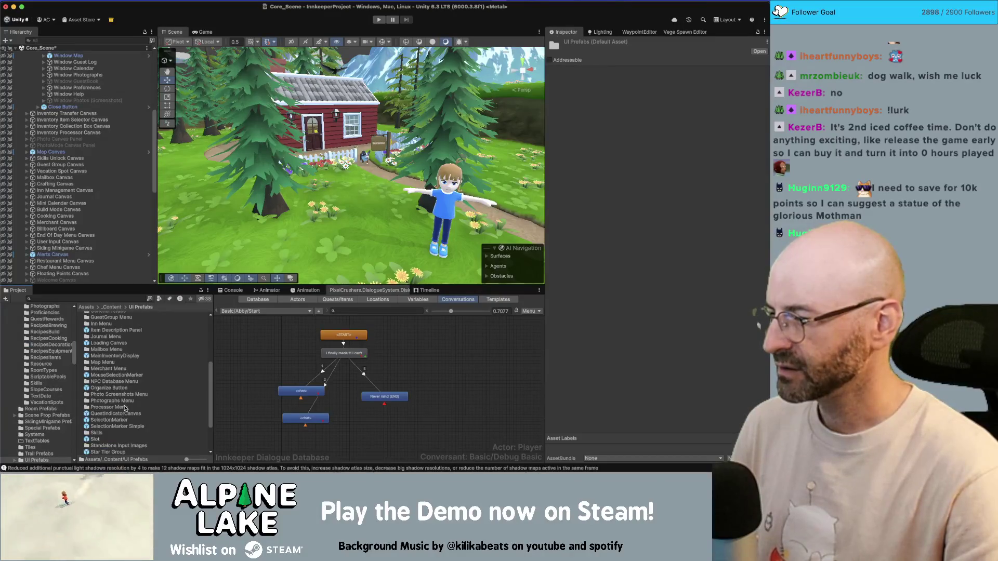
scroll(125, 408, "down", 3)
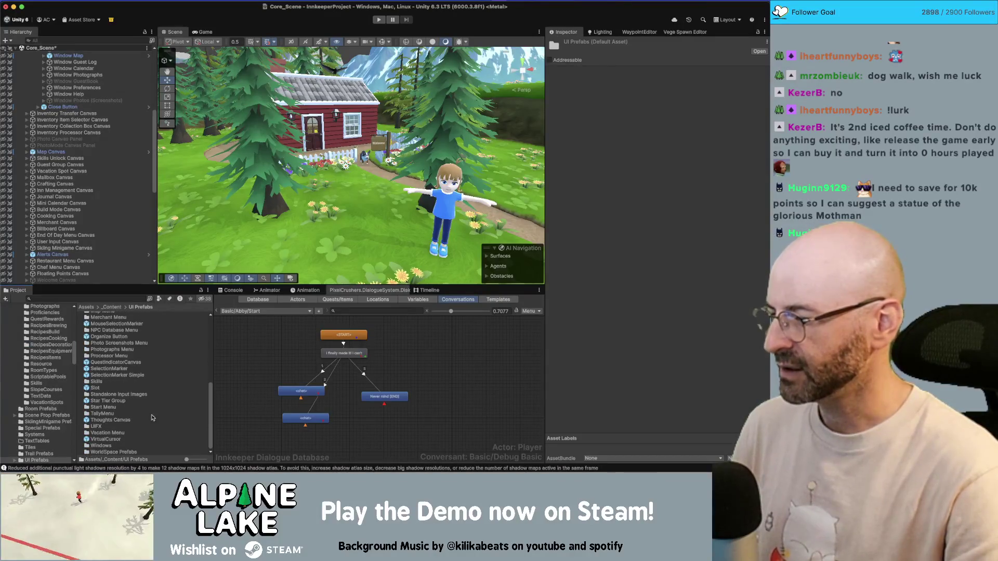
left_click_drag(186, 459, 193, 459)
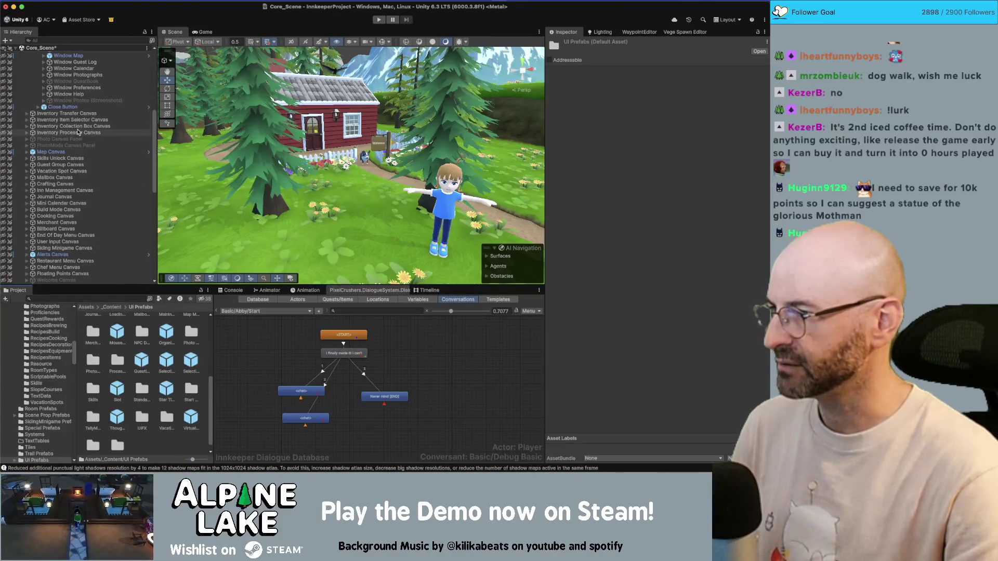
scroll(78, 132, "up", 3)
mouse_move(77, 143)
left_mouse_down()
mouse_move(145, 225)
mouse_move(151, 364)
mouse_move(172, 431)
mouse_move(159, 440)
left_mouse_up()
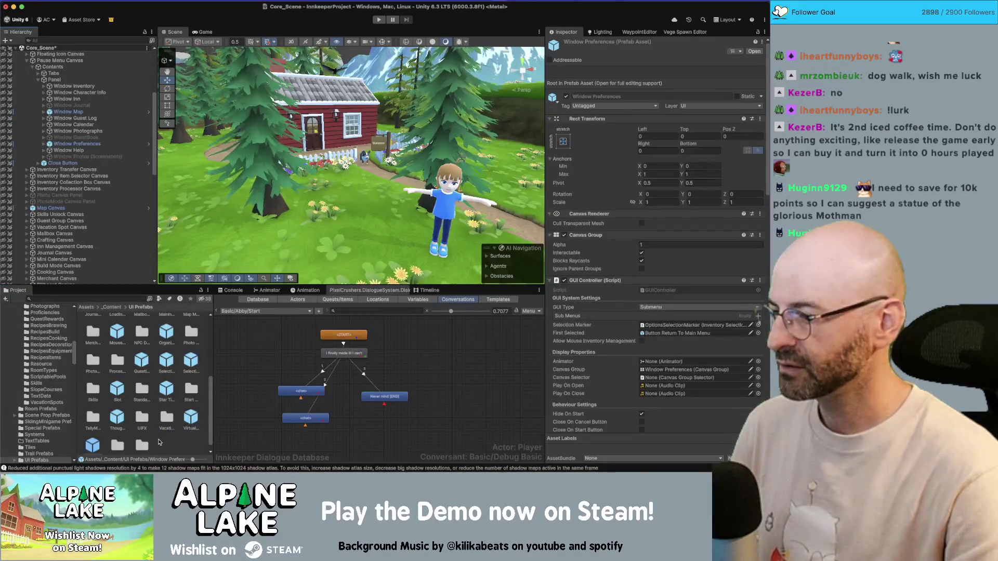
left_click(79, 144)
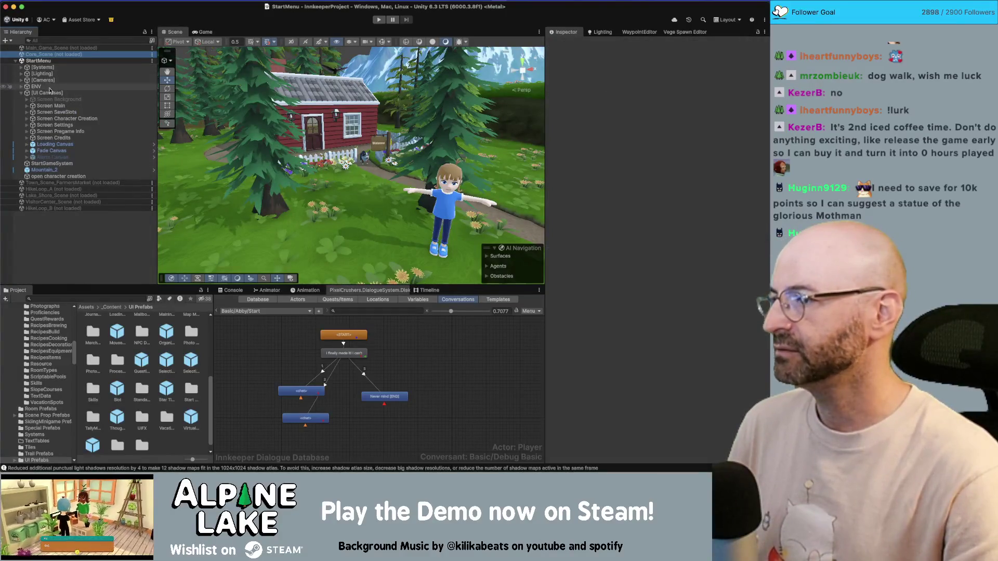
- Drop the Window Preferences prefab into the StartMenu canvases next to Screen Settings
left_click(71, 113)
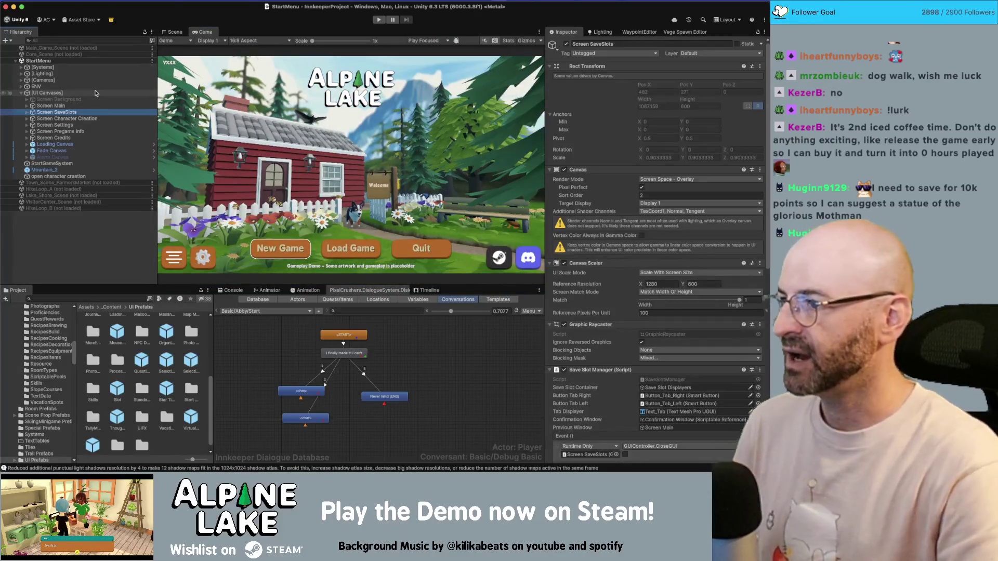
key("Up")
key("Down")
key("Down")
key("Down")
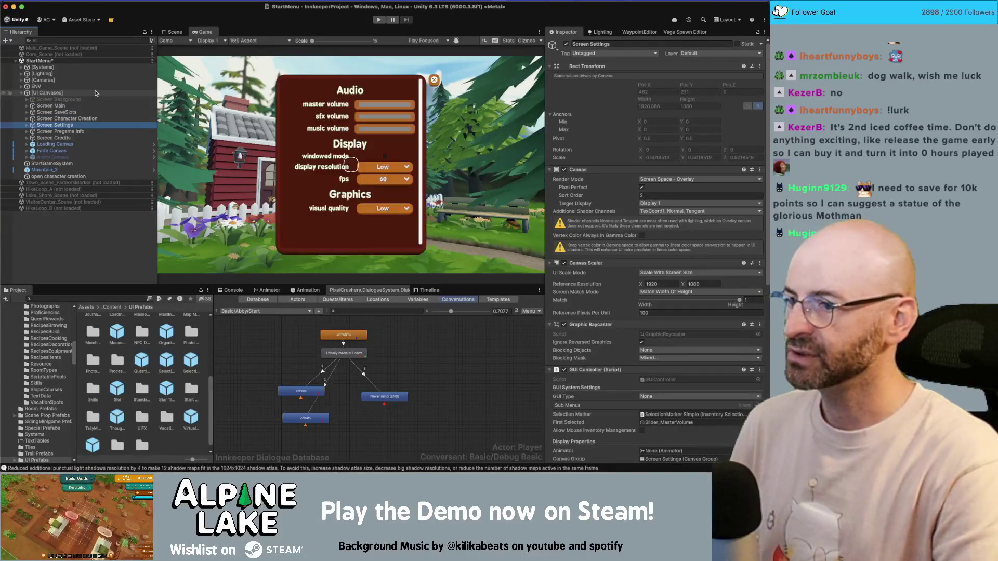
key("Right")
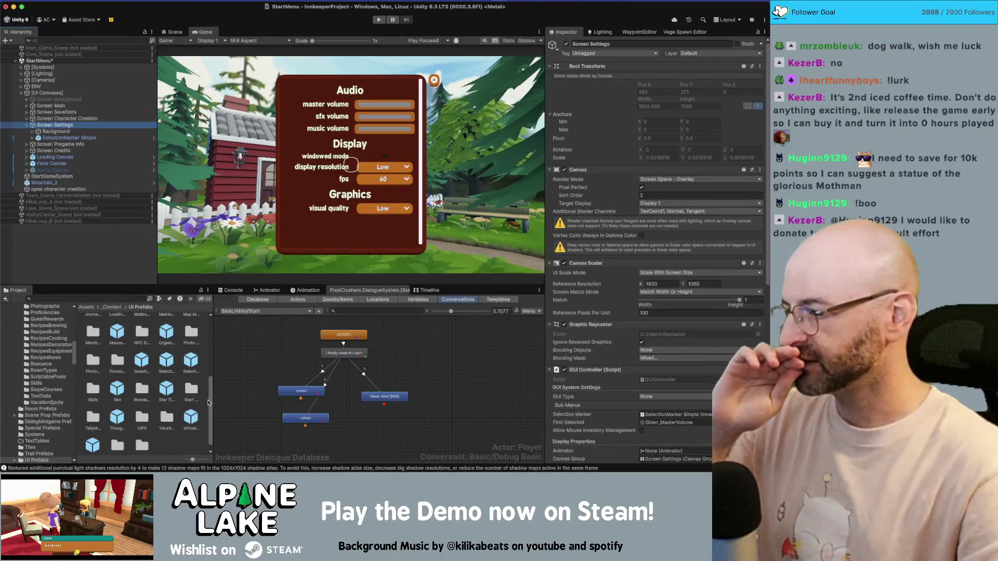
scroll(123, 415, "down", 1)
left_click_drag(88, 441, 62, 124)
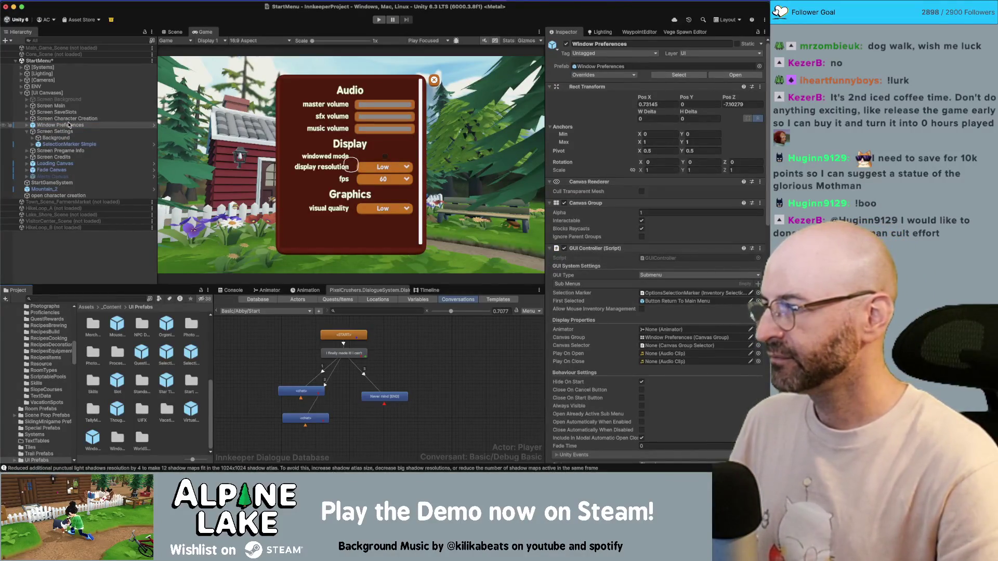
- Rename the instance to Screen Preferences and nest it inside Screen Settings
left_click(68, 125)
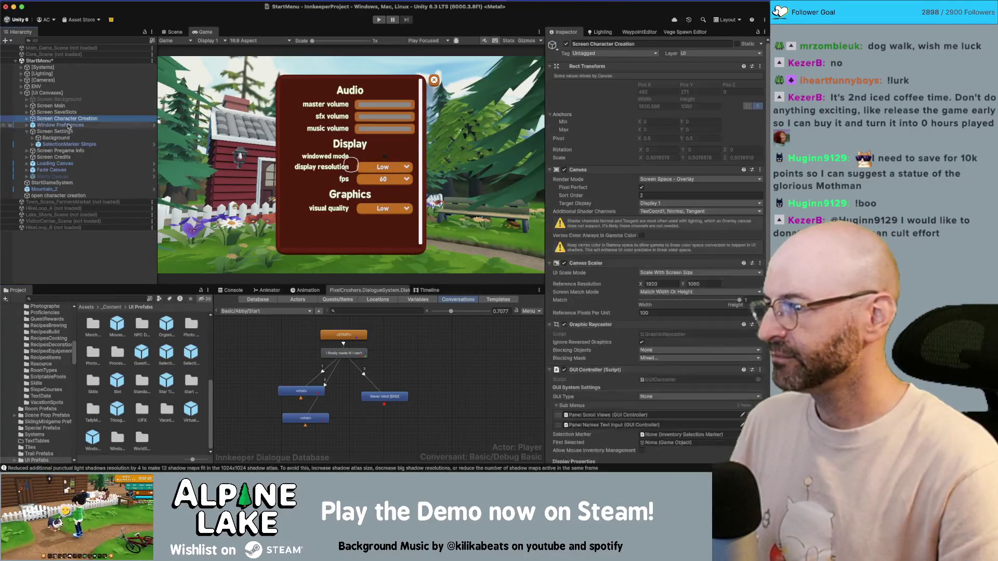
type("Screen")
left_click(107, 119)
left_click(108, 125)
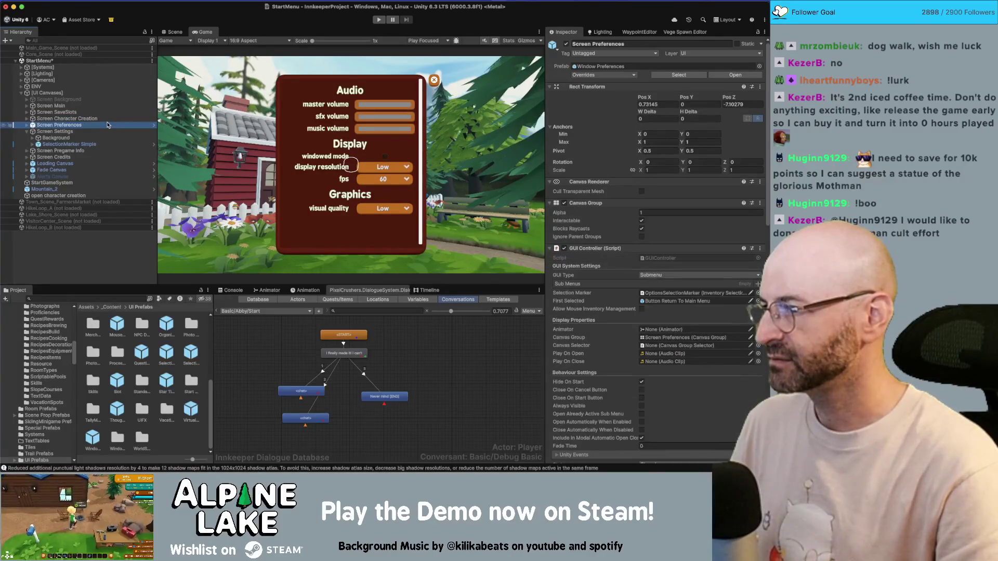
left_click(107, 131)
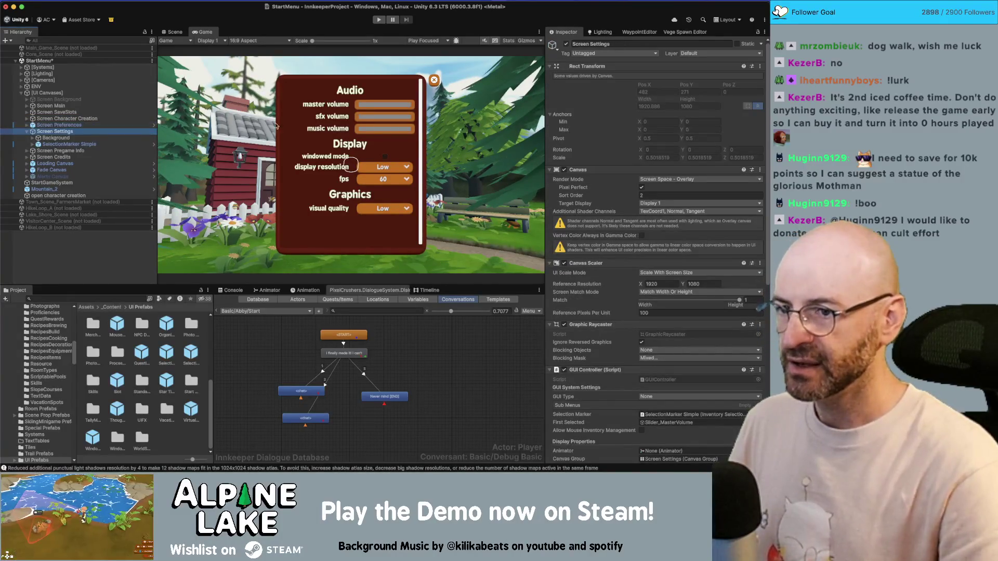
left_click(86, 124)
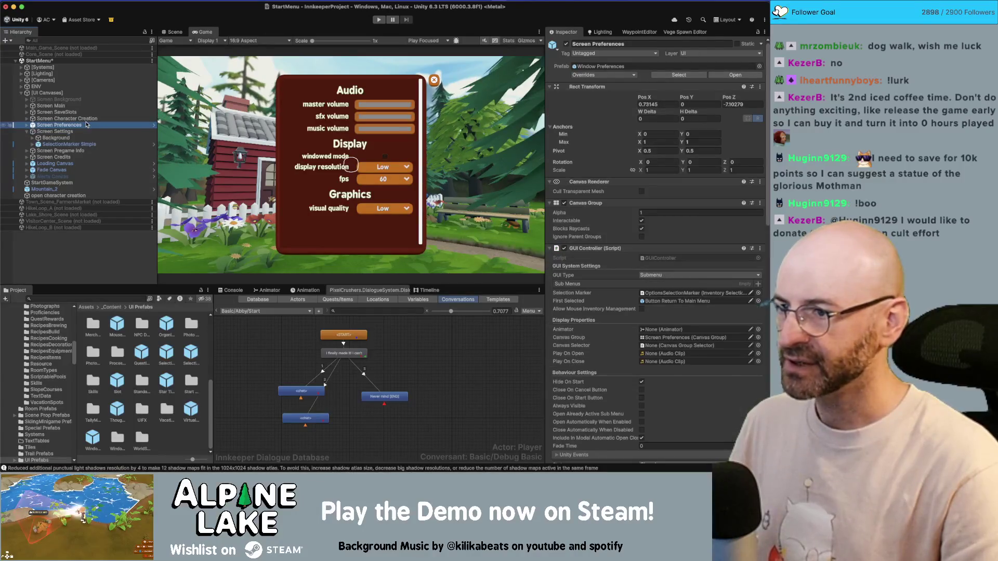
key("Down")
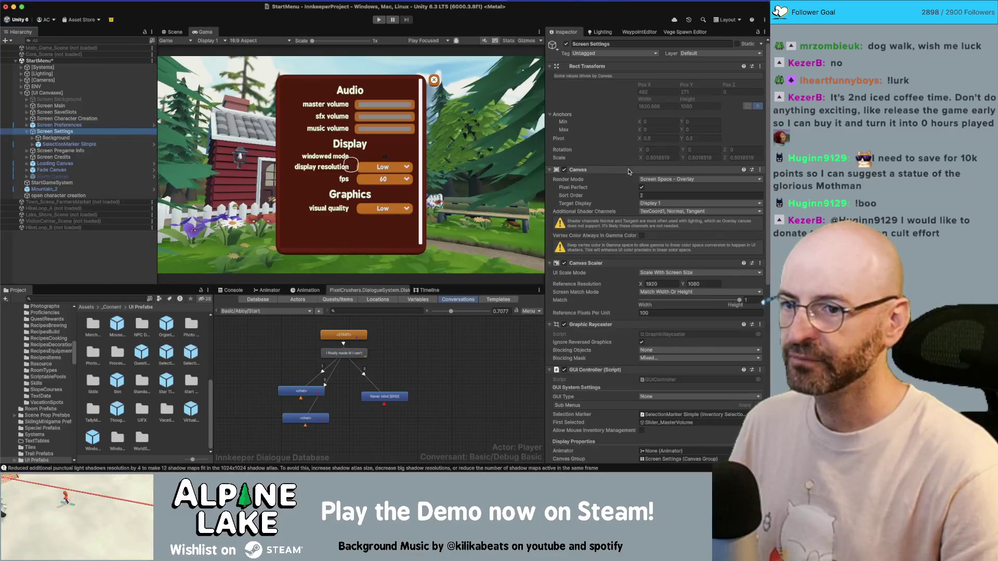
left_click(84, 126)
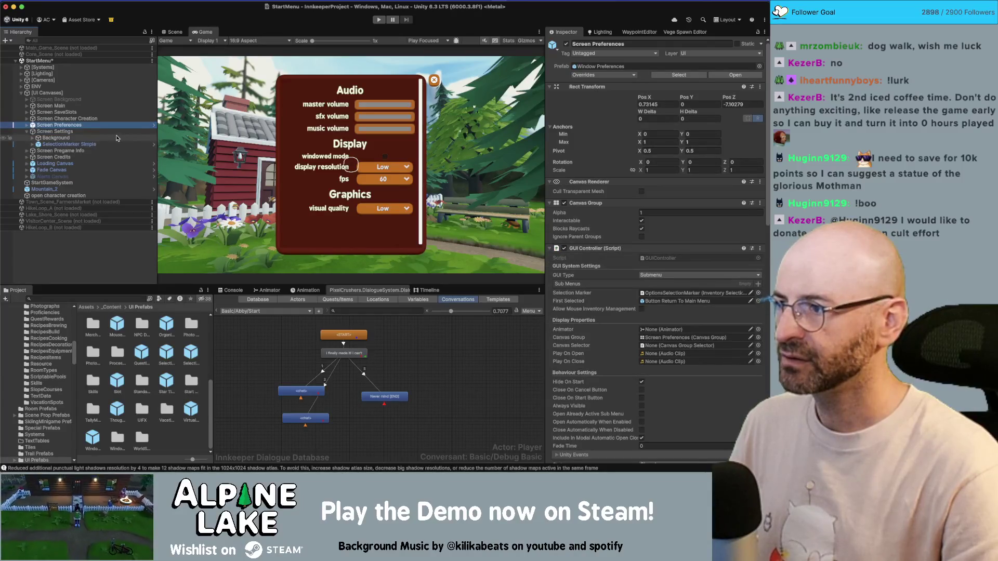
left_click(86, 131)
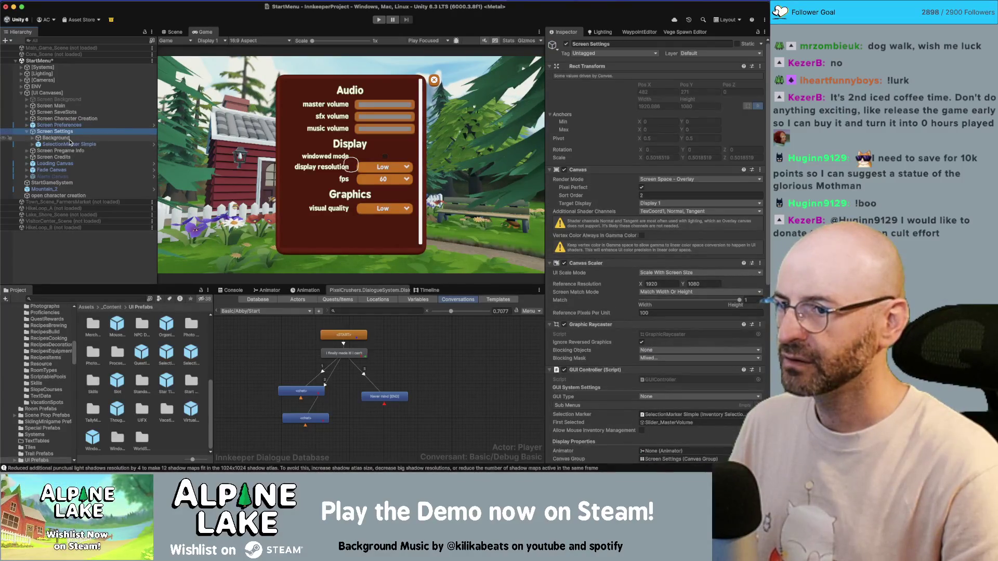
left_click_drag(57, 126, 61, 135)
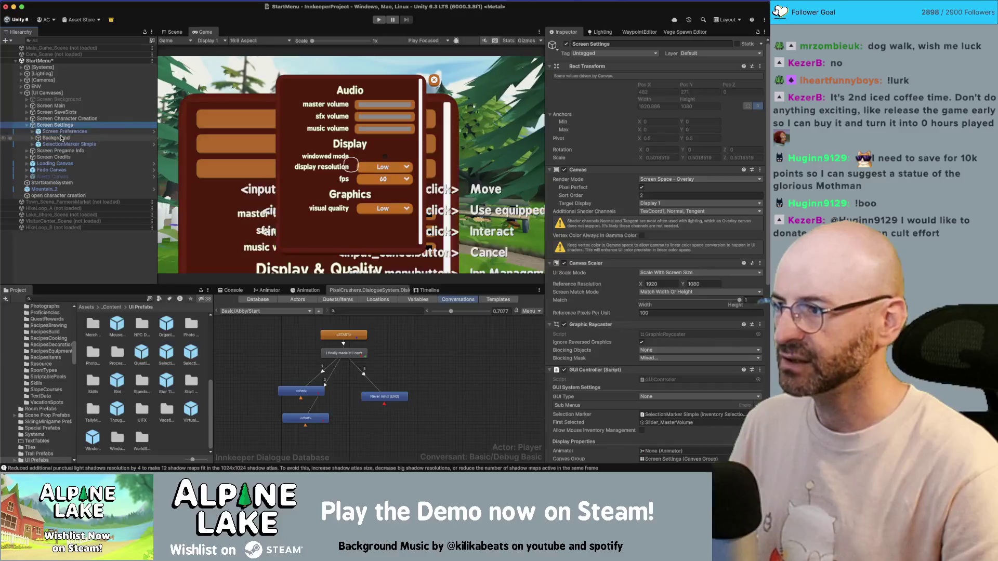
- Select Screen Preferences nested under Screen Settings and compare the two objects' scales
left_click(60, 126)
left_click(62, 132)
left_click(61, 127)
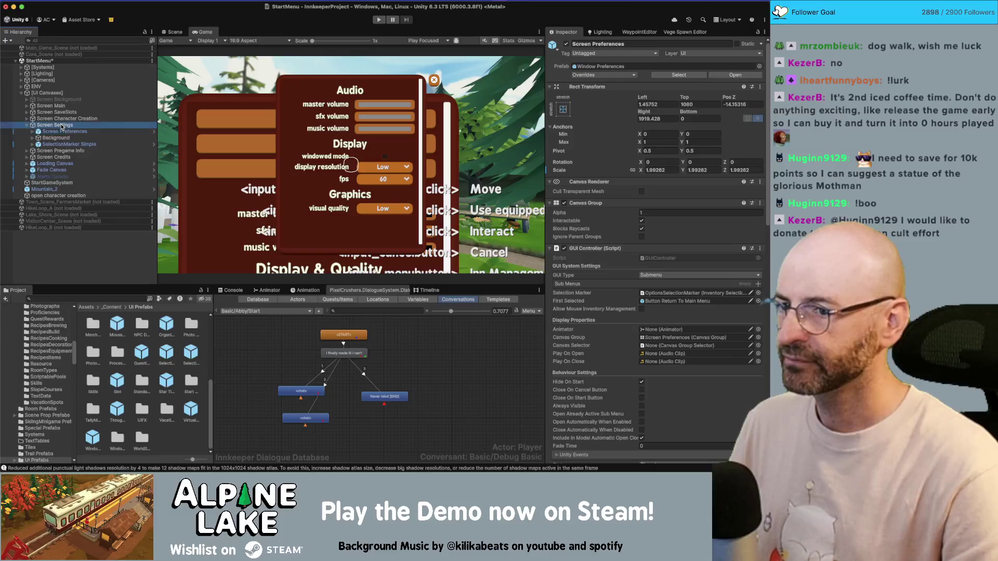
left_click(63, 132)
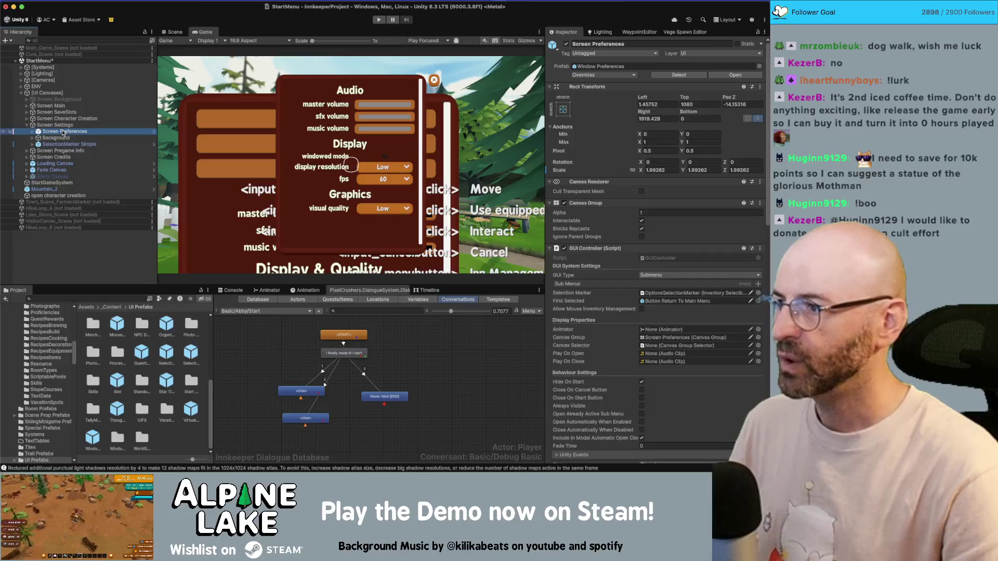
left_click(63, 127)
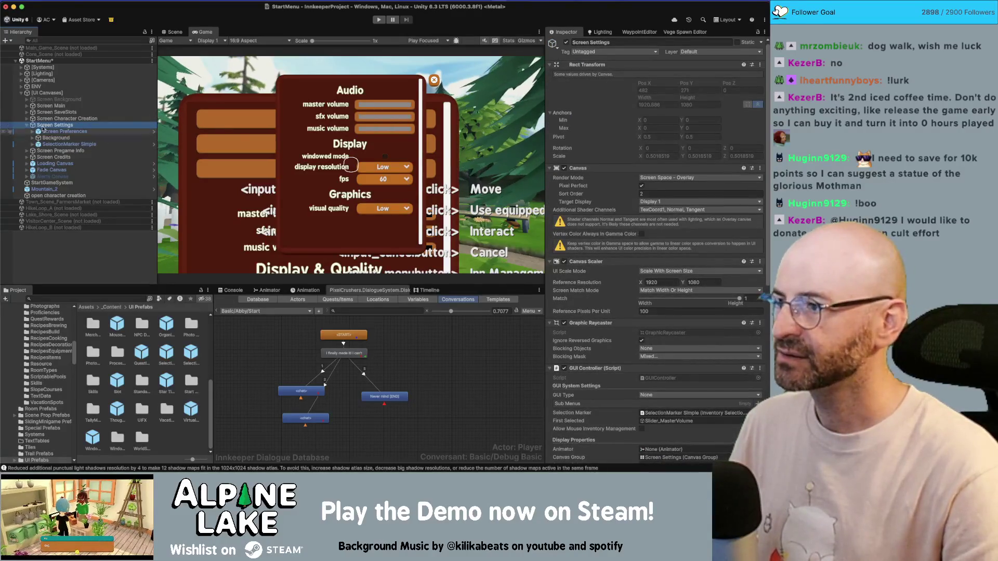
left_click(55, 132)
left_click(56, 126)
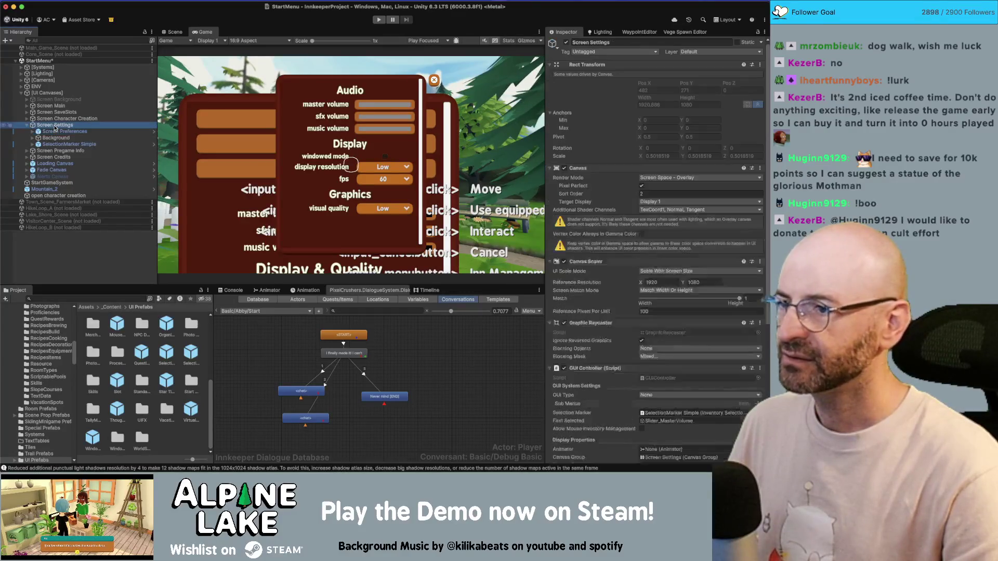
left_click(55, 131)
- Set Screen Preferences' scale to 1, anchor it middle-centre, and toggle it to check the layout
left_click(670, 168)
type("1")
key("Tab")
key("Tab")
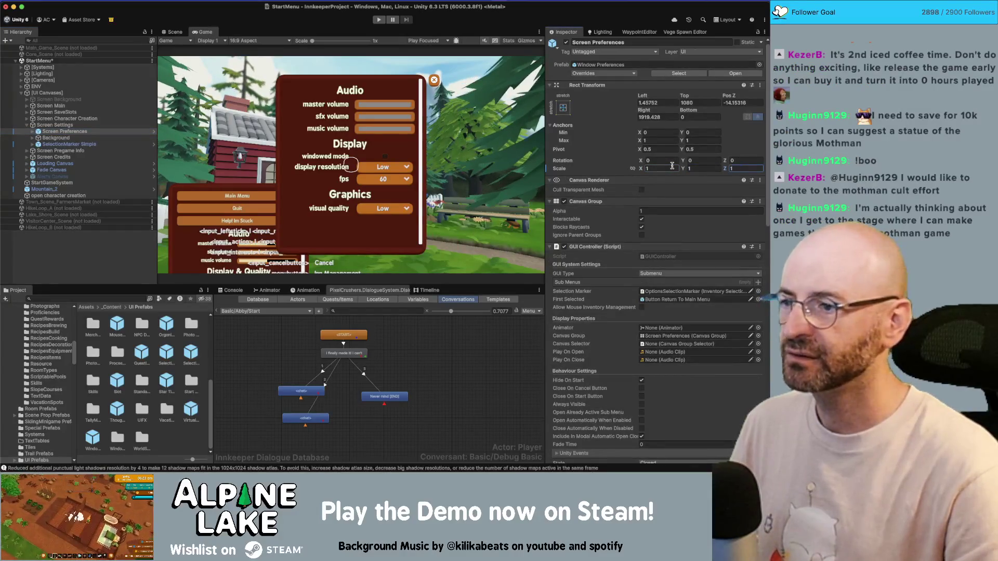
left_click(655, 103)
left_click(565, 108)
left_click(609, 188)
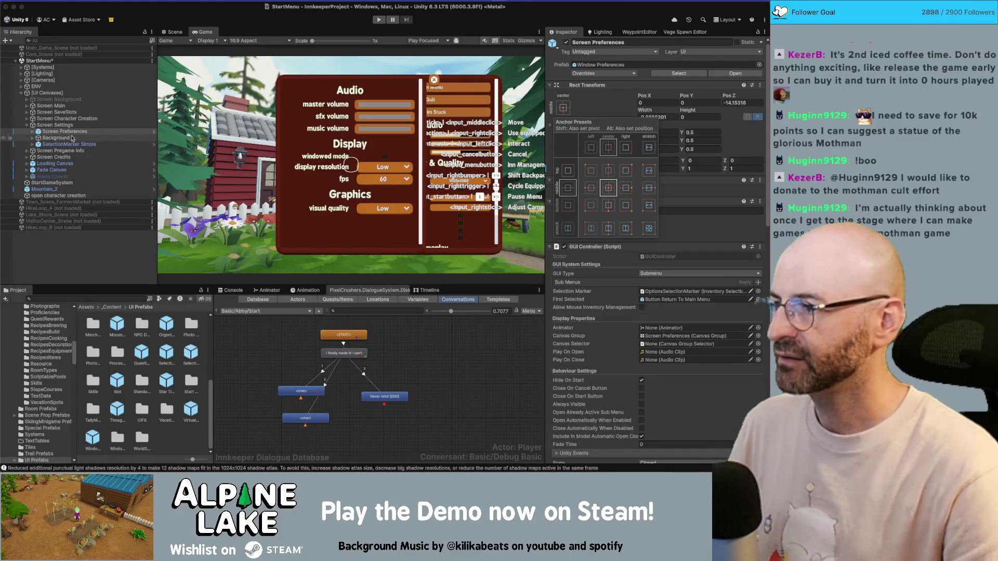
left_click(565, 43)
left_click(566, 42)
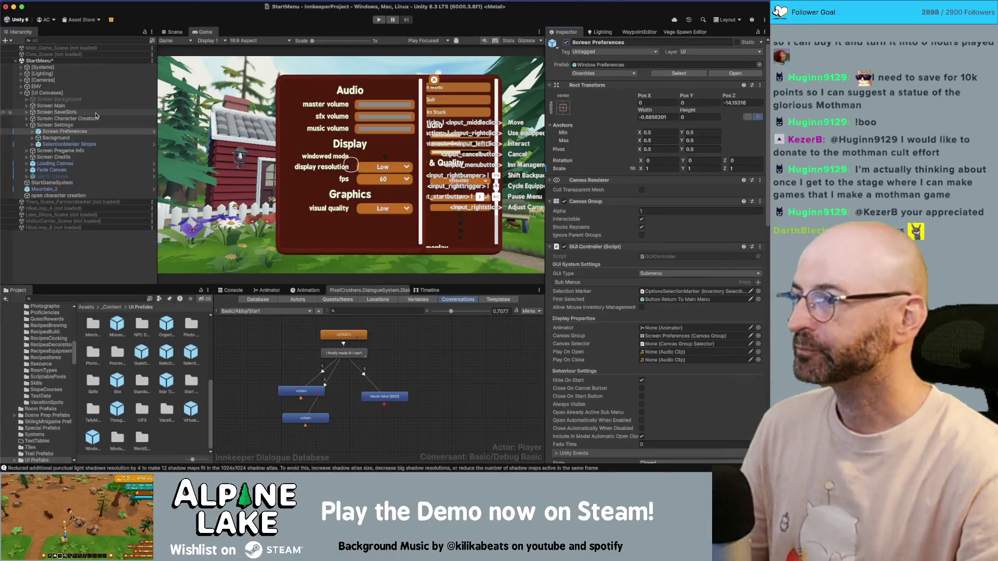
left_click(72, 123)
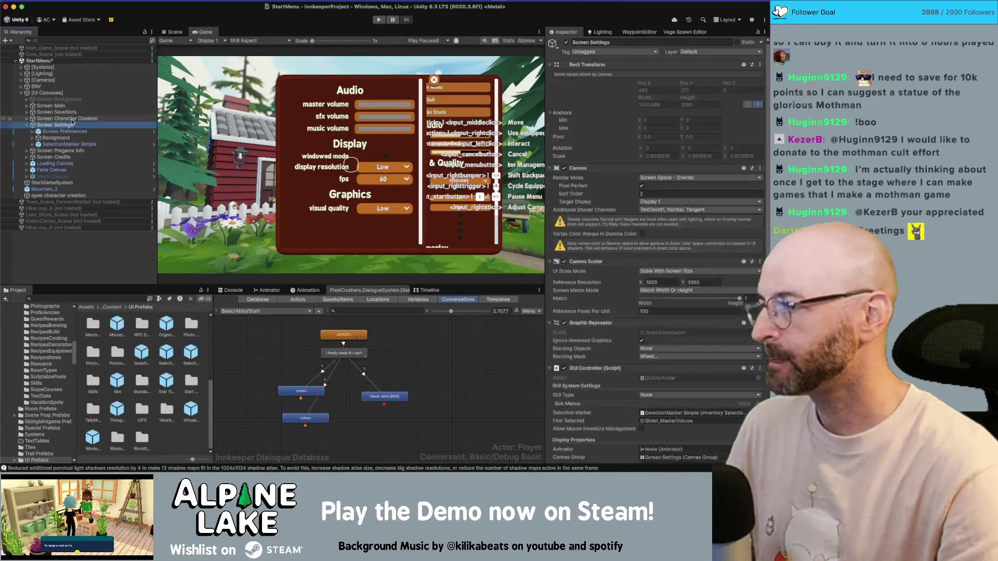
- Select the Buttons panel under Screen Preferences and slide it left to Pos X -313.74
key("Down")
key("Down")
key("Down")
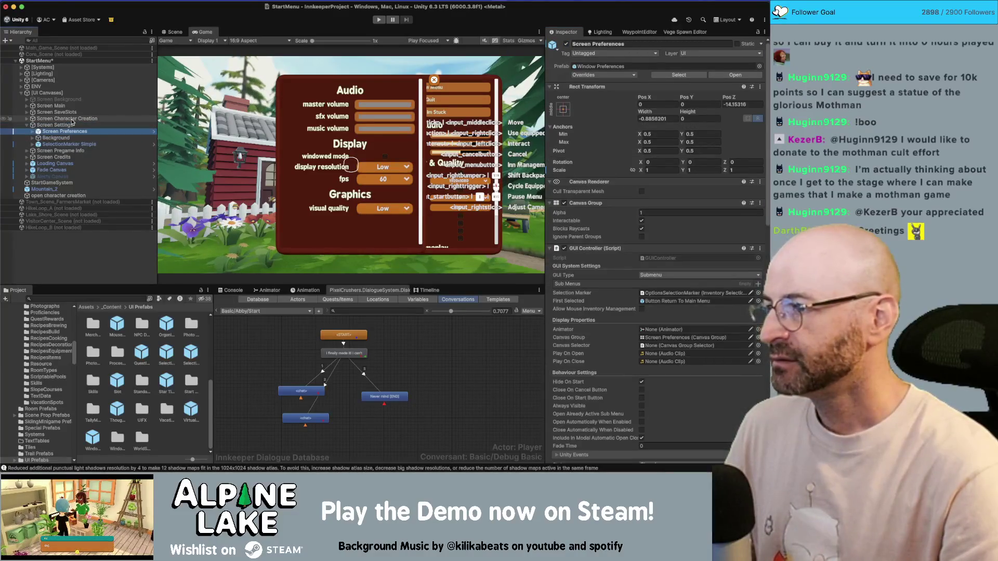
key("Up")
key("Up")
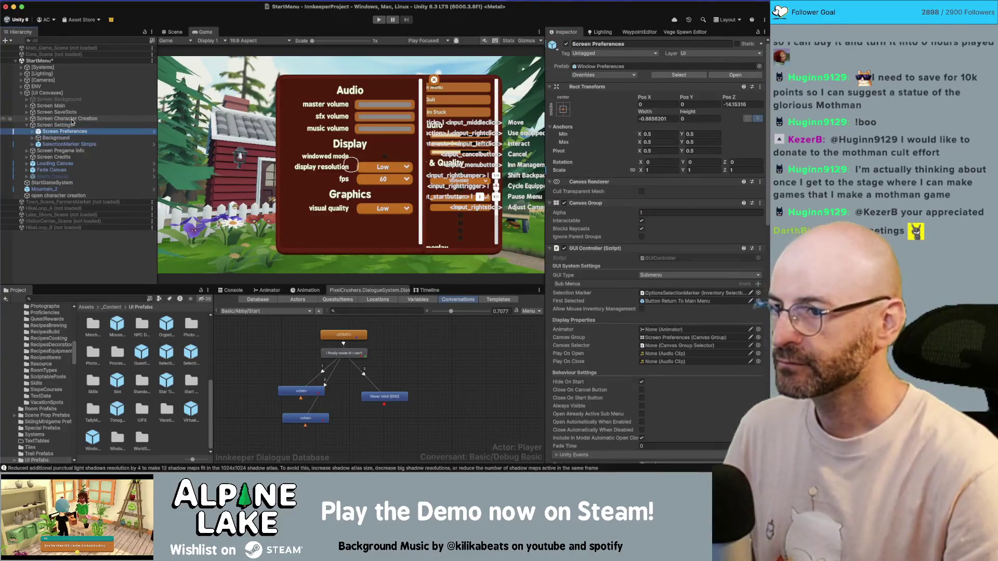
key("Right")
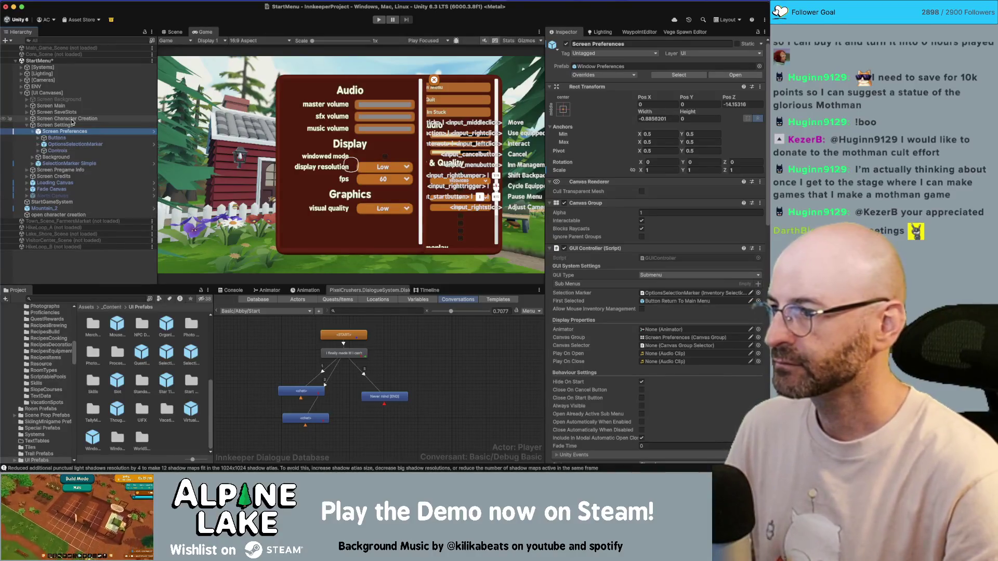
key("Down")
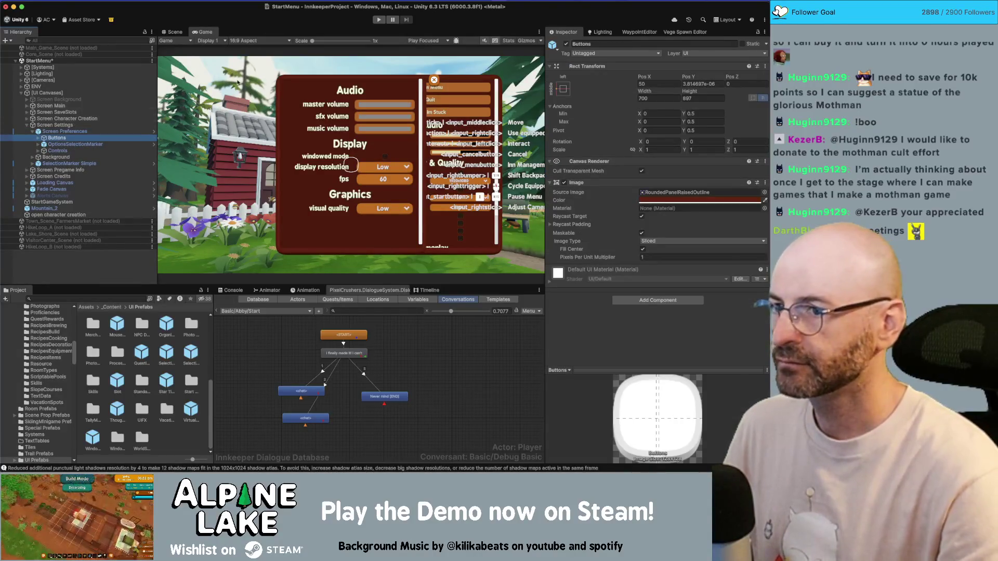
left_click_drag(648, 79, 572, 80)
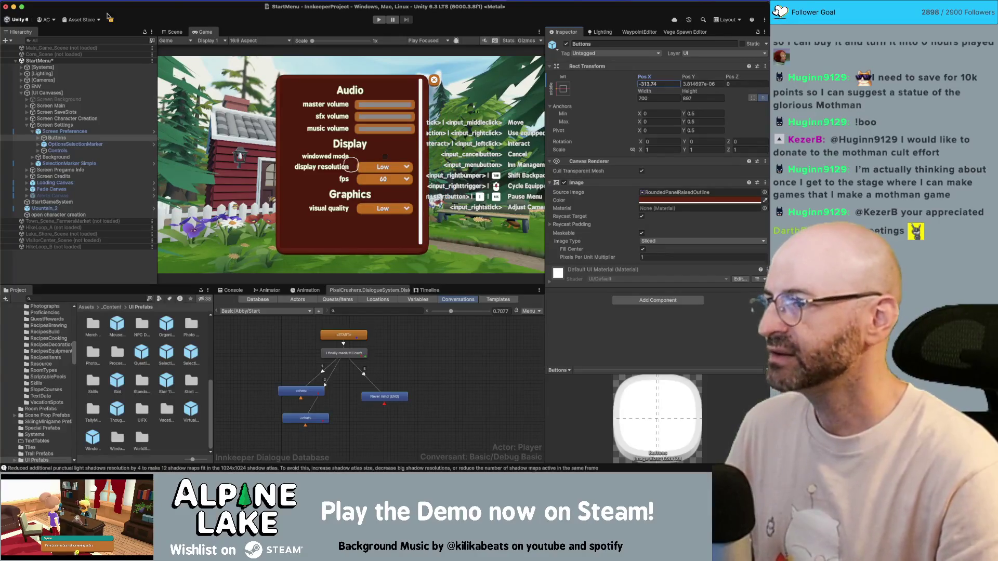
- Frame the Screen Preferences panel in the Scene view
left_click(173, 32)
left_click(55, 125)
double_click(70, 132)
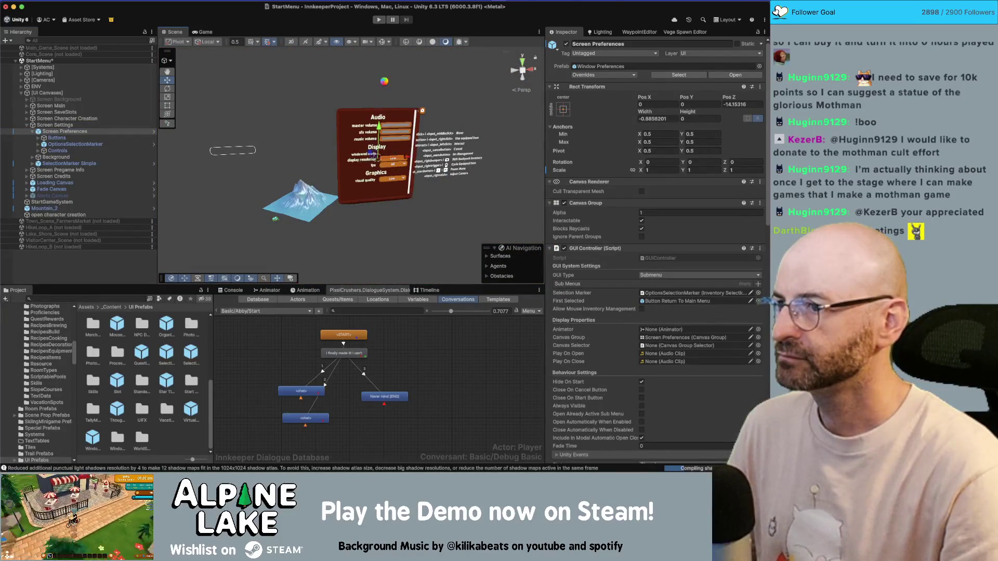
- Orbit the scene view and anchor Screen Preferences to the middle-left
scroll(386, 62, "down", 2)
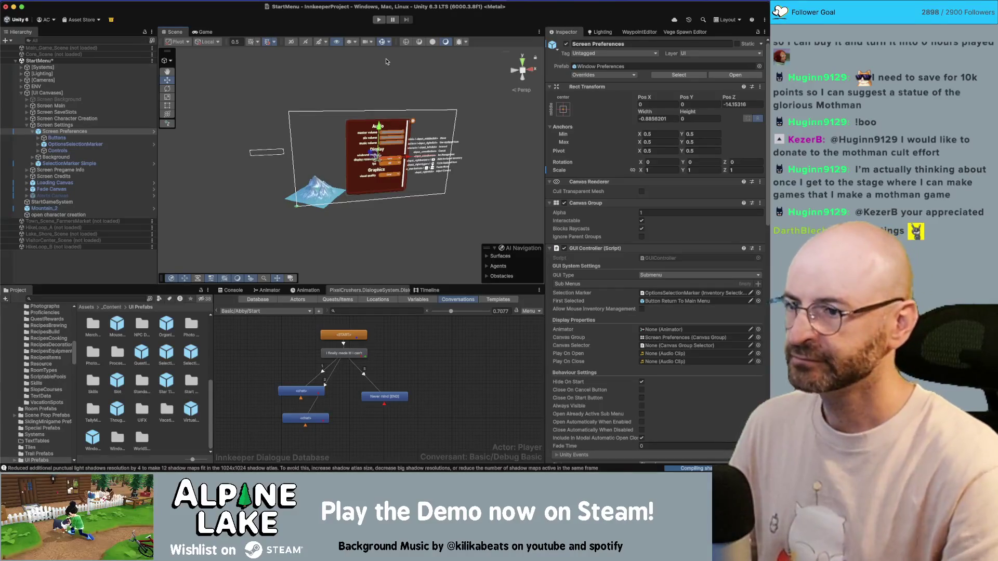
left_click_drag(386, 61, 338, 95)
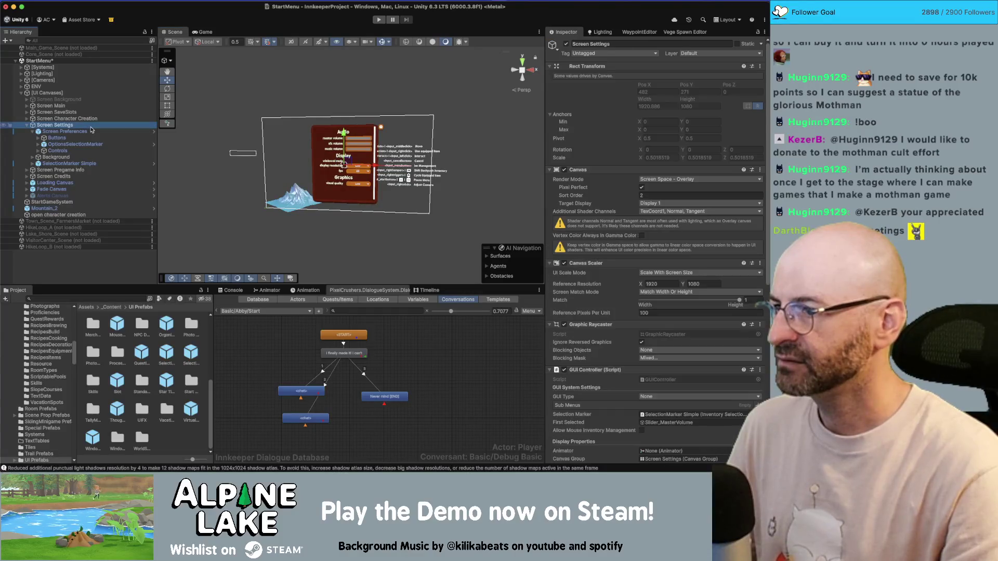
left_click_drag(215, 140, 262, 165)
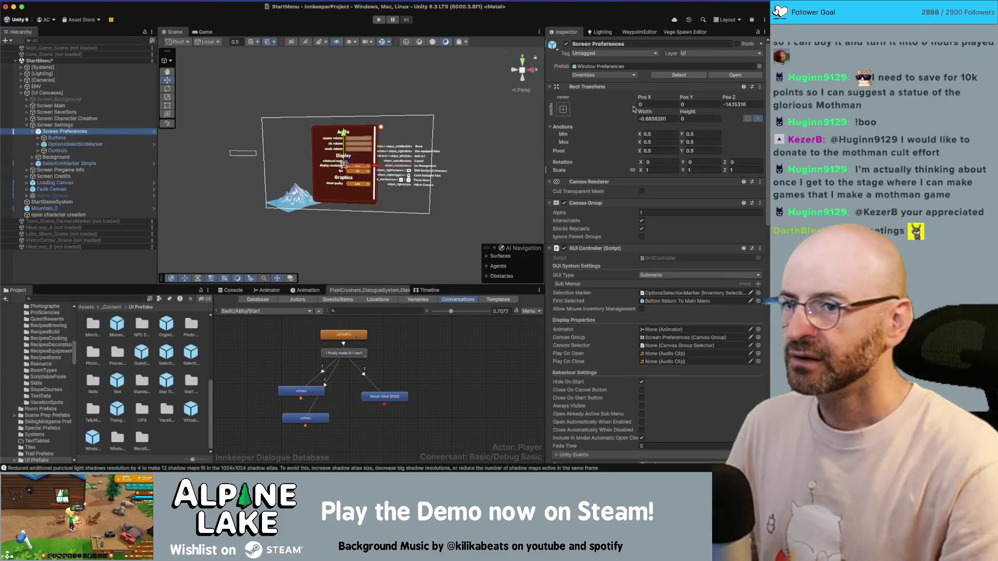
left_click(564, 109)
left_click(576, 106)
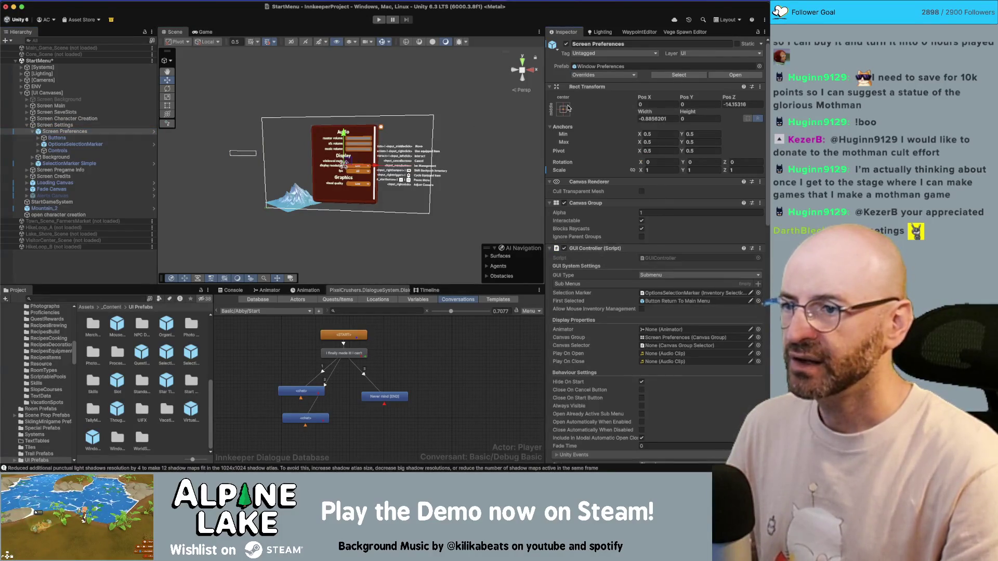
left_click(563, 109)
left_click(590, 191)
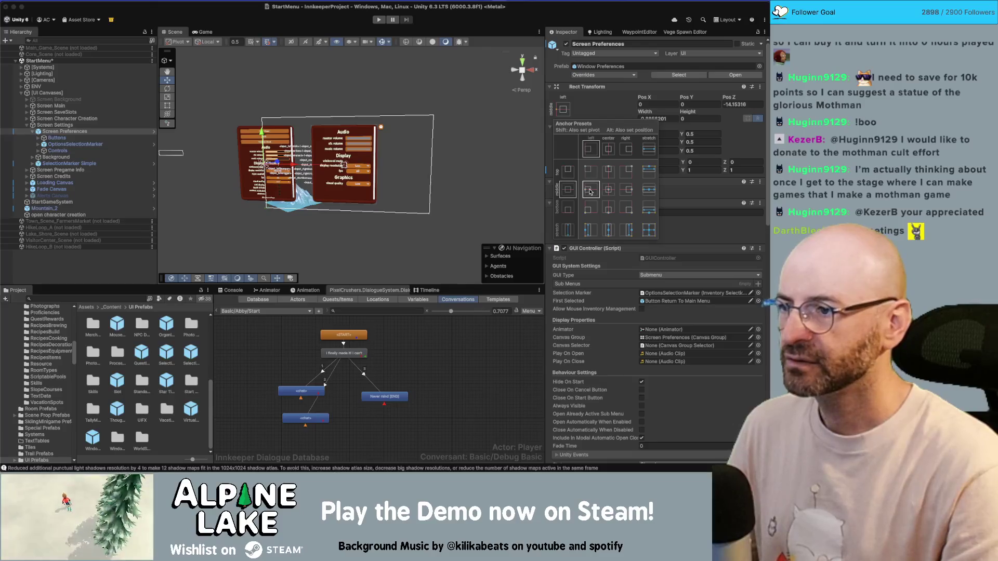
left_click(138, 137)
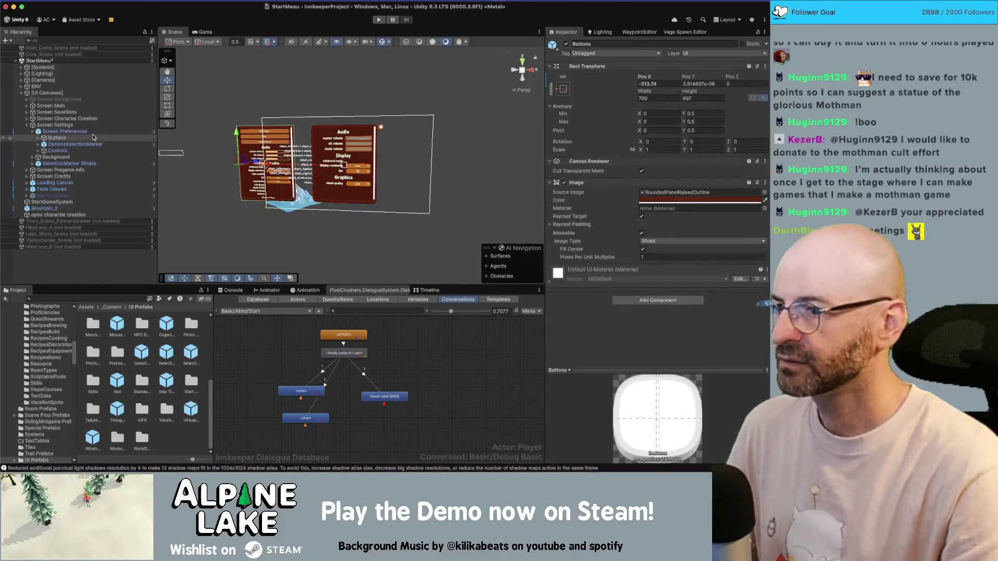
left_click(94, 132)
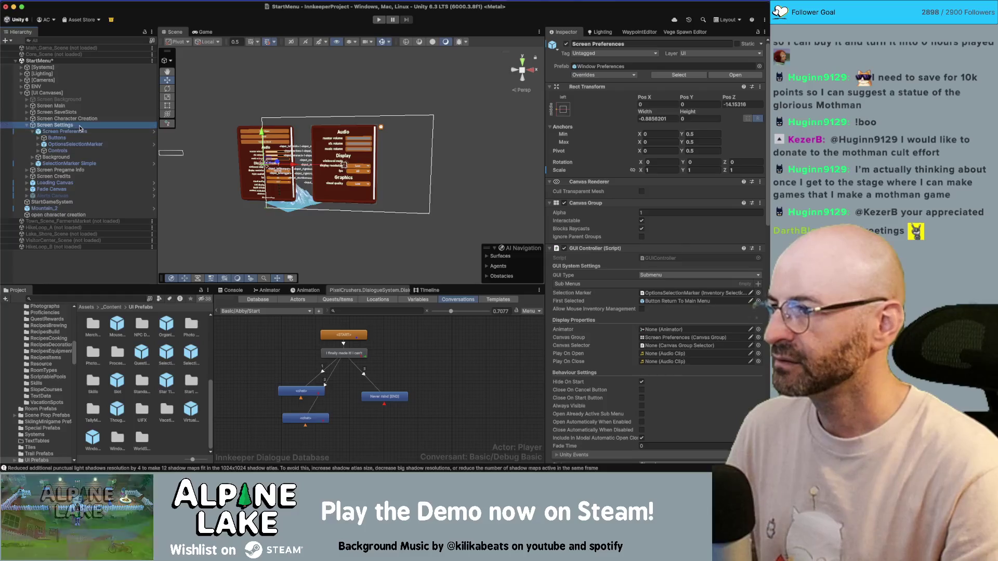
- Widen Screen Preferences to 715.5 and stretch it to fill the whole canvas
left_click(562, 109)
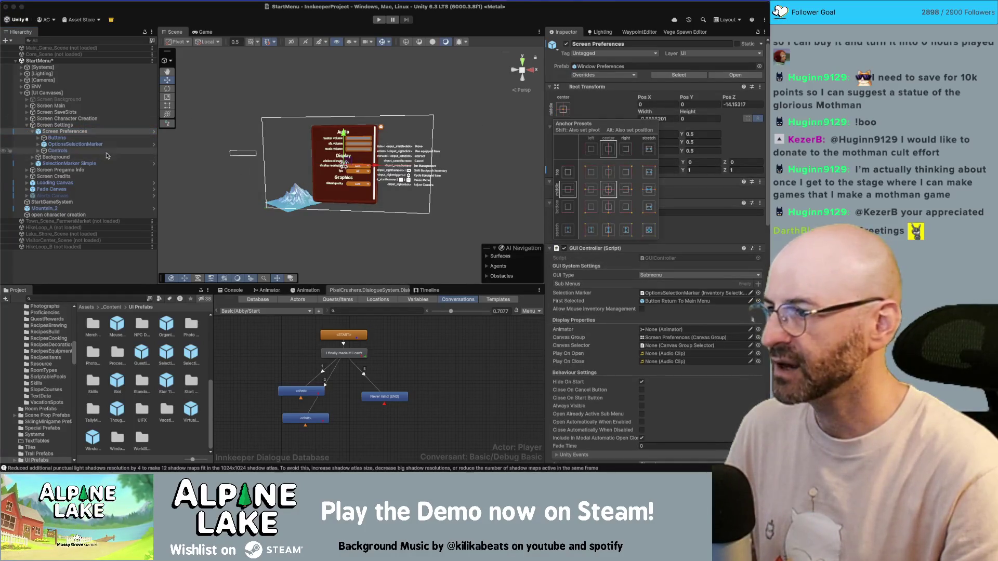
left_click(56, 138)
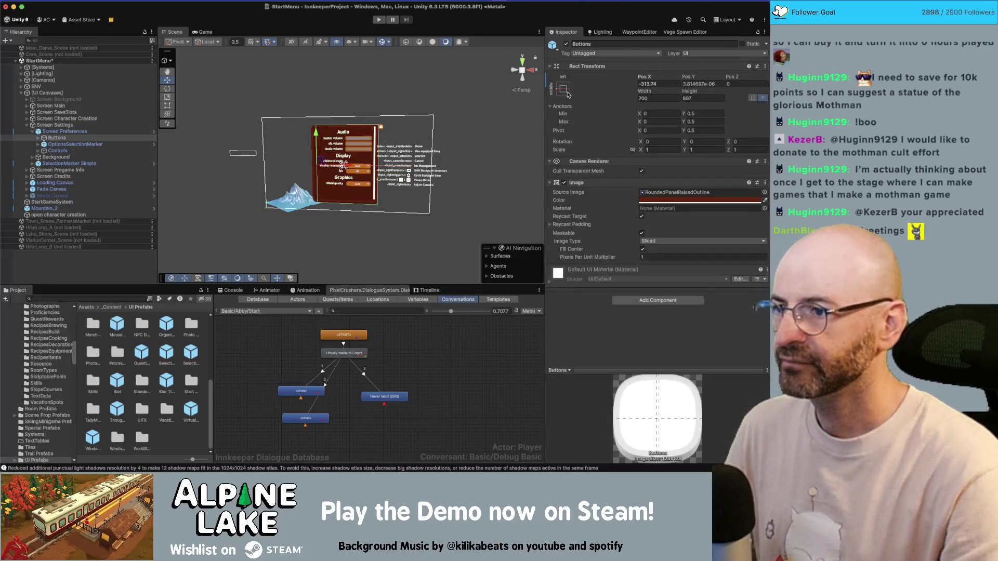
left_click(94, 131)
left_click_drag(642, 113, 718, 113)
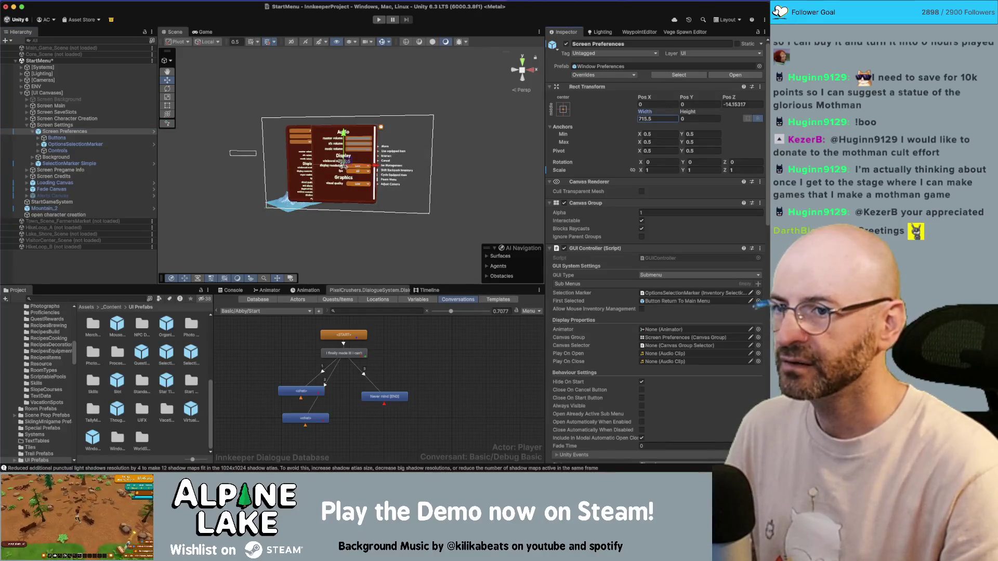
left_click(562, 109)
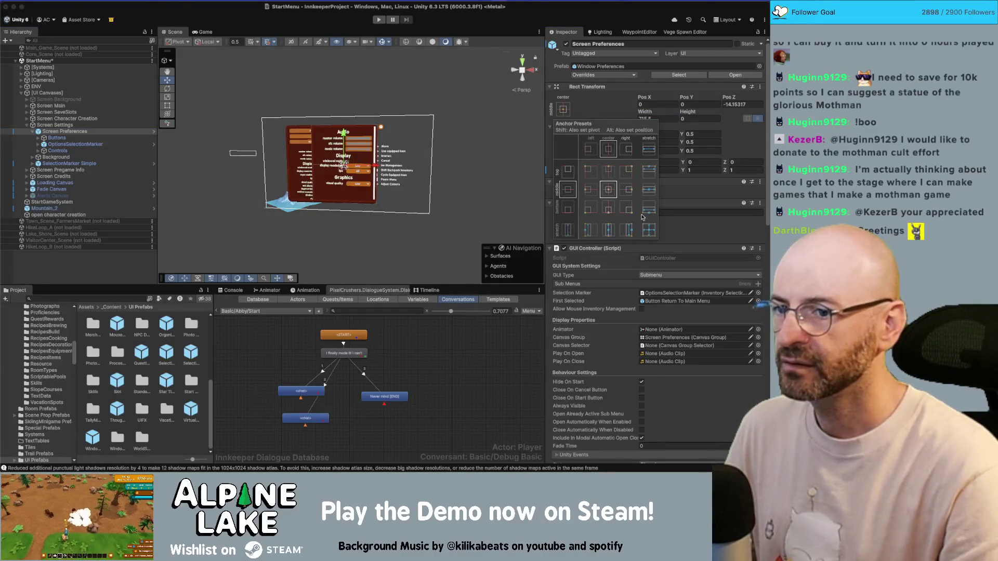
left_click(649, 230, "alt")
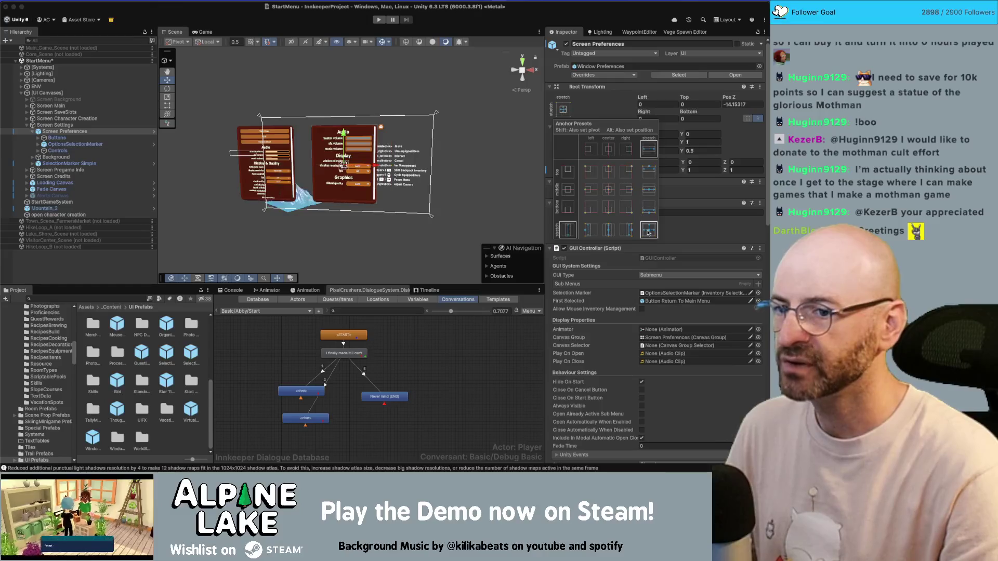
- Set the Buttons panel's Pos X to 50
left_click(56, 138)
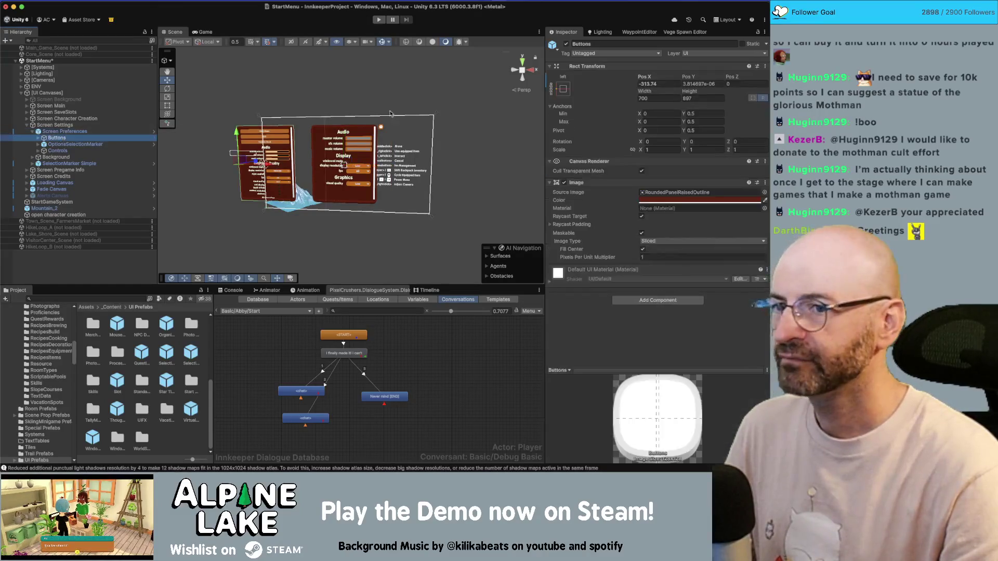
left_click_drag(643, 77, 699, 77)
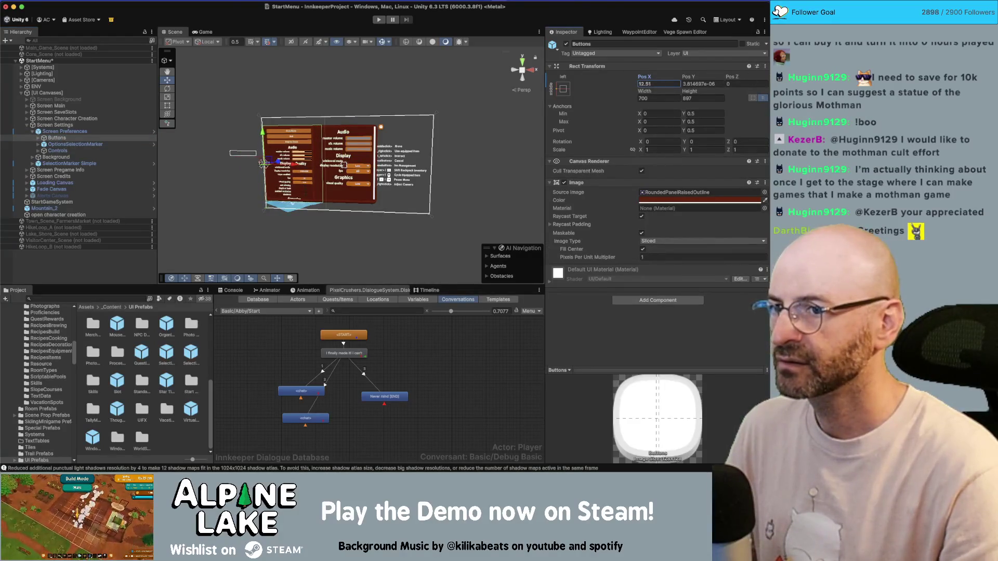
type("20")
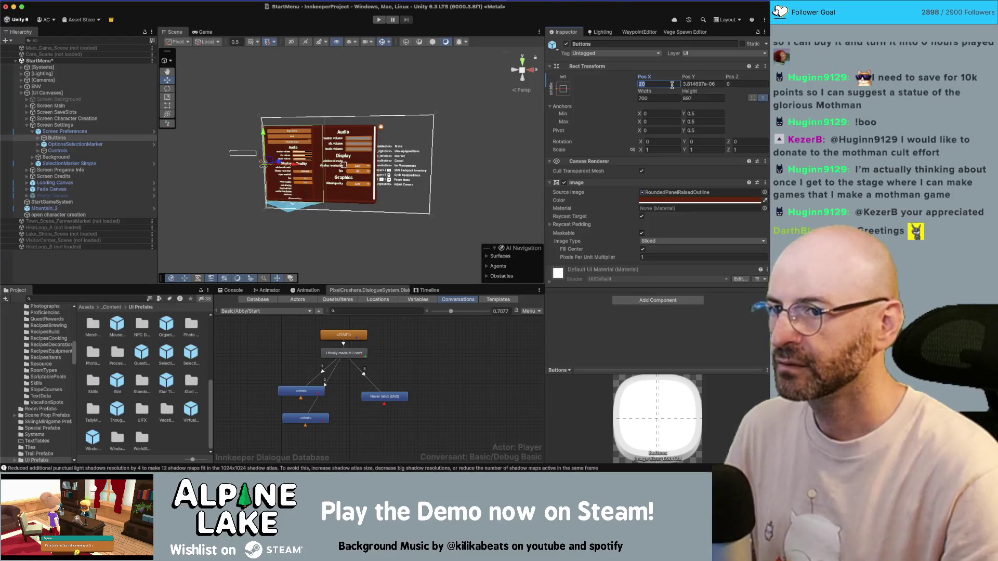
type("506")
type("50")
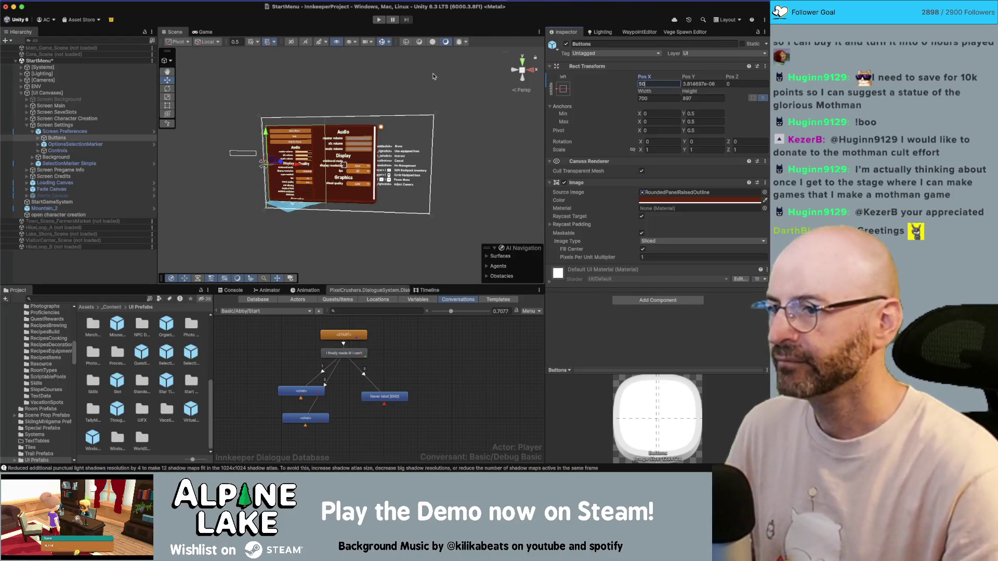
left_click_drag(433, 76, 402, 84)
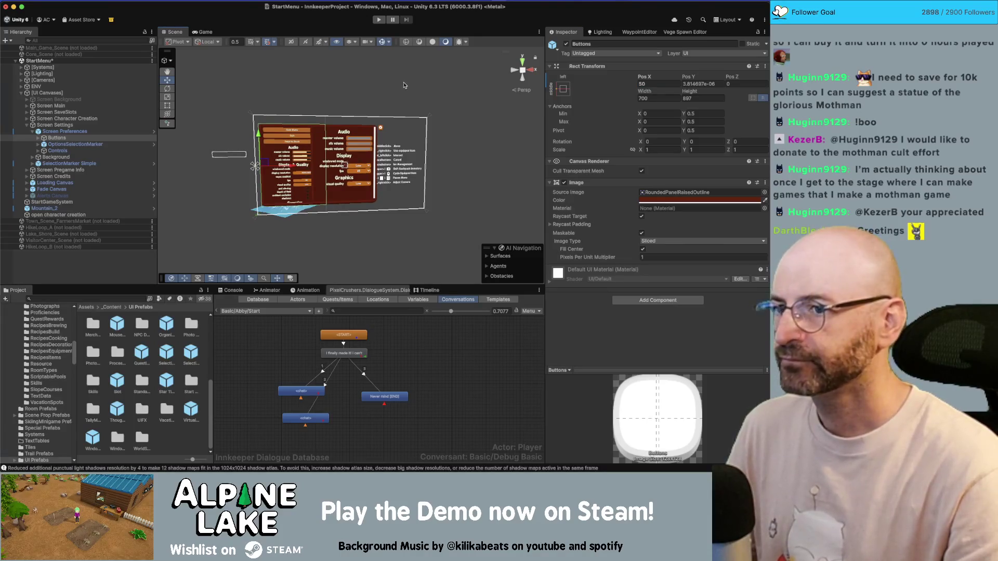
- Set Screen Preferences' min and max X anchors to 0.5 and its width to 1920
left_click(65, 132)
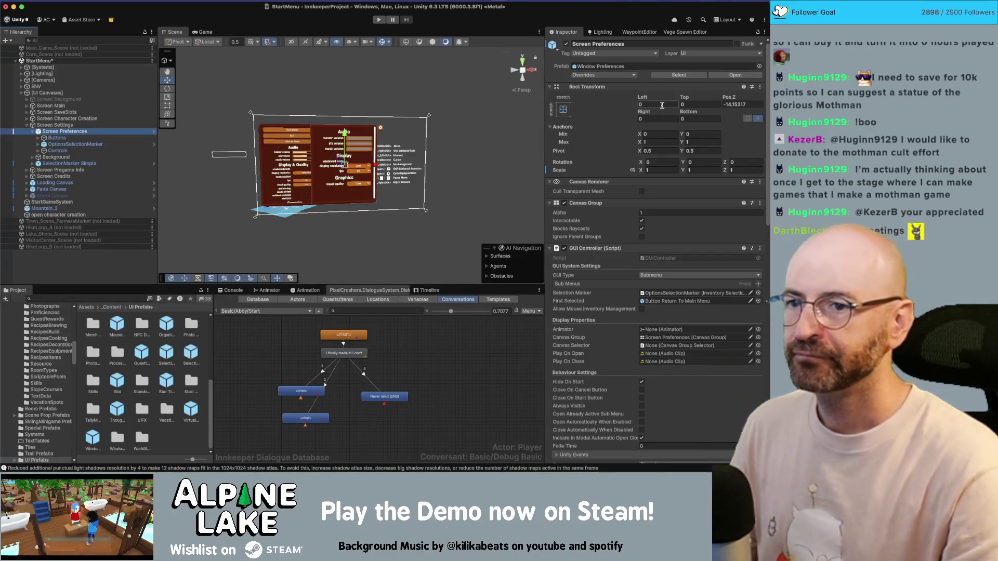
left_click(658, 135)
type(".5")
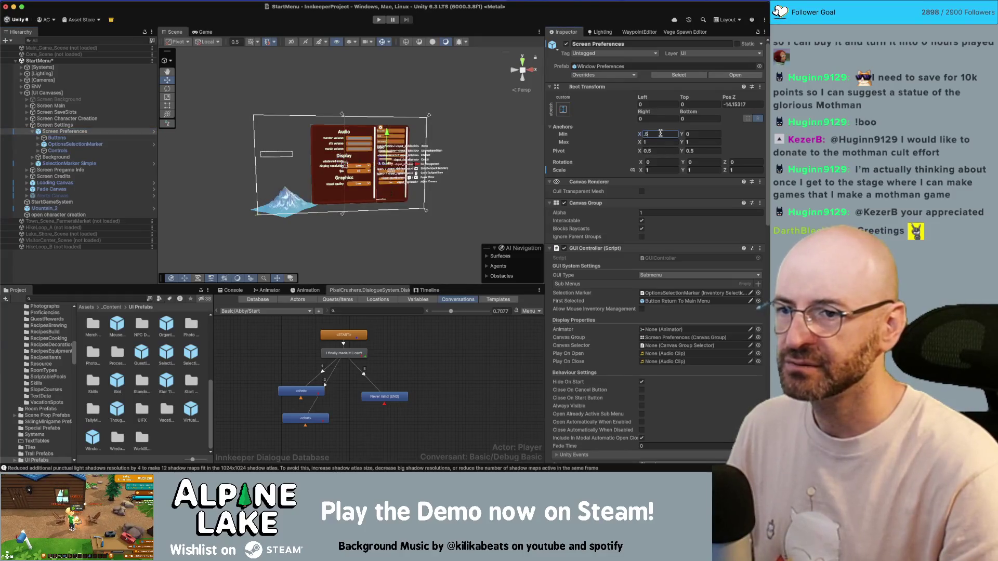
left_click(659, 141)
type(".5")
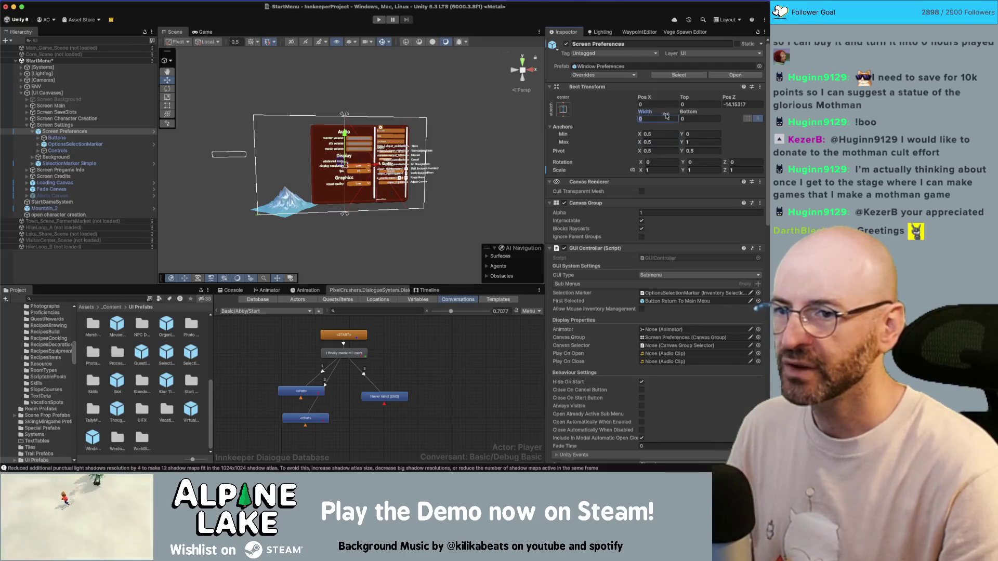
type("1920")
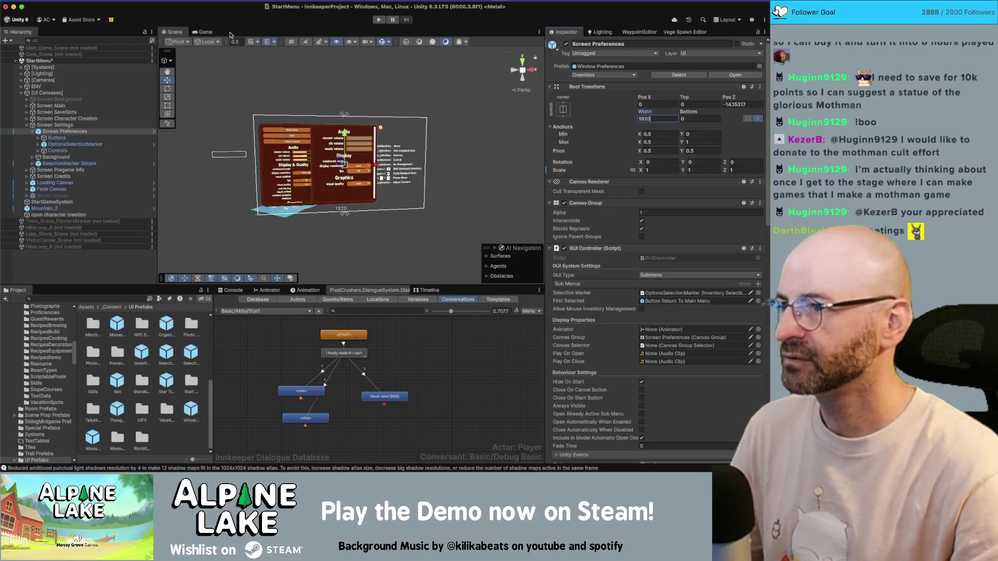
- Preview the menu at UltraWide 64:27, 21:9 and 16:10, then narrow Screen Preferences to 1771.47
left_click(205, 32)
left_click(249, 40)
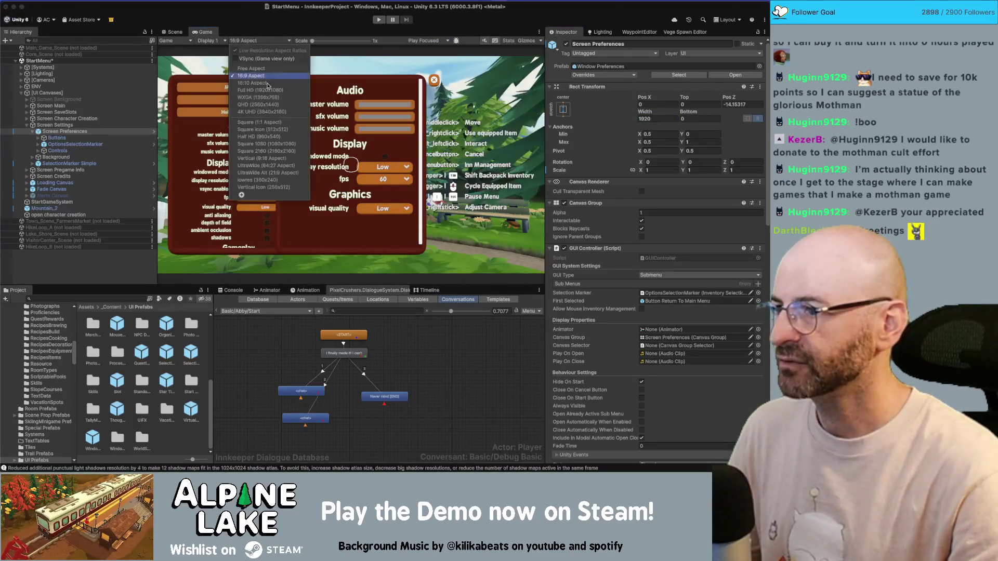
left_click(269, 166)
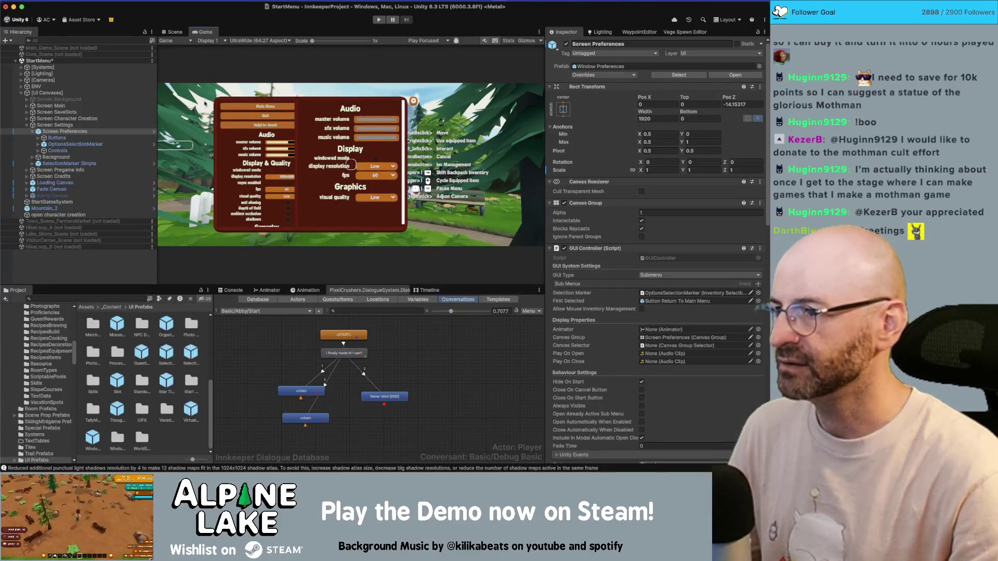
left_click(249, 41)
left_click(259, 170)
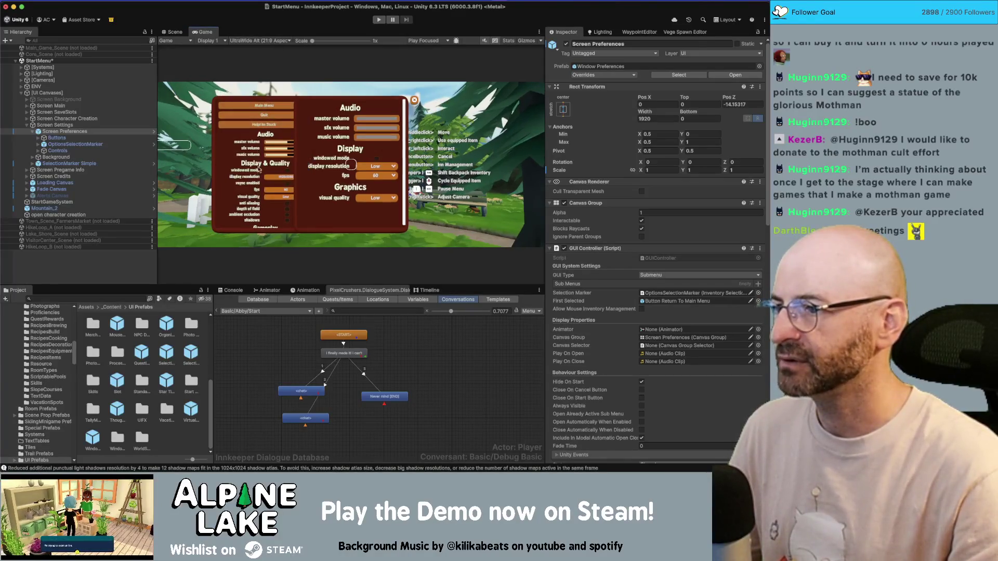
left_click(249, 41)
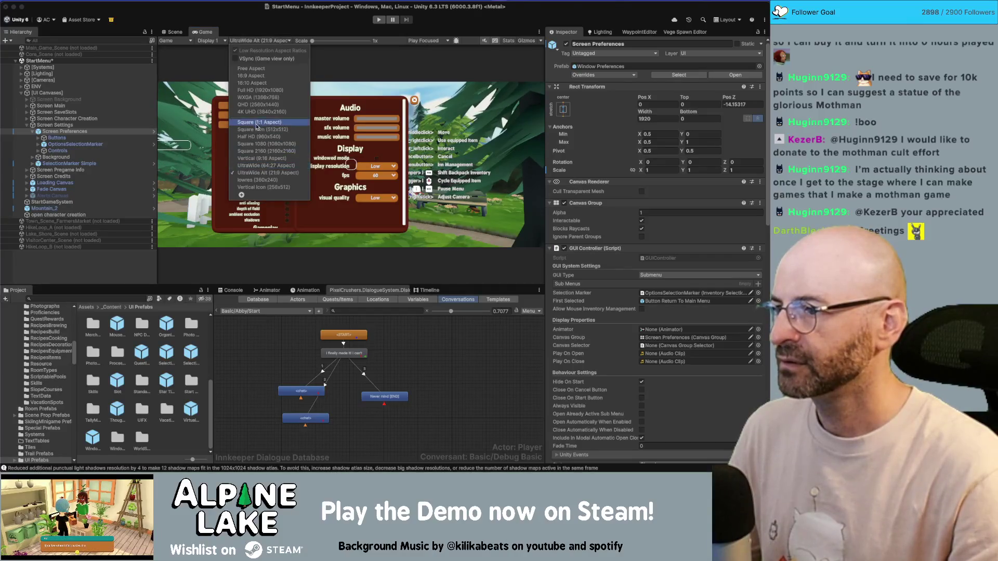
left_click(256, 83)
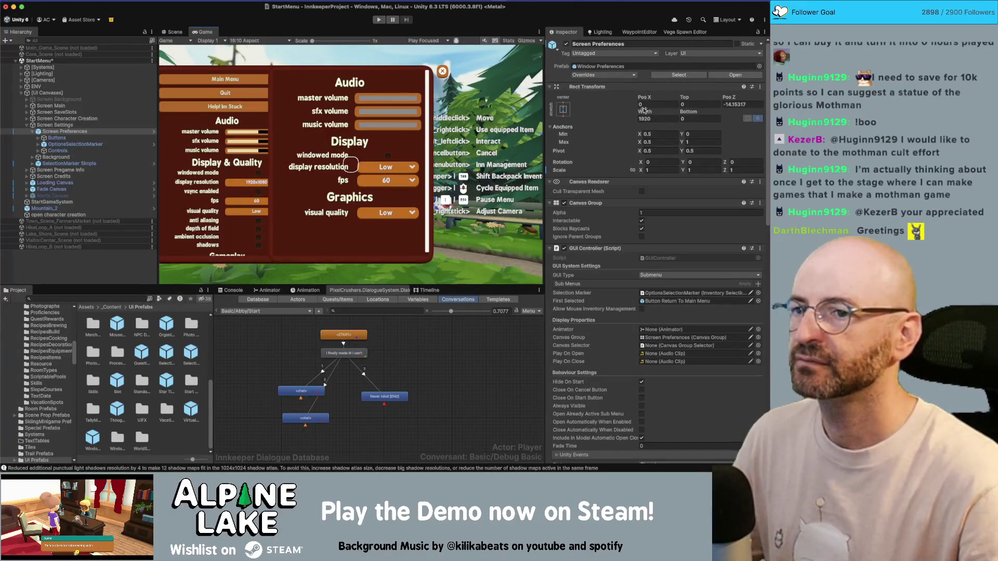
left_click_drag(645, 111, 575, 112)
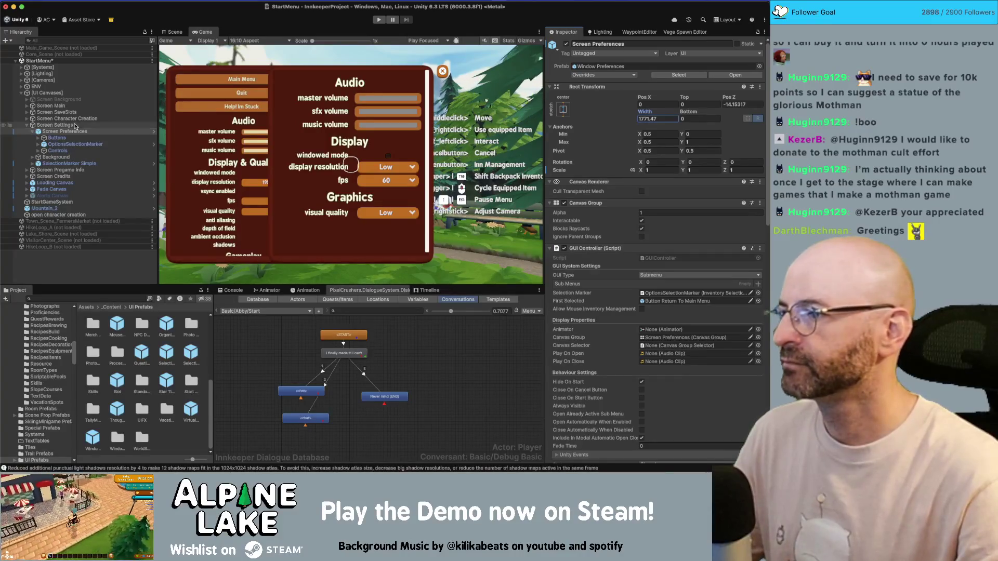
- Deactivate the preferences Background object, then select Screen Settings and the Buttons group
left_click(78, 156)
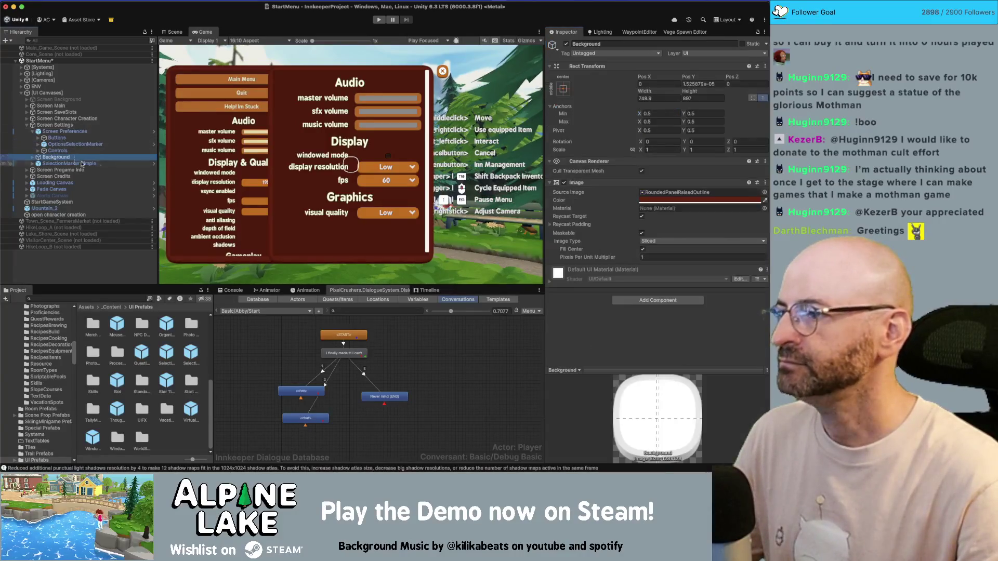
left_click(566, 44)
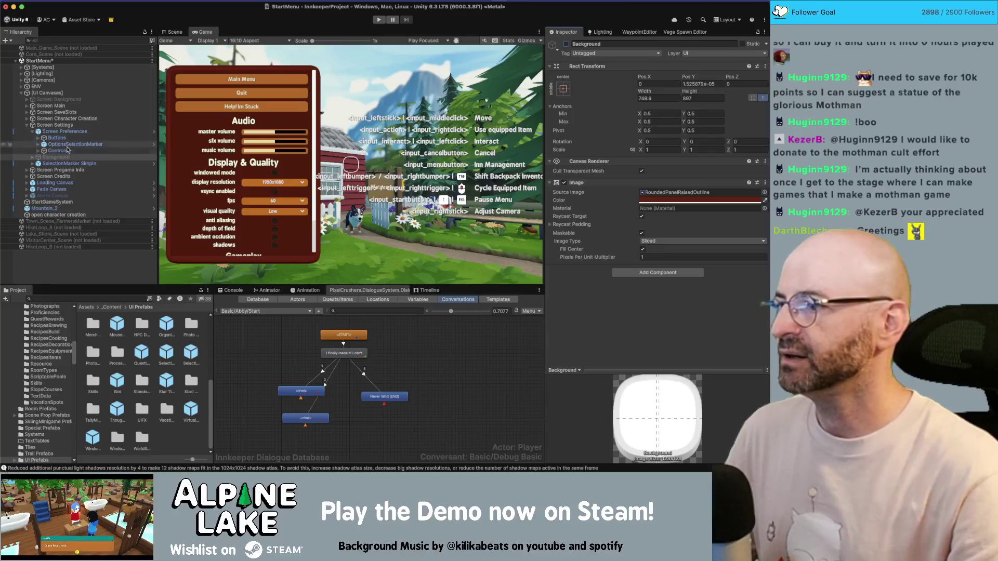
left_click(61, 126)
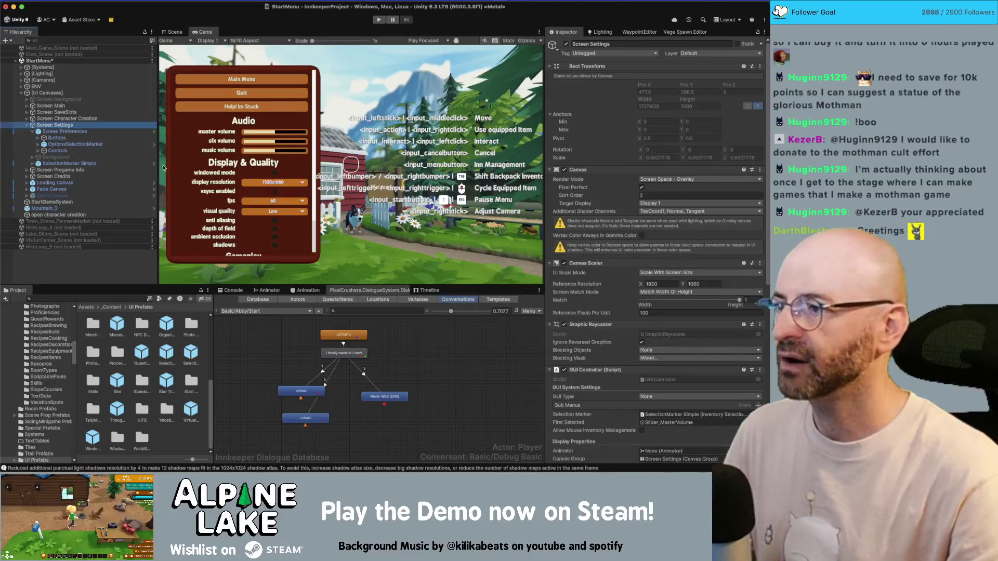
scroll(626, 244, "down", 10)
scroll(626, 244, "down", 2)
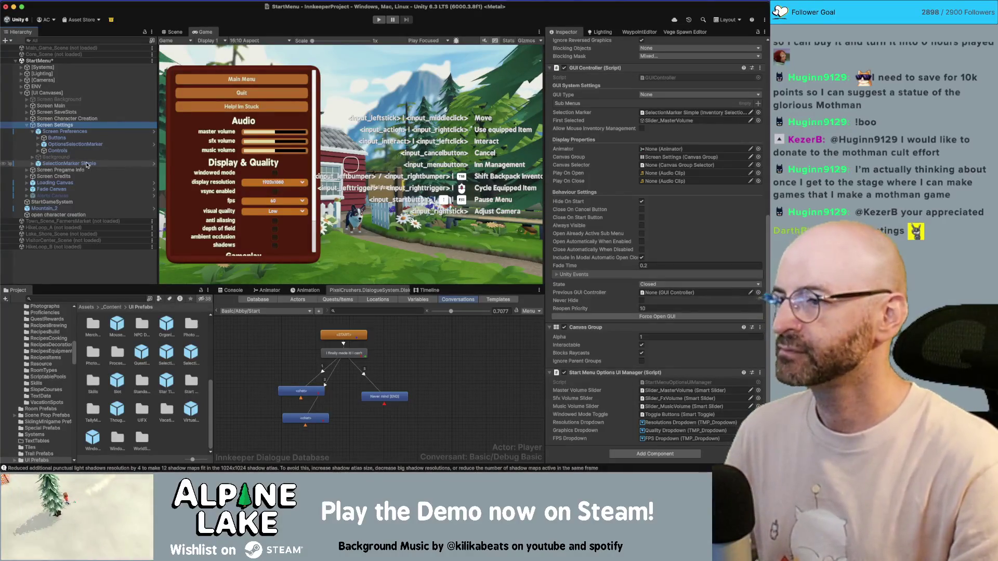
left_click(93, 137)
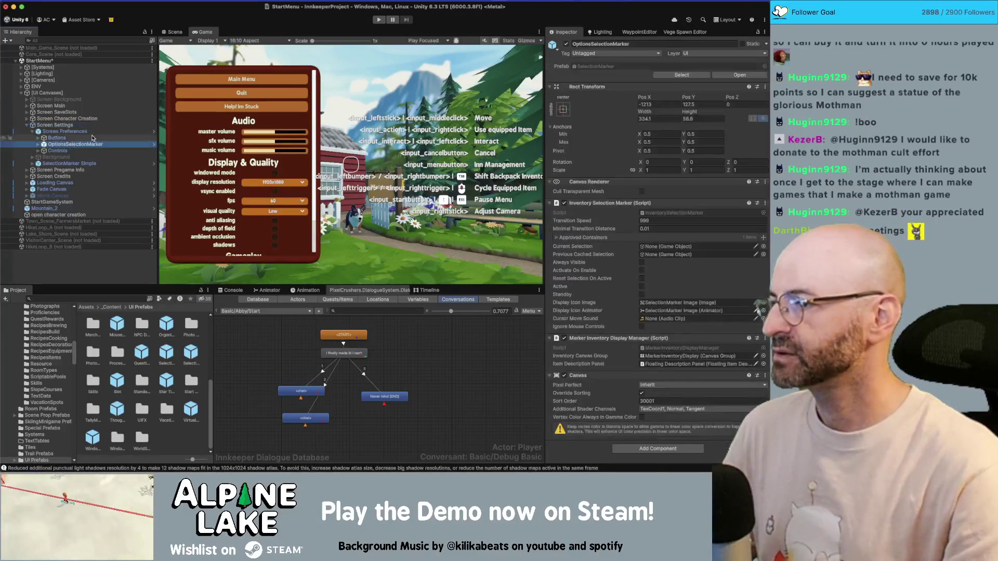
- Deactivate the Main Menu, Quit and Help Im Stuck buttons
key("Right")
key("Right")
key("Right")
key("Right")
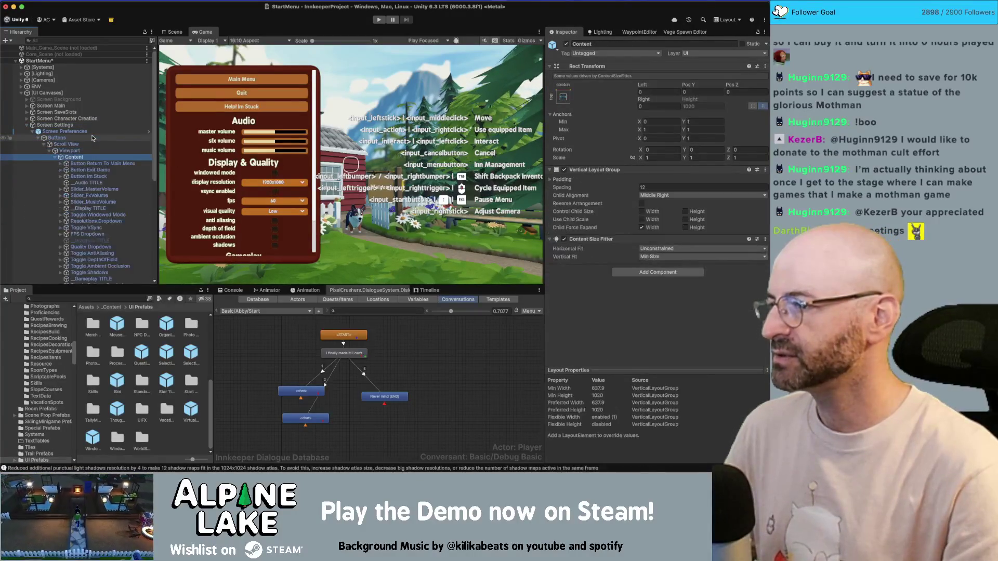
key("shift+Down")
key("shift+Down")
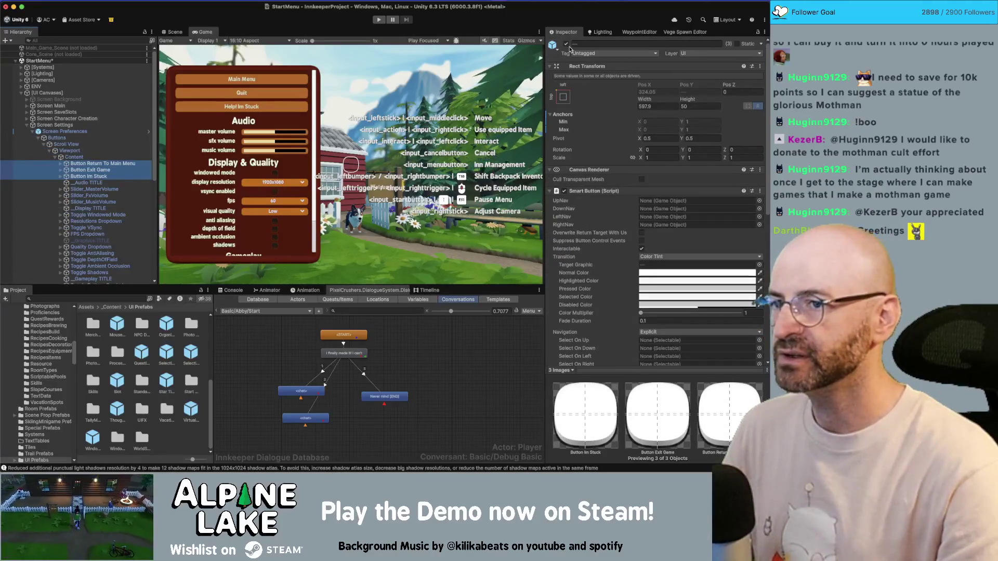
left_click(567, 45)
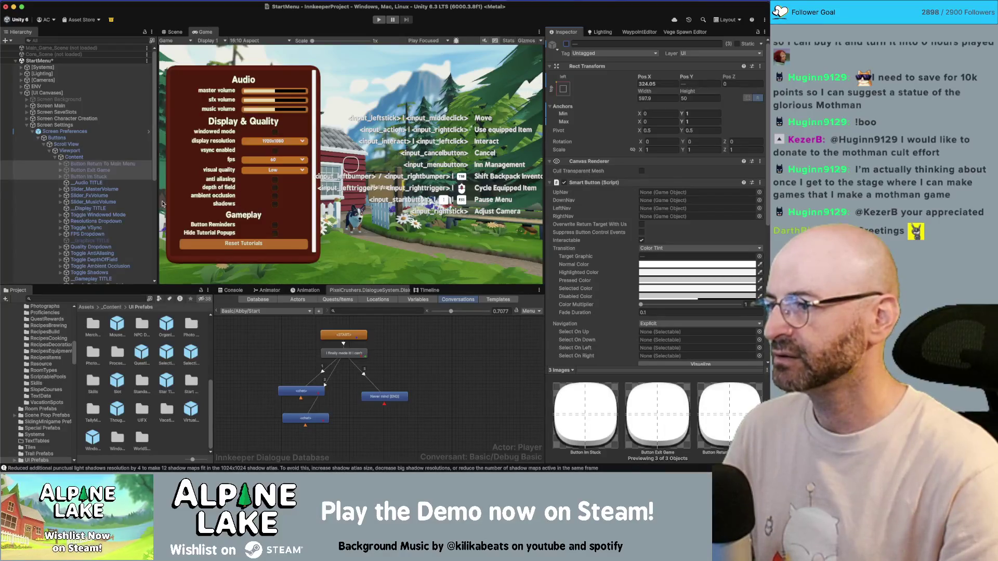
- Deactivate everything from Reset Tutorials up to the _Gameplay TITLE
scroll(101, 137, "down", 10)
left_click(101, 135)
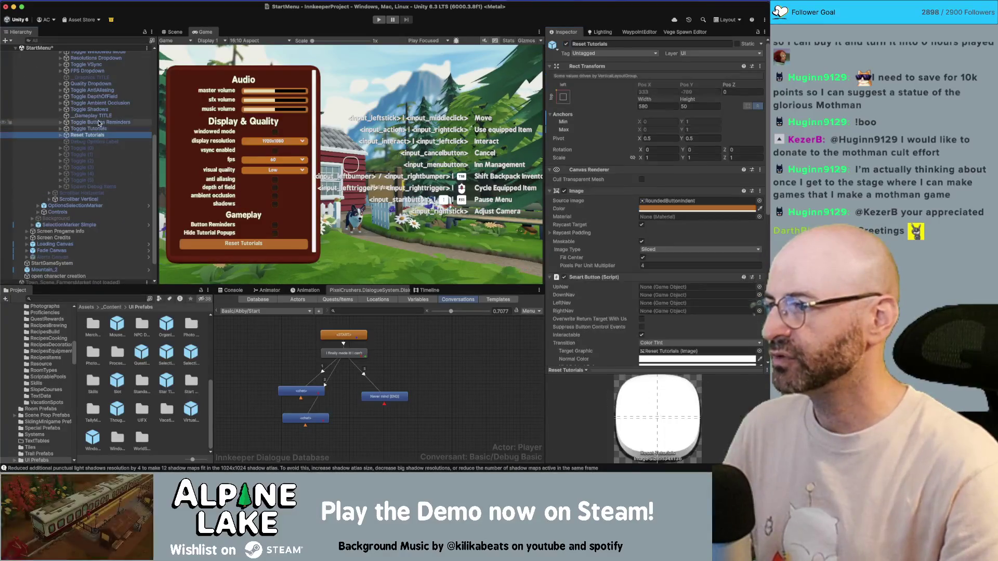
key("shift+Up")
key("shift+Up")
key("shift+Up")
left_click(566, 45)
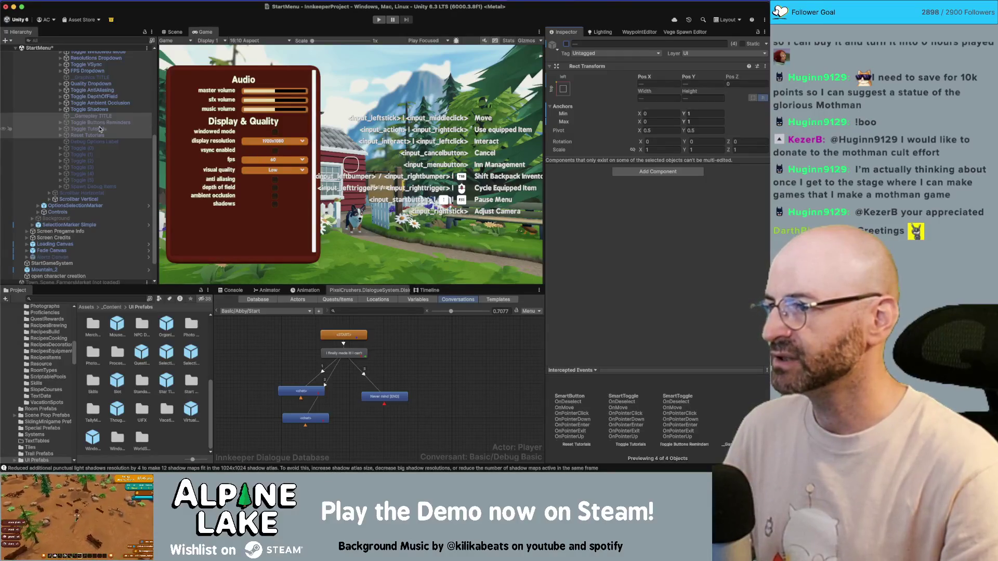
scroll(97, 165, "up", 10)
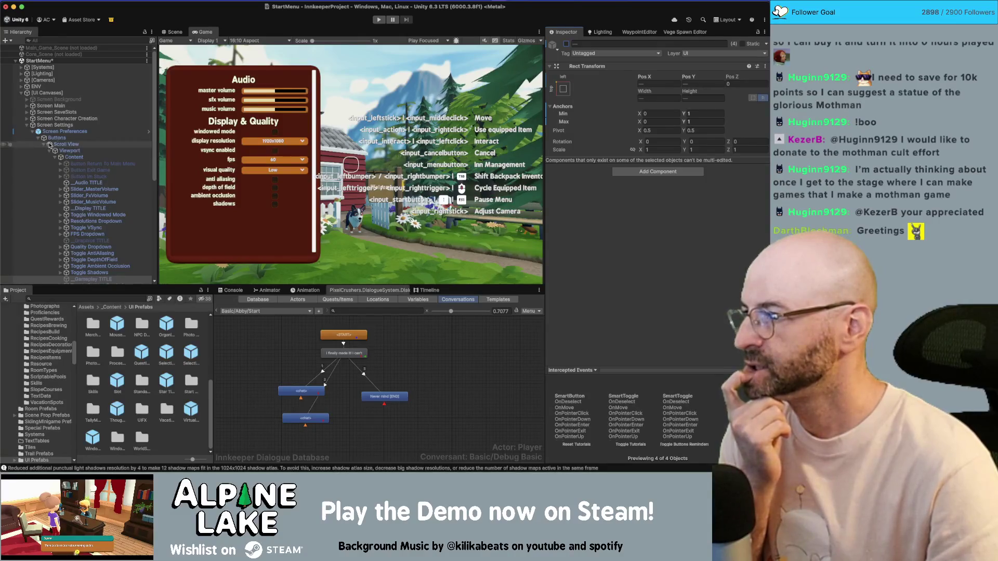
left_click(75, 157)
- Remove the GUI Controller component from Screen Preferences
left_click(89, 132)
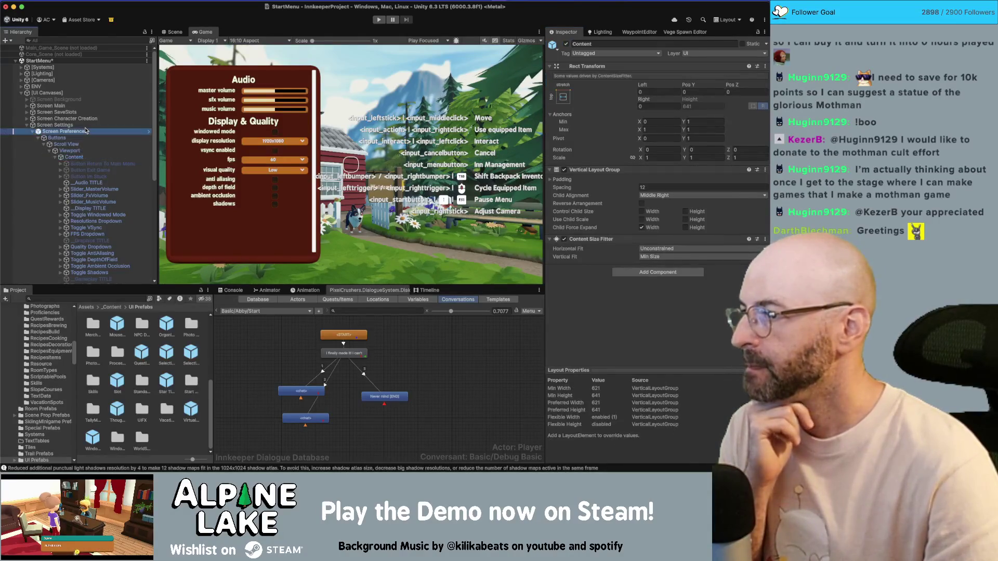
left_click(89, 125)
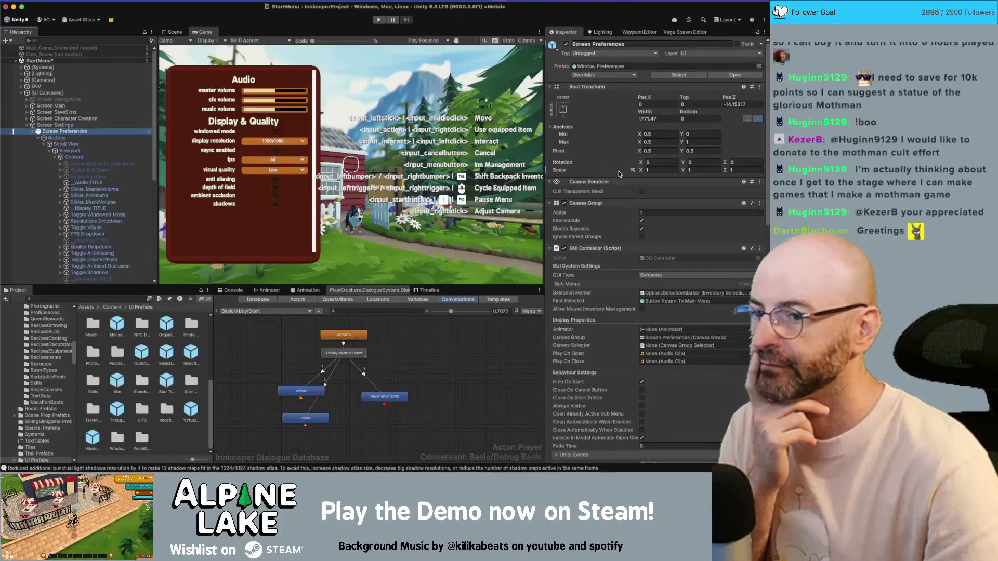
left_click(109, 133)
left_click(104, 126)
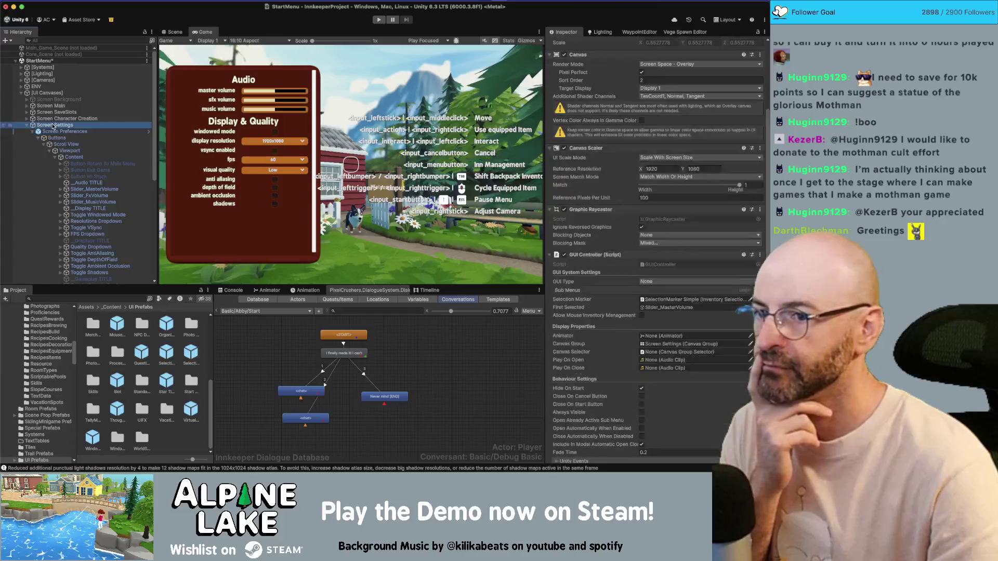
key("Down")
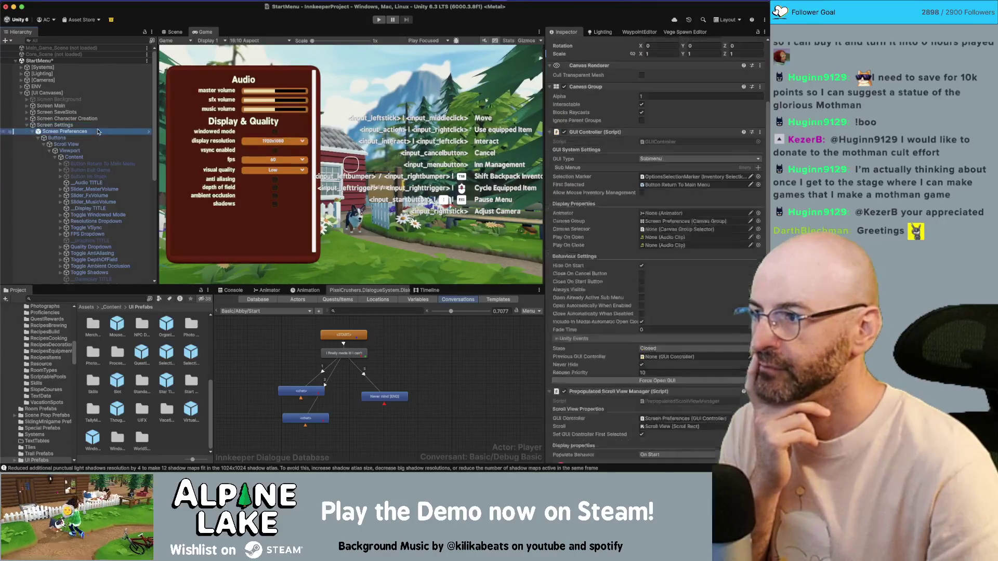
right_click(583, 132)
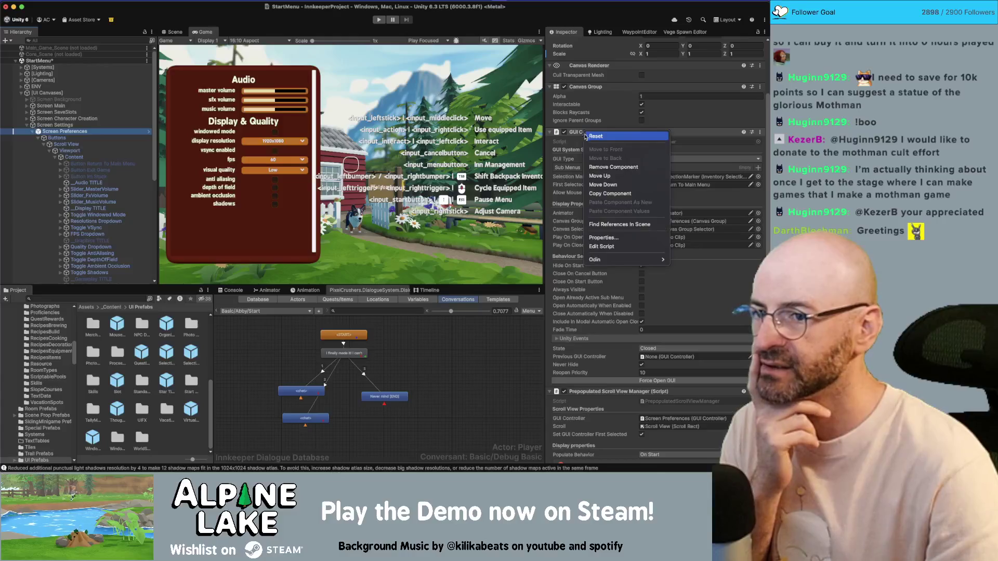
left_click(597, 166)
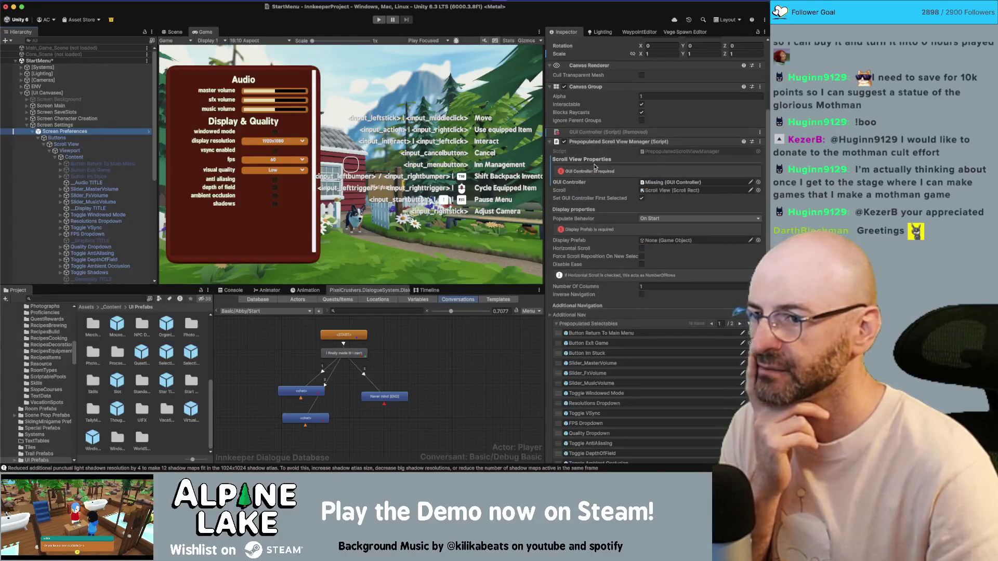
- Assign Screen Settings to the Prepopulated Scroll View Manager's GUI Controller field
left_click(54, 125)
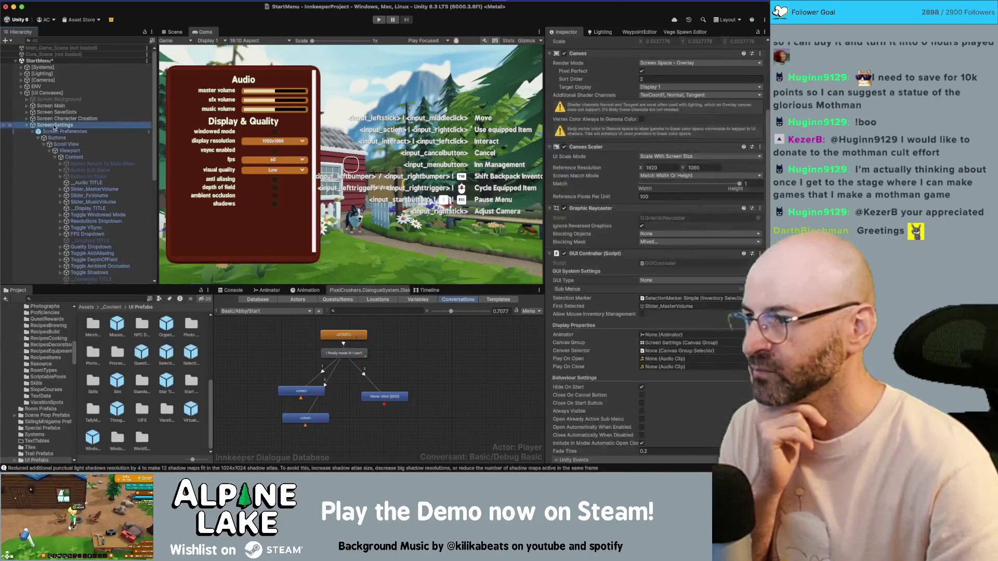
left_click_drag(588, 172, 96, 122)
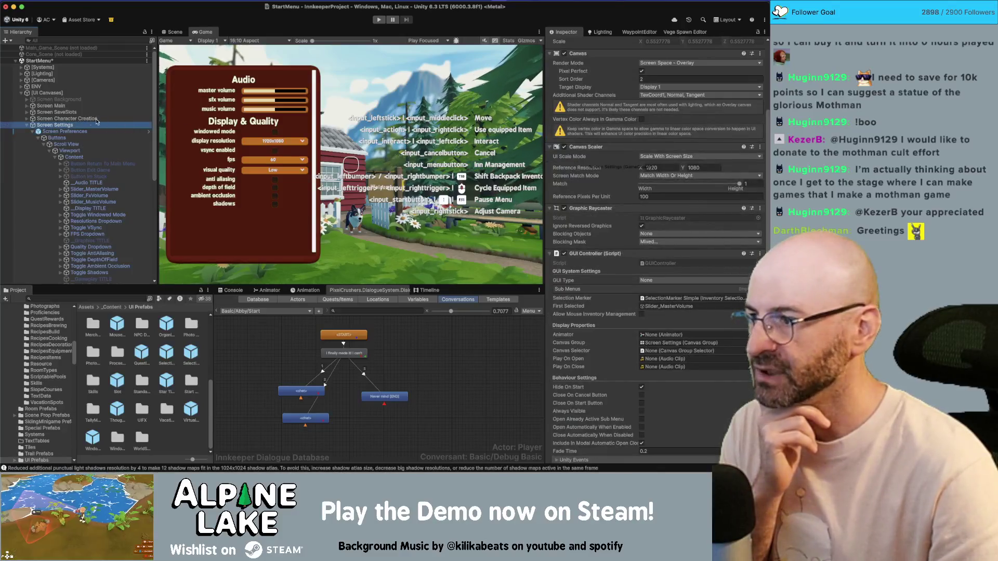
left_click(64, 132)
left_click_drag(676, 194, 672, 183)
scroll(600, 185, "down", 2)
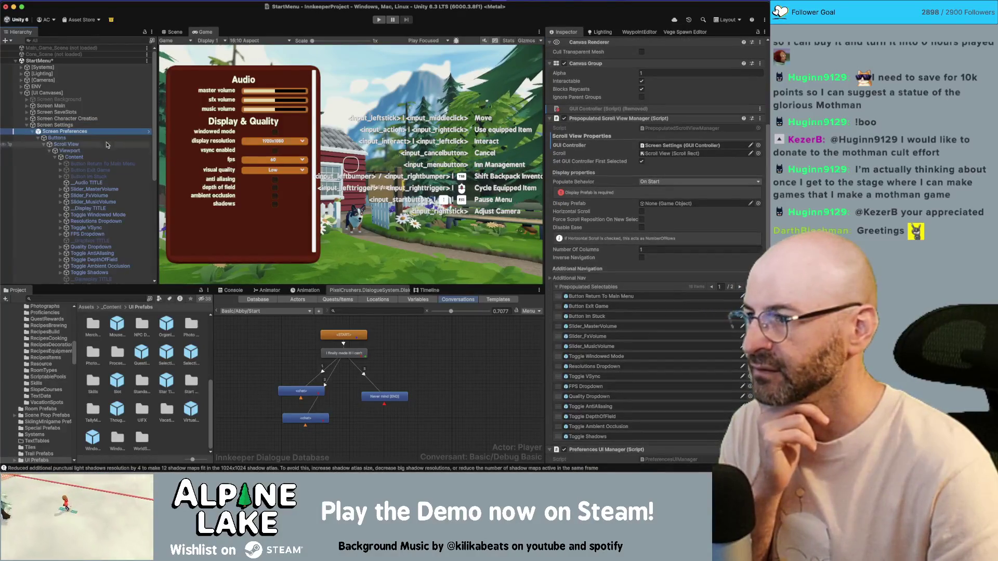
left_click(83, 126)
scroll(95, 155, "down", 3)
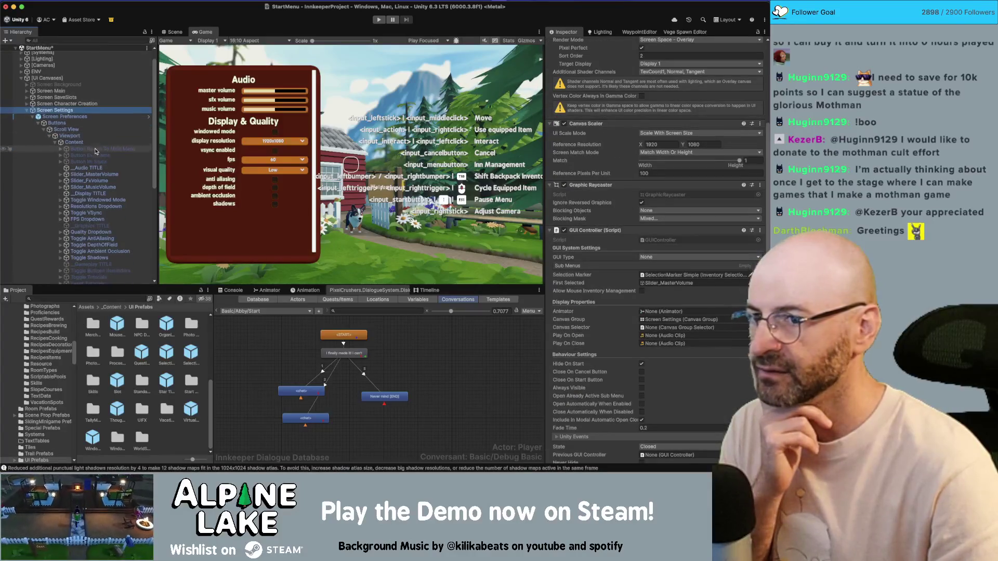
scroll(94, 202, "down", 5)
left_click_drag(93, 207, 660, 275)
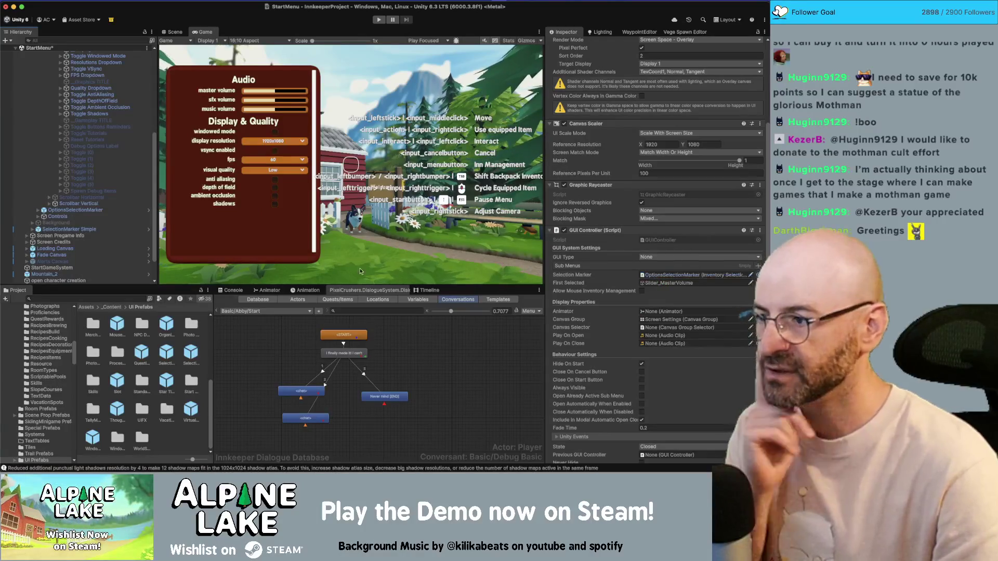
left_click(106, 217)
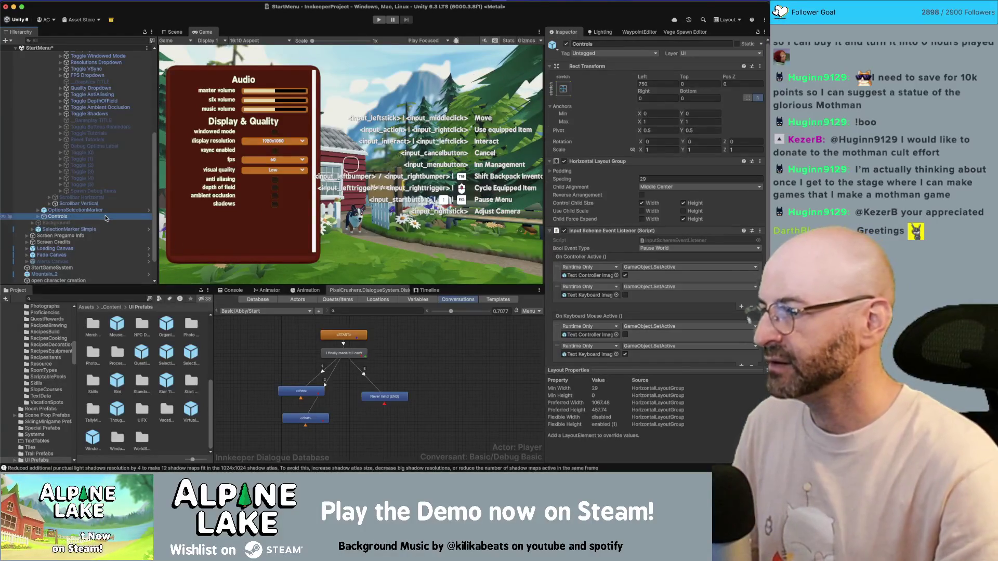
left_click(104, 229)
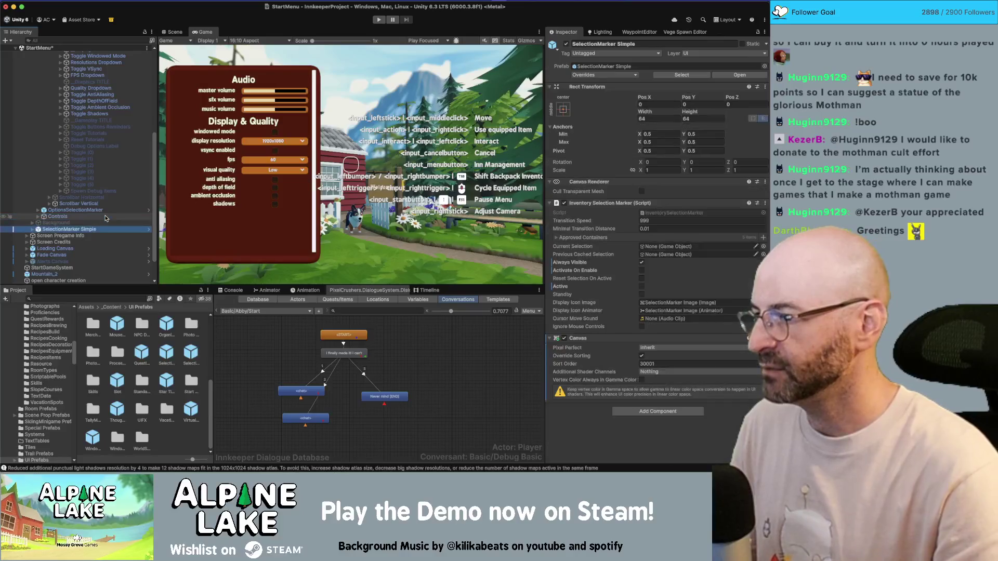
left_click(566, 45)
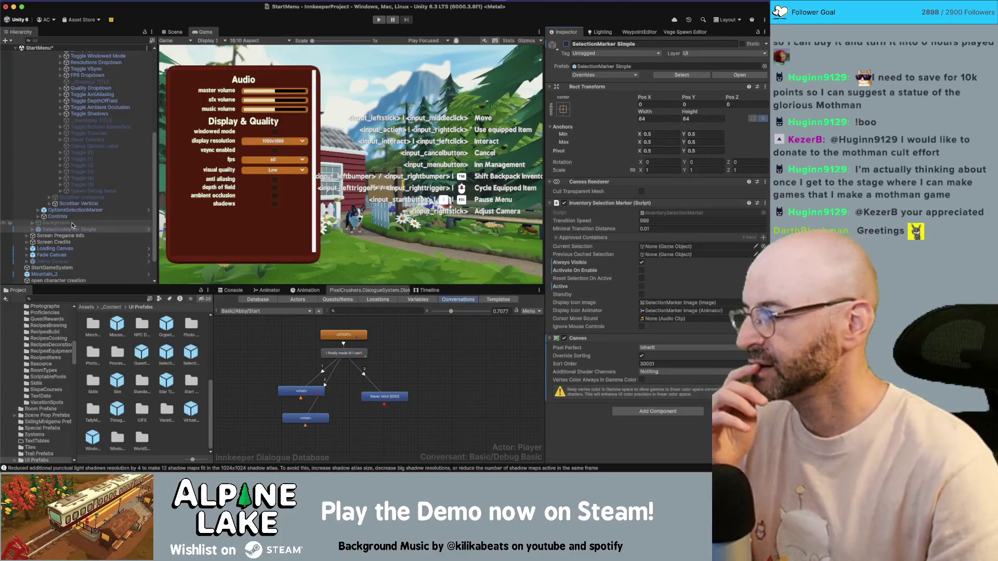
scroll(76, 217, "up", 3)
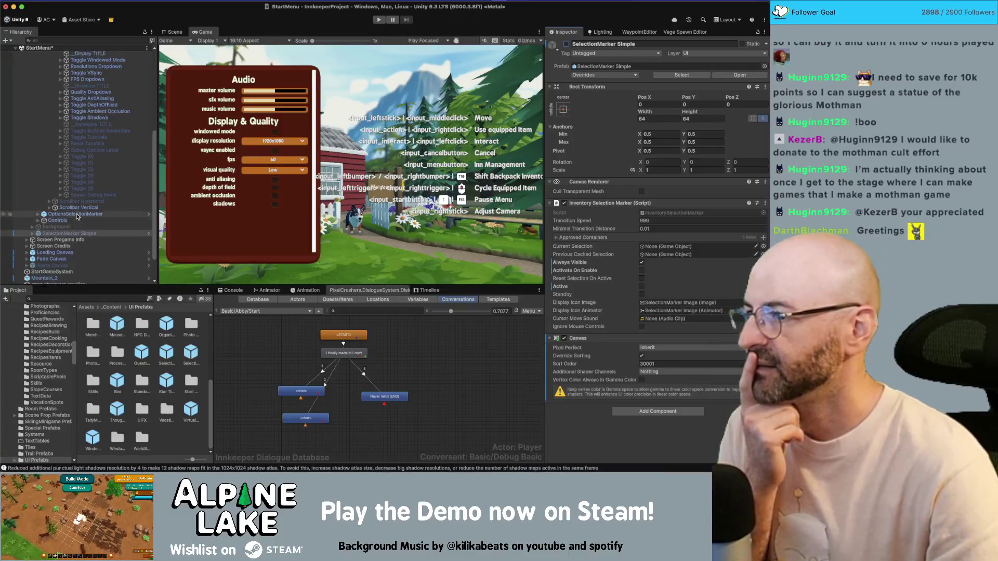
scroll(77, 216, "up", 1)
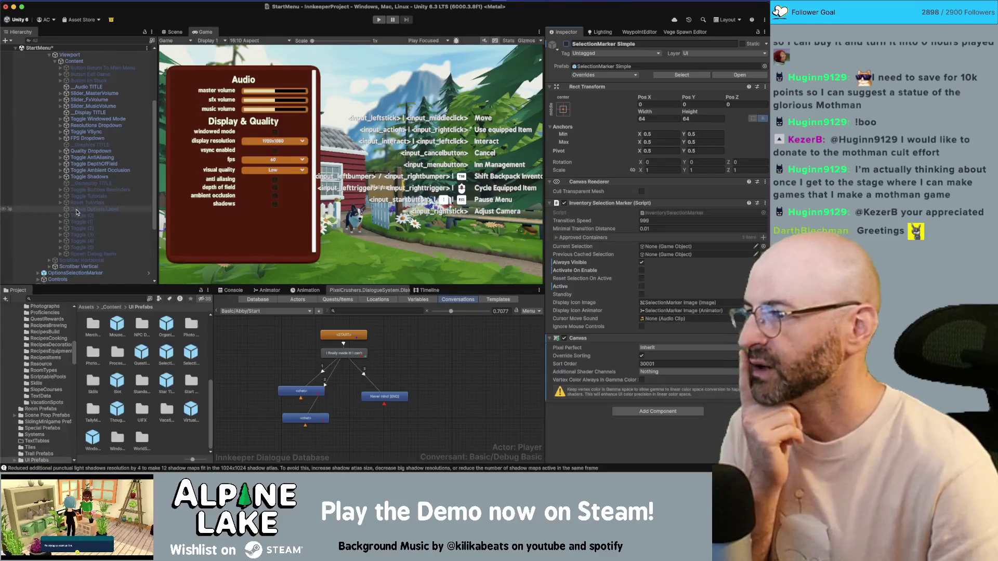
scroll(77, 215, "up", 6)
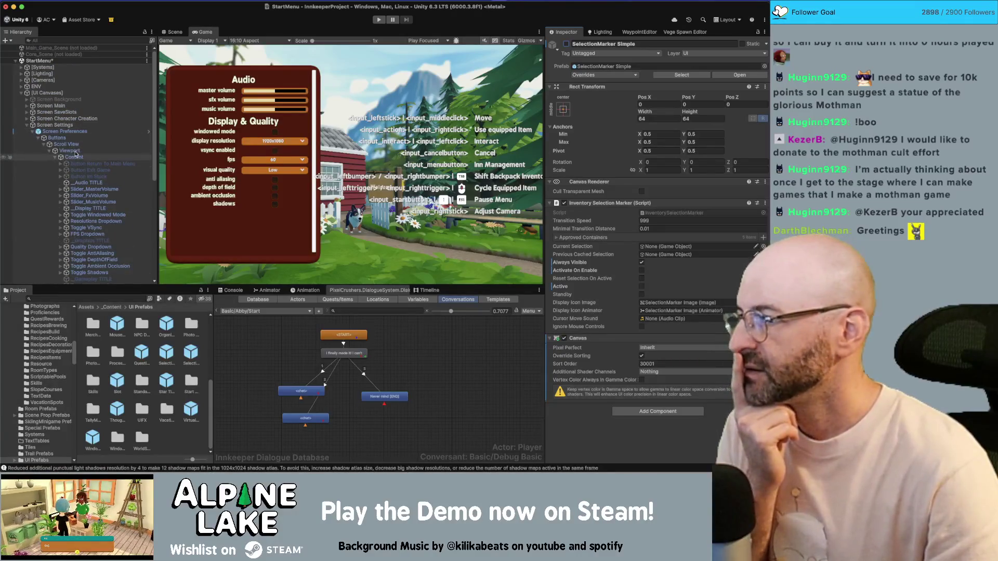
- Delete the Reset Tutorials, Toggle Tutorials and Toggle Buttons Reminders rows from Prepopulated Selectables
left_click(65, 131)
scroll(627, 207, "down", 3)
scroll(626, 206, "down", 2)
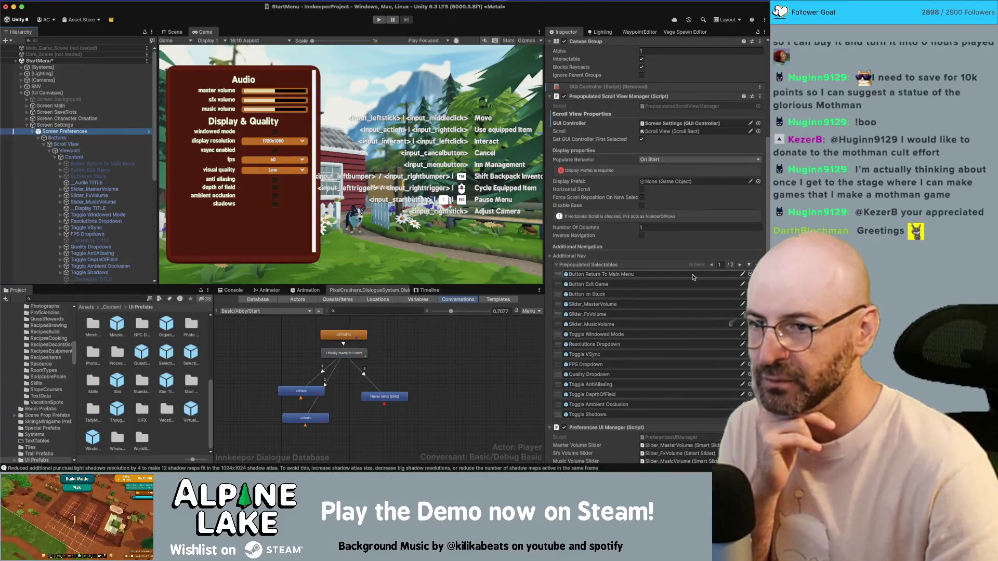
scroll(747, 274, "down", 1)
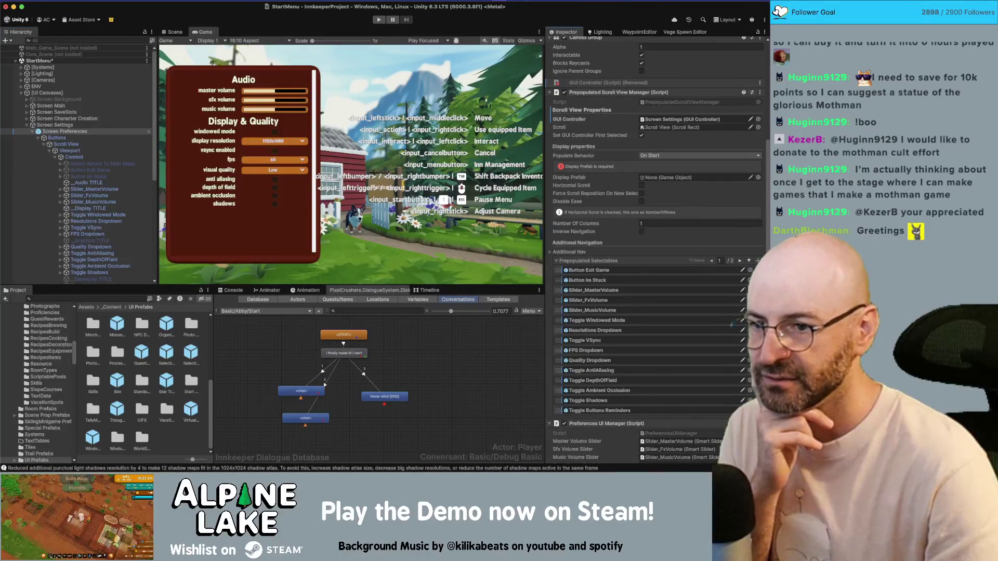
scroll(637, 347, "down", 3)
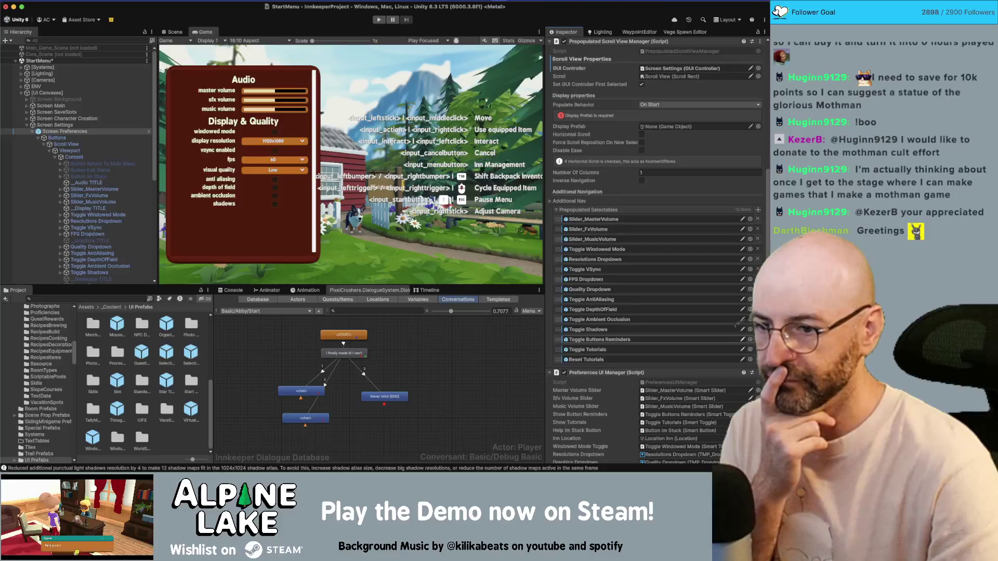
left_click(757, 359)
left_click(757, 349)
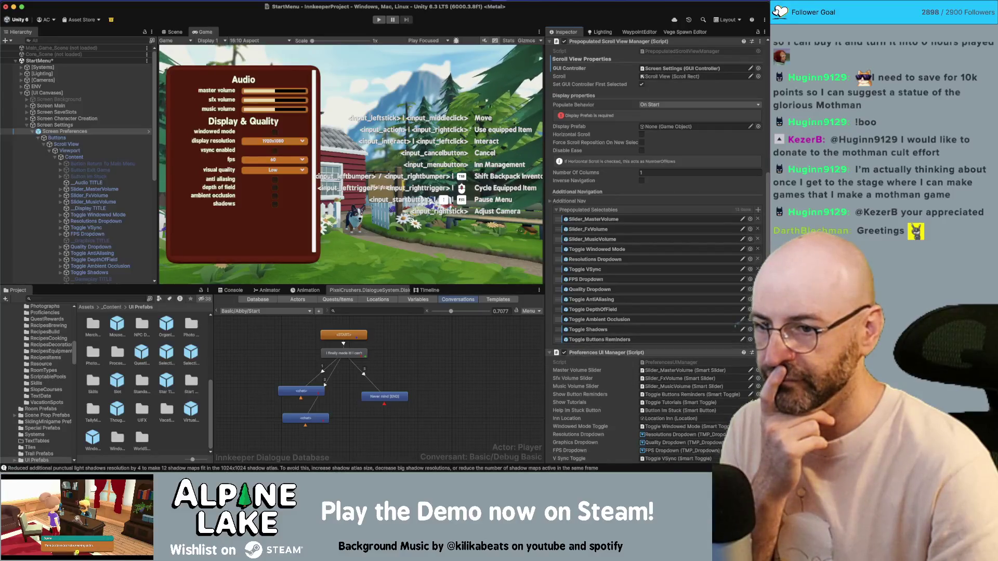
left_click(757, 340)
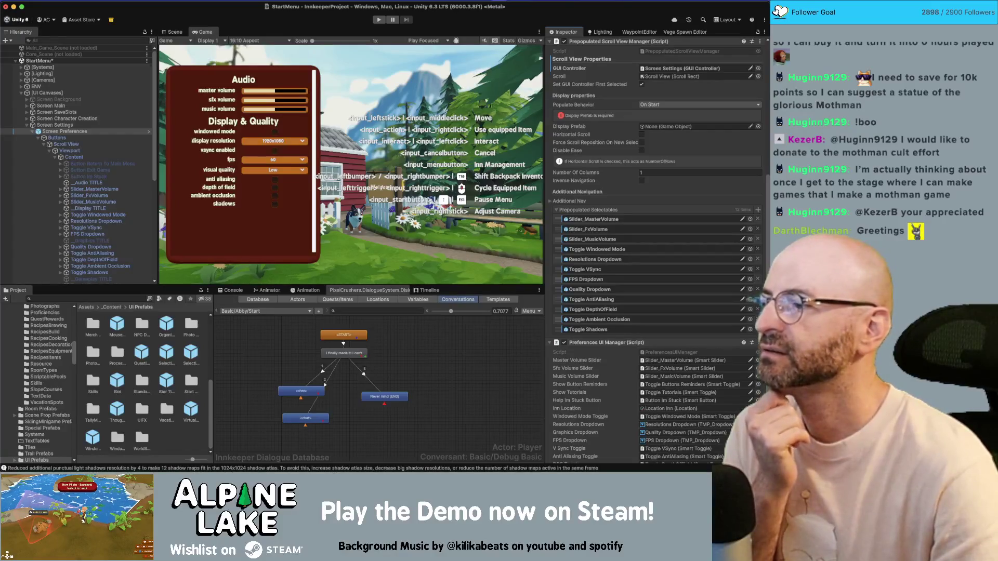
left_click(61, 126)
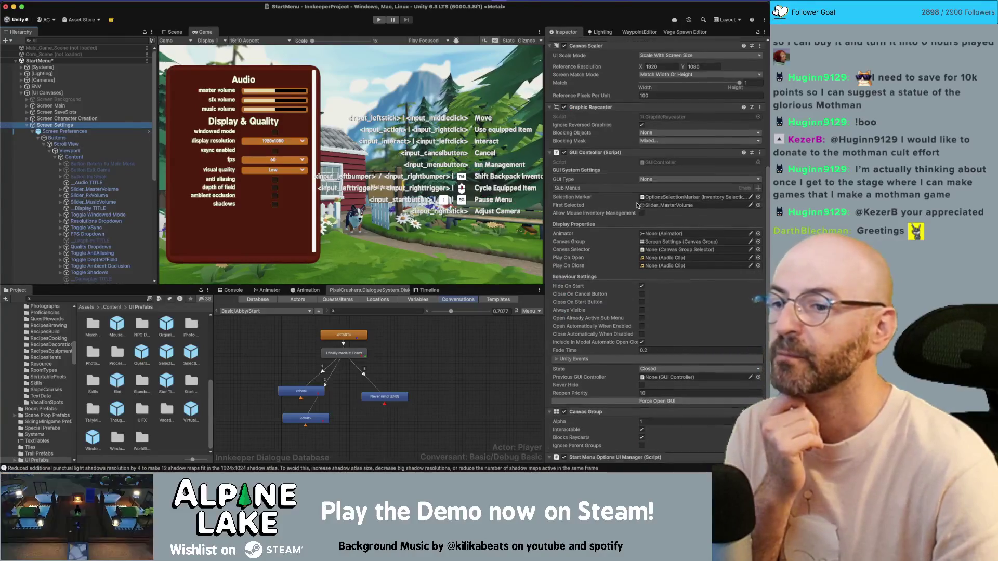
- Add Screen Preferences to Screen Settings' On Open event, calling PreferencesUIManager.OnOpen
scroll(638, 206, "down", 3)
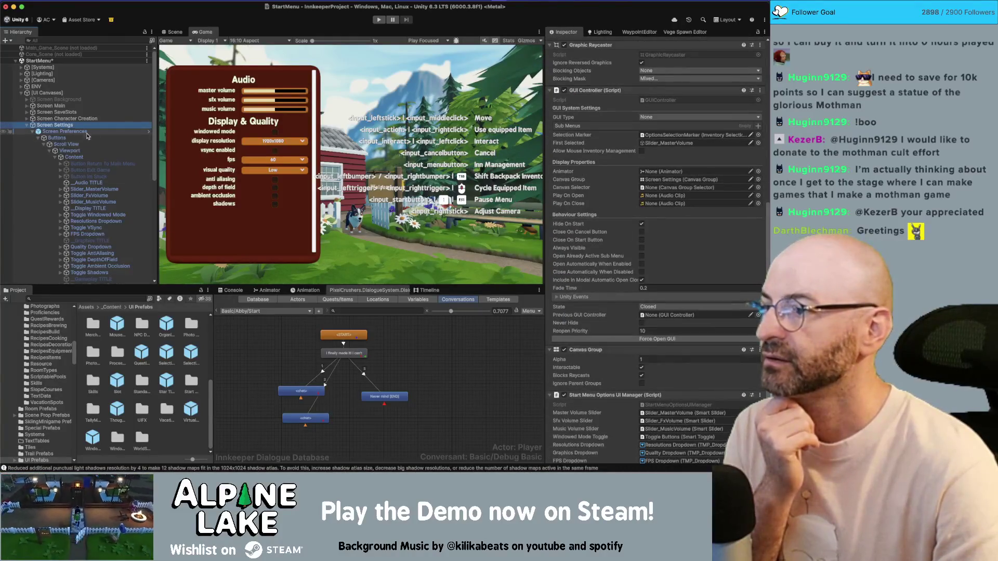
left_click(585, 297)
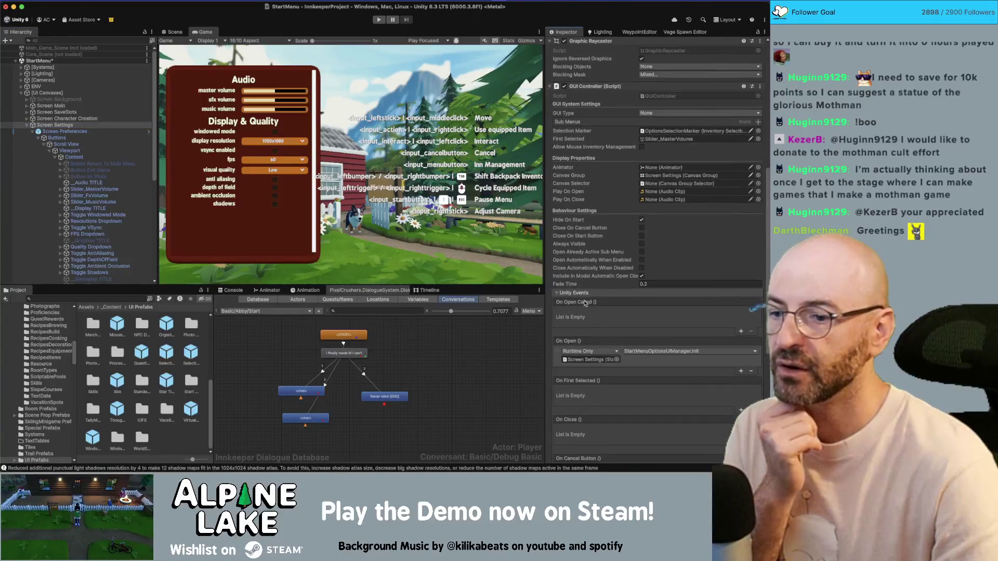
scroll(712, 351, "down", 1)
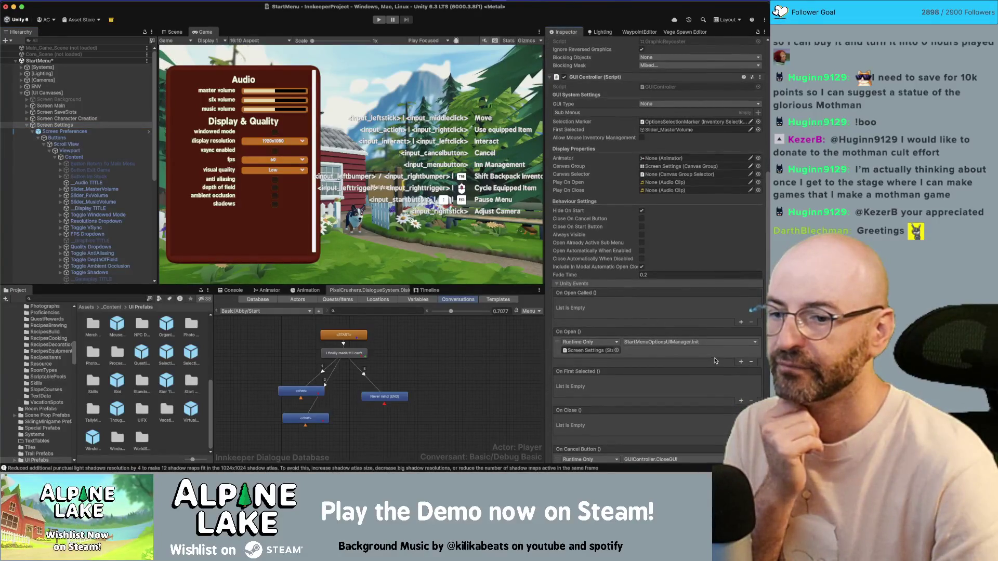
scroll(714, 360, "down", 1)
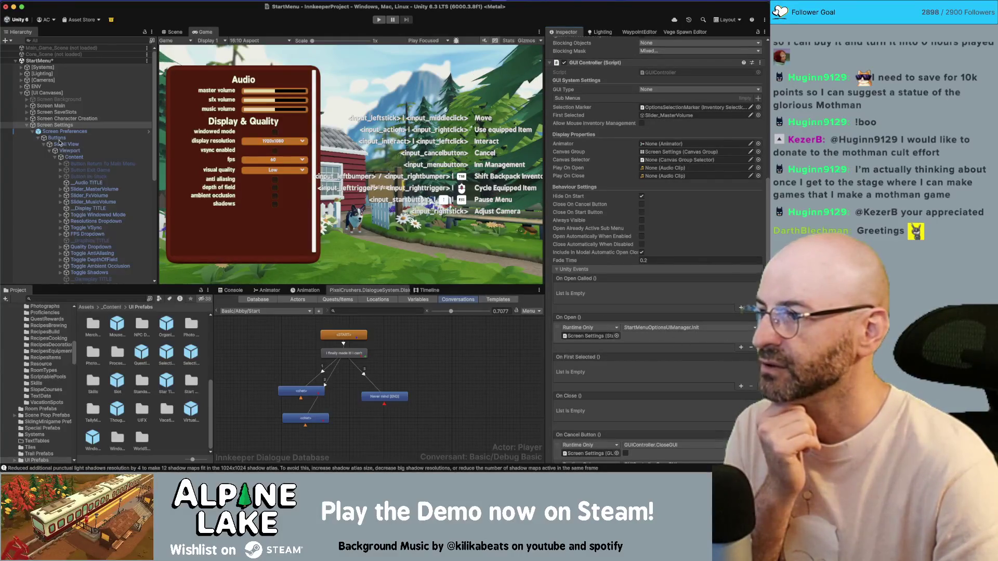
left_click_drag(65, 131, 590, 336)
left_click(638, 329)
mouse_move(671, 389)
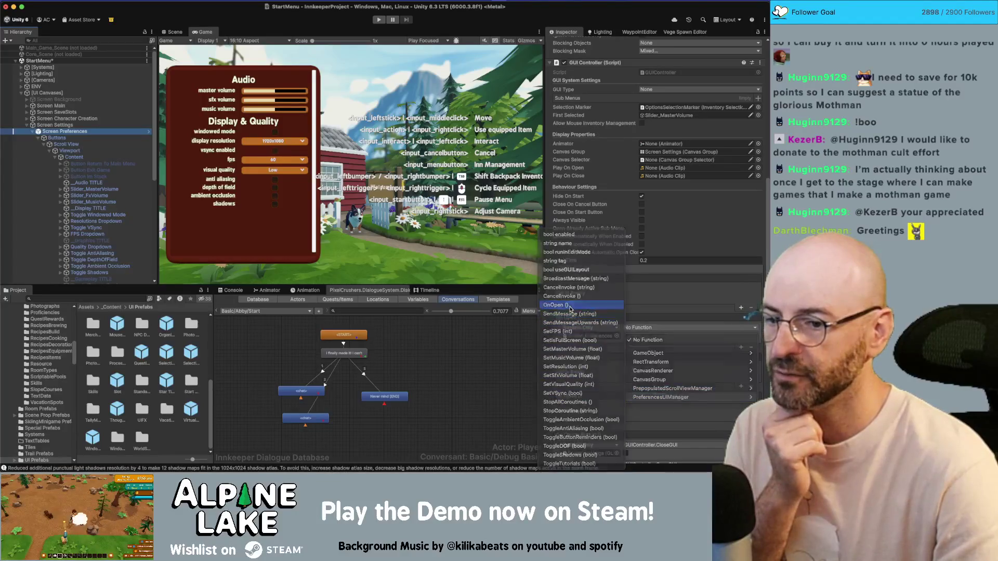
left_click(570, 305)
scroll(602, 384, "down", 2)
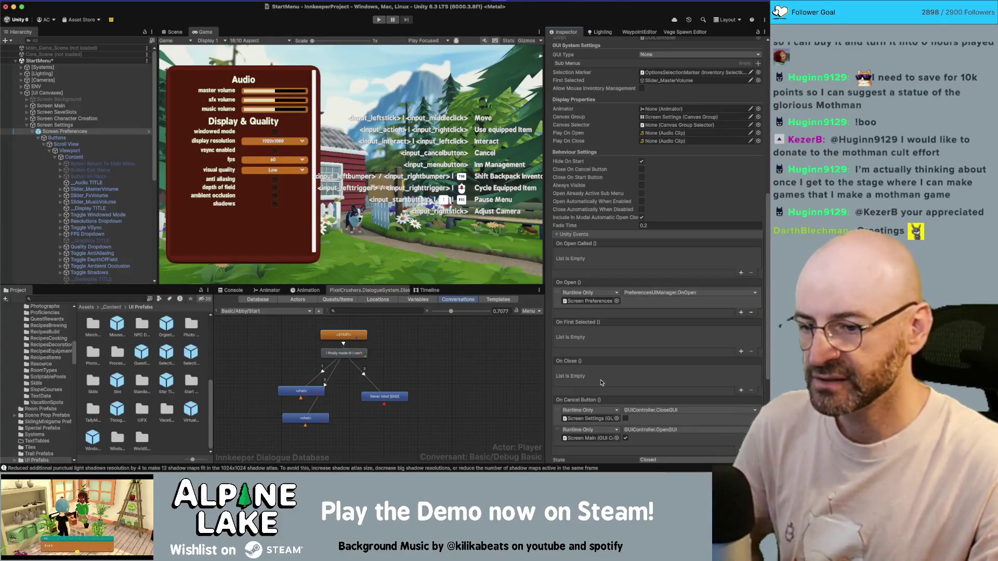
left_click(591, 417)
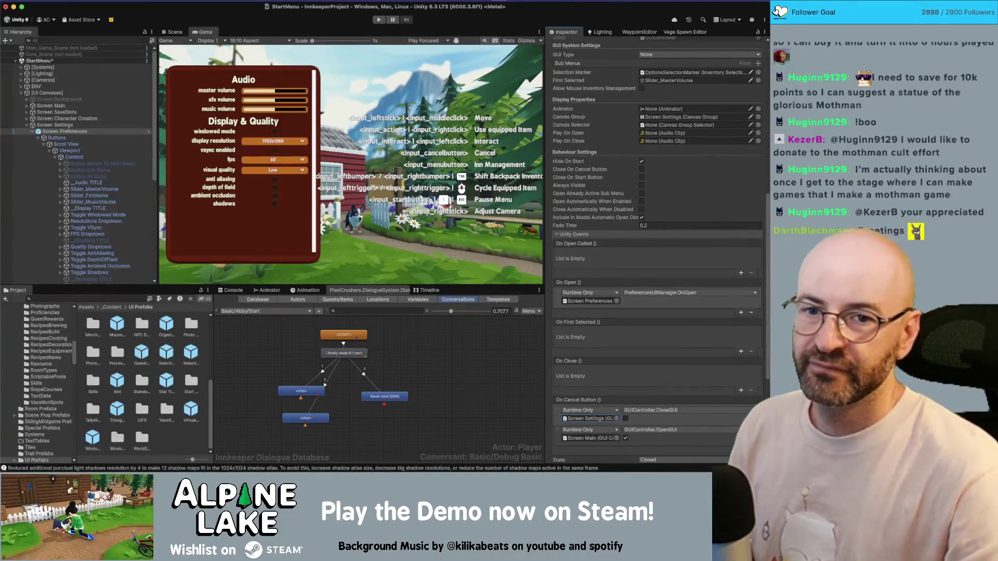
key("super+Tab")
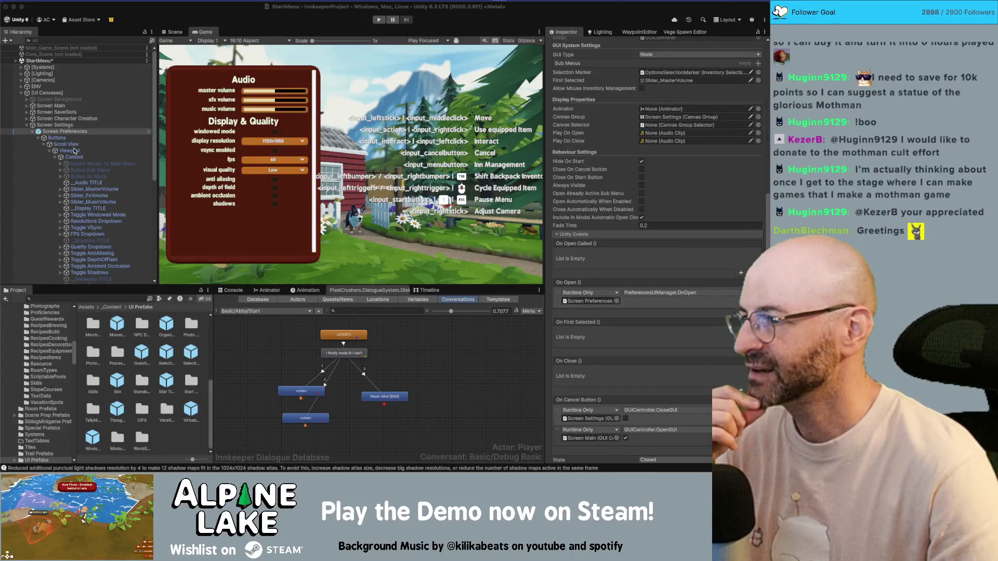
- Shrink the Buttons panel to about 645 by 721 and nudge it to Pos X 52
left_click(58, 138)
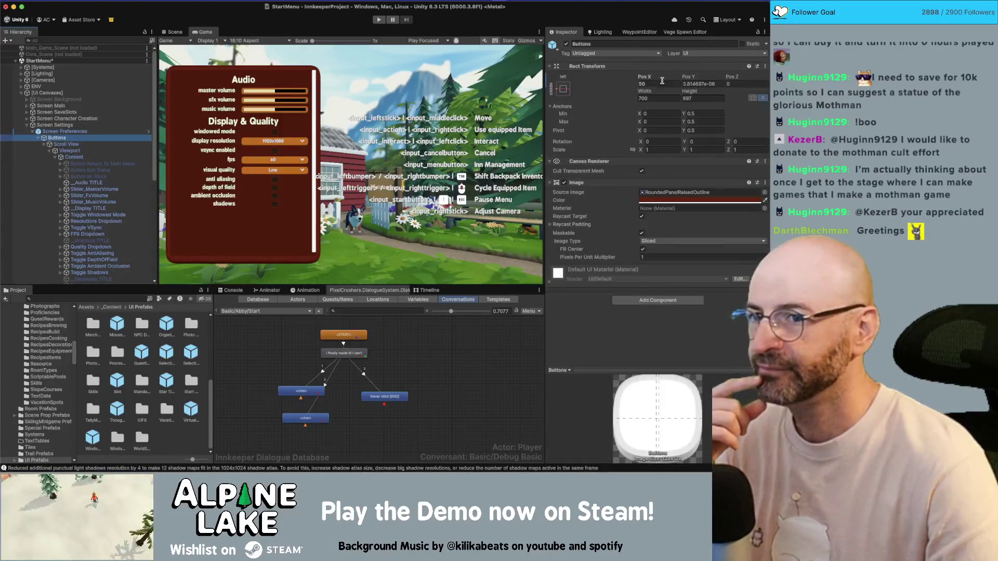
left_click_drag(685, 91, 626, 99)
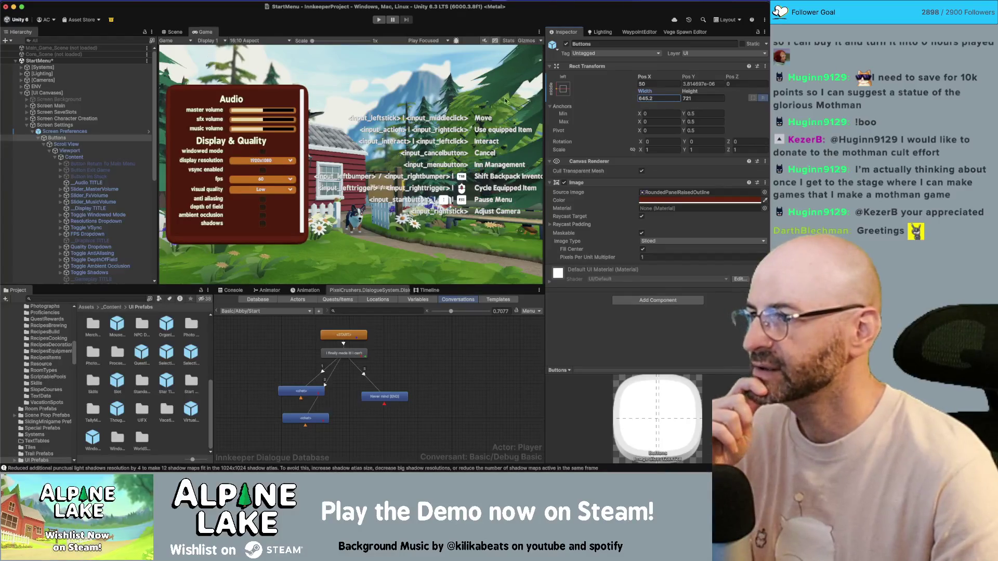
mouse_move(648, 76)
left_mouse_down()
mouse_move(678, 74)
mouse_move(653, 80)
left_mouse_up()
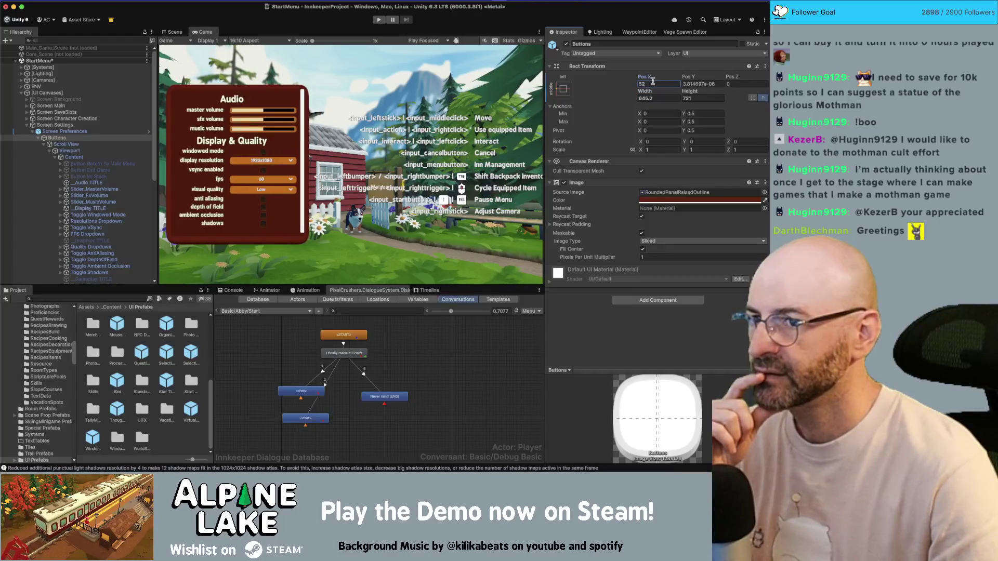
- Preview the menu at 16:9 and UltraWide 64:27, then select Screen Settings
left_click(257, 40)
left_click(247, 75)
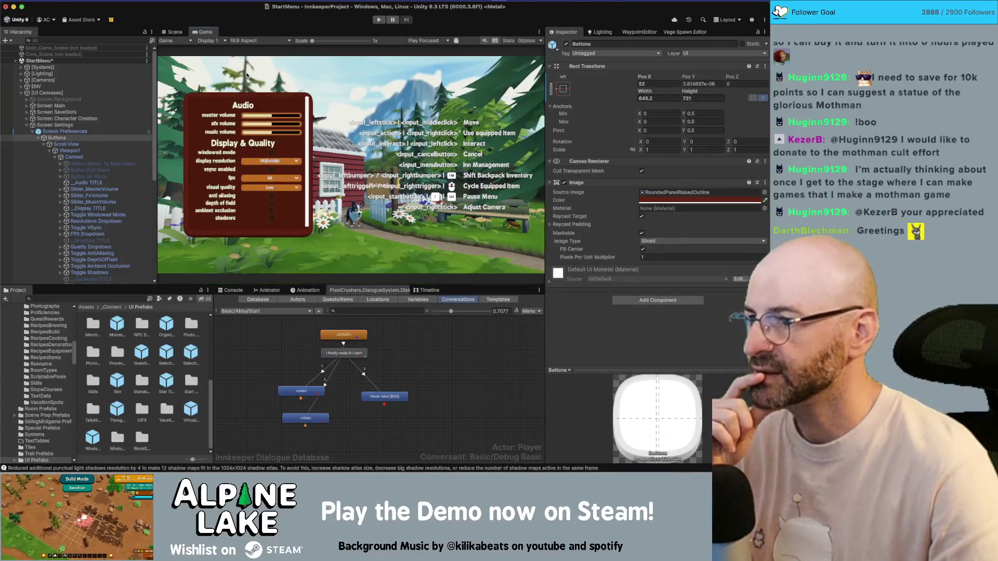
left_click(255, 42)
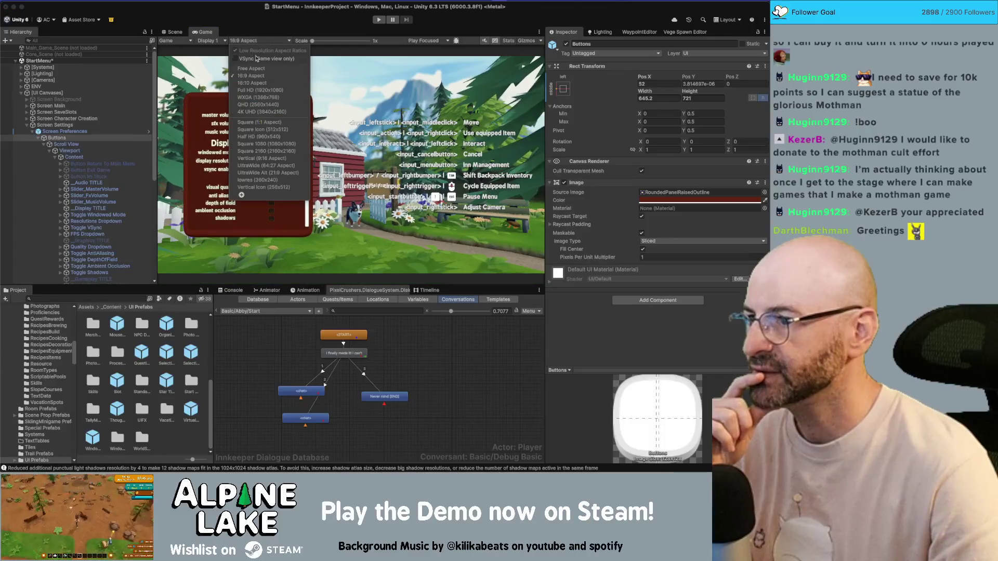
left_click(253, 168)
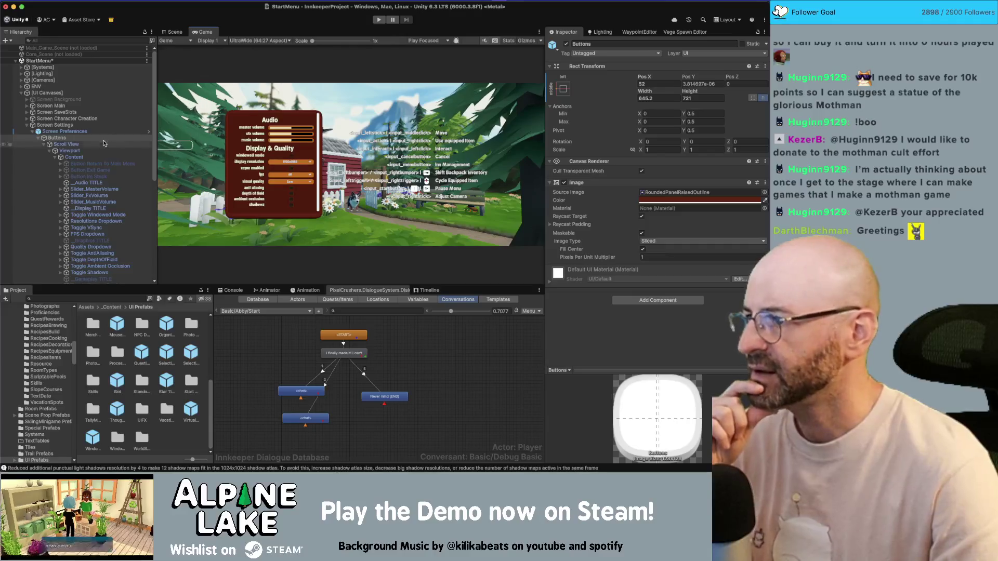
left_click(39, 133)
left_click(33, 132)
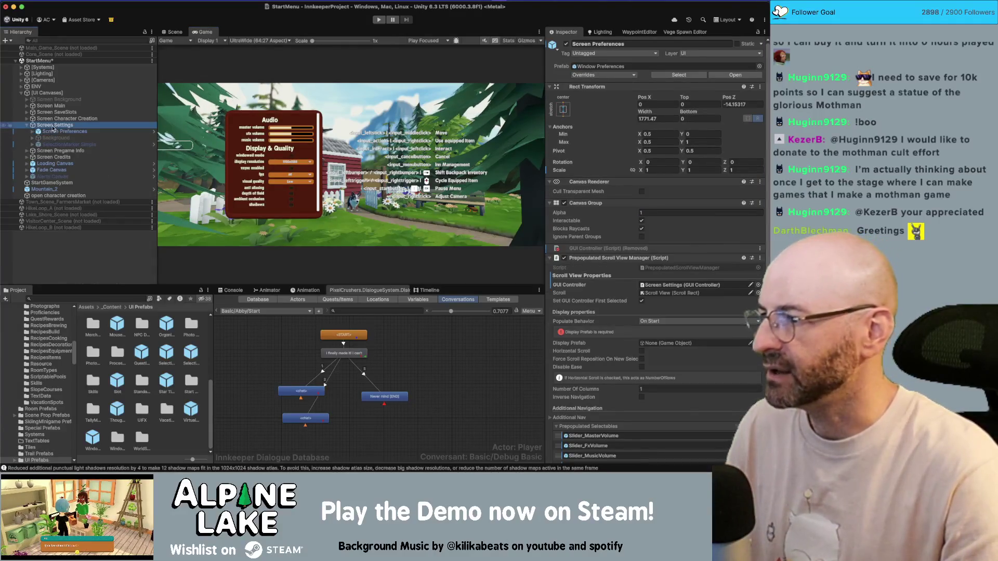
- Create a UI Panel under Screen Settings and move it to the top of the children
right_click(52, 125)
mouse_move(113, 283)
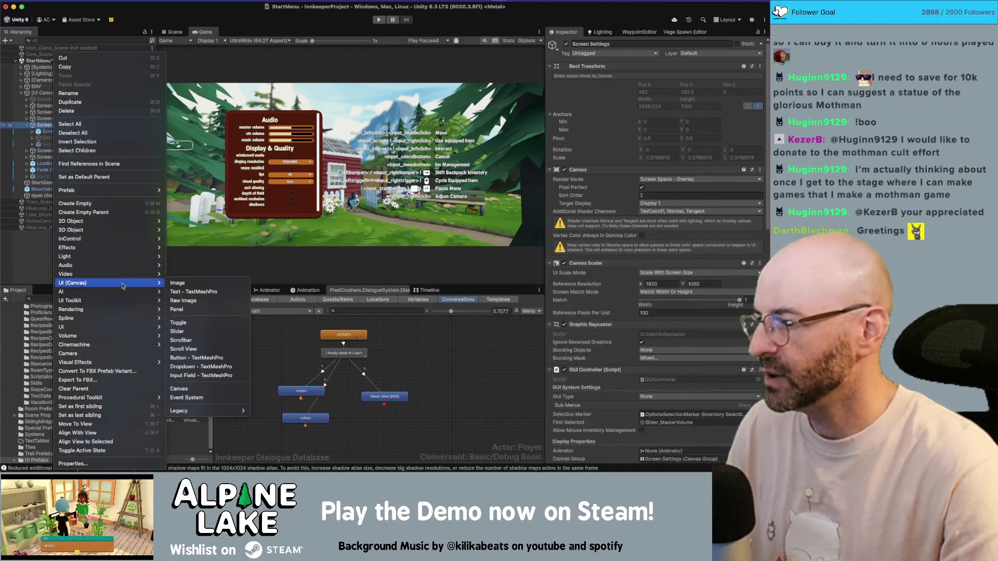
left_click(211, 310)
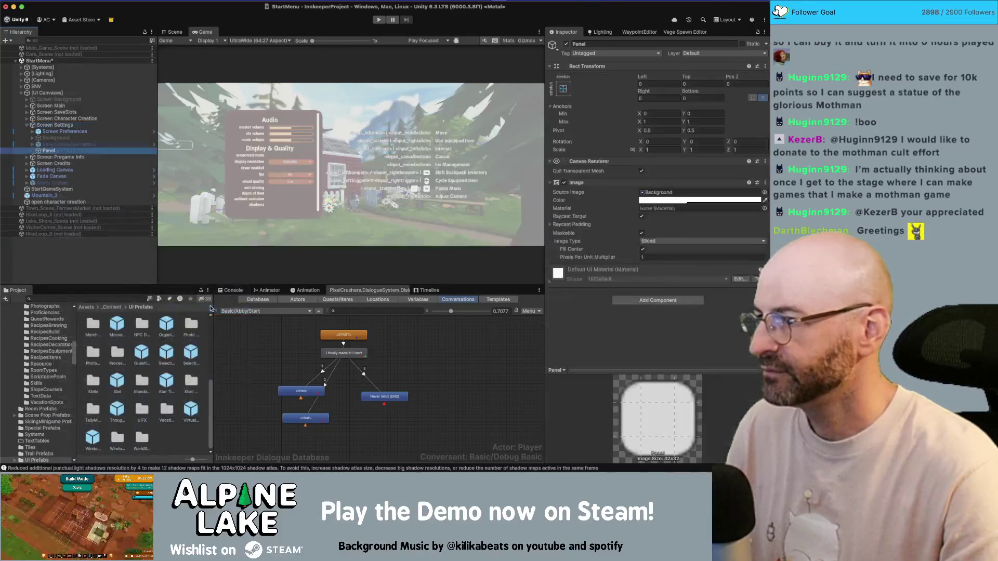
left_click_drag(46, 152, 54, 132)
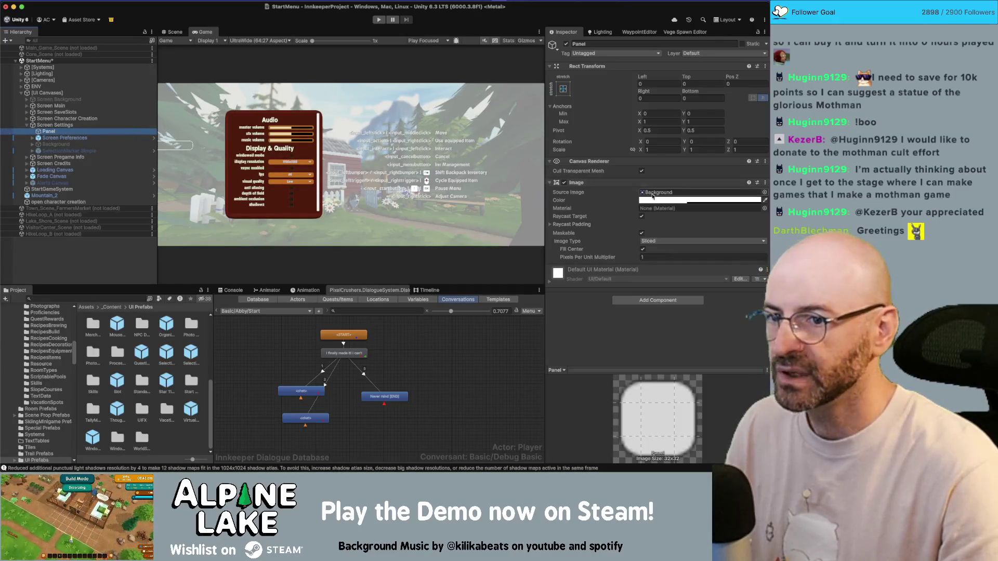
- Set the Panel's Image colour to black with alpha 82
left_click(686, 200)
left_click_drag(689, 254, 663, 315)
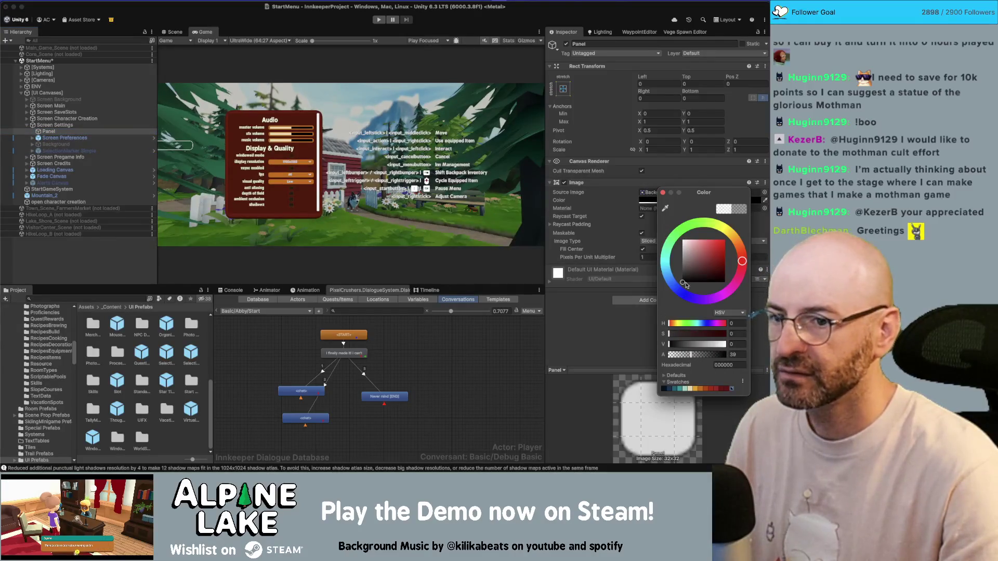
left_click_drag(708, 358, 716, 357)
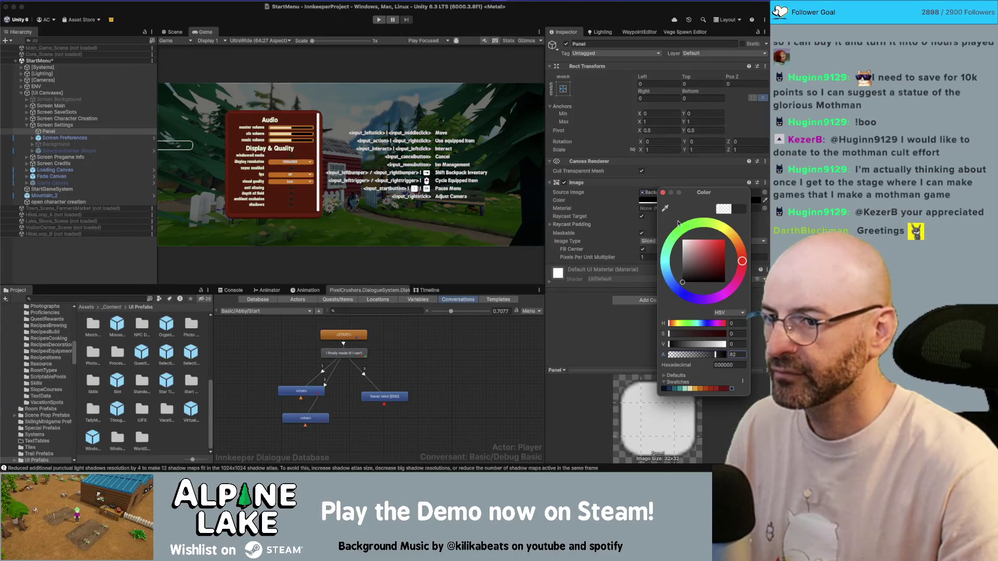
left_click(663, 193)
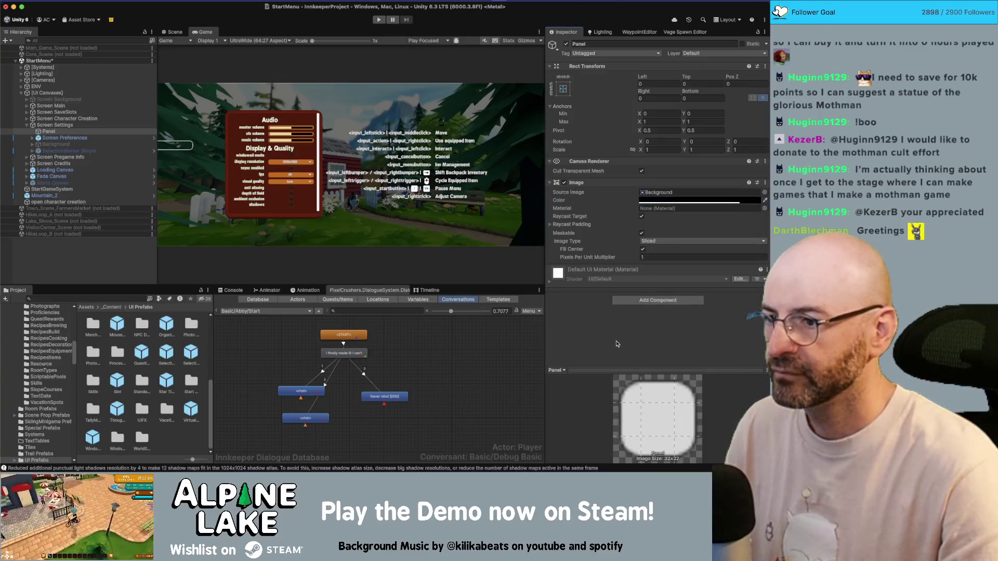
- In the Panel's sprite picker, search 'soft' and preview the soft cloud sprites
left_click(764, 192)
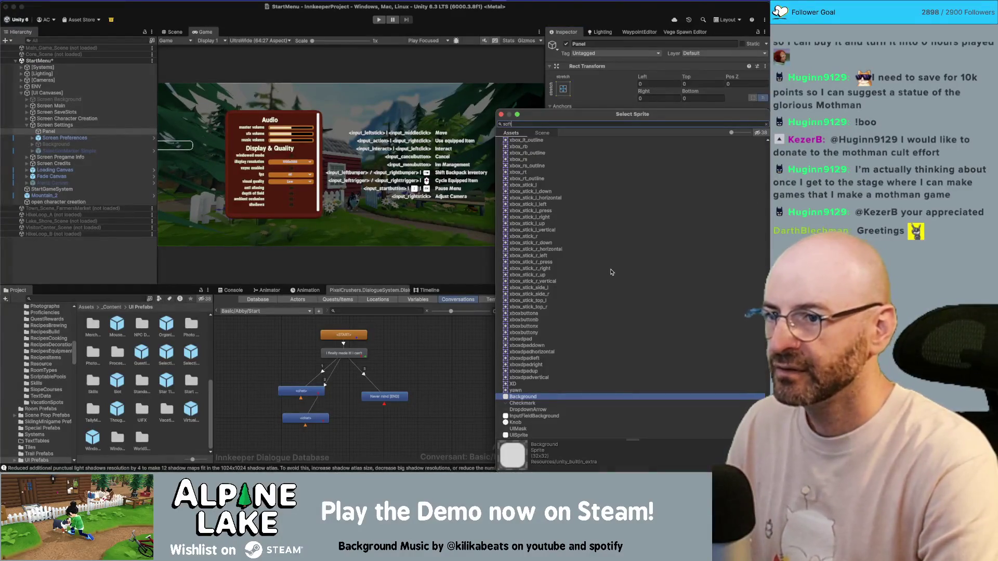
type("soft")
key("Down")
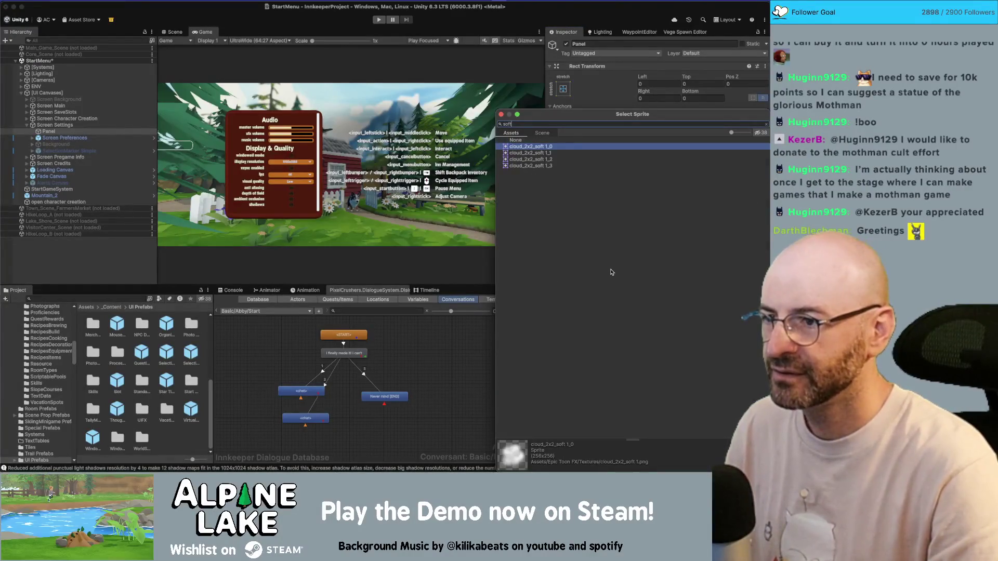
key("Down")
key("Down")
key("Down")
key("Up")
key("Up")
key("Up")
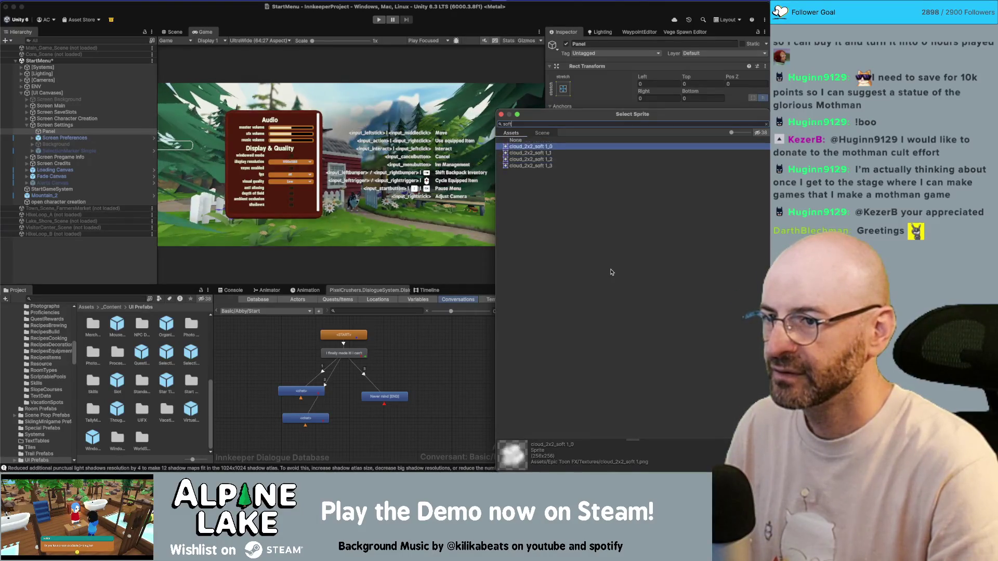
key("BackSpace")
key("BackSpace")
key("BackSpace")
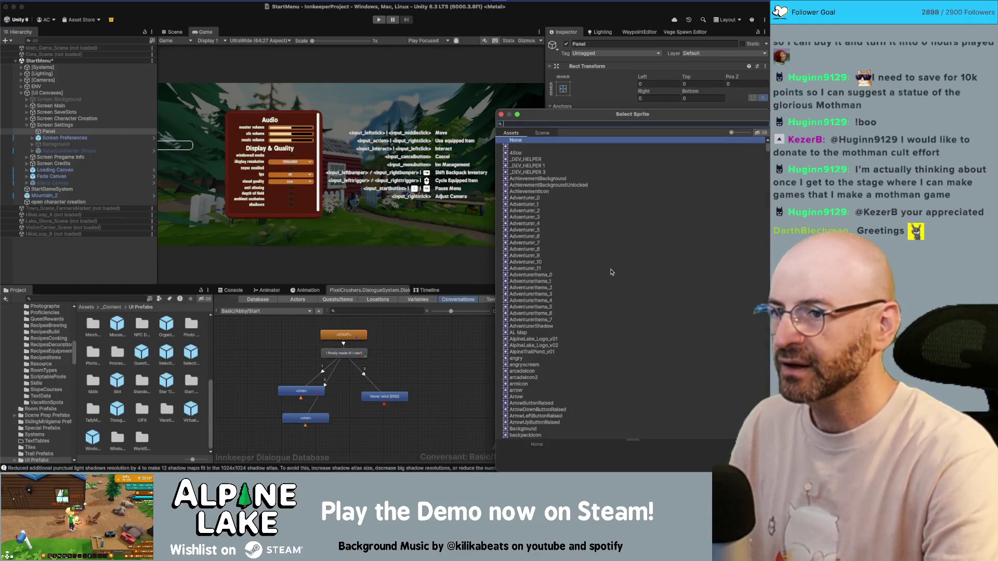
- Search 'grad' and compare vertical_gradient_56x56 with HorizontalScrollGradient, then clear the search
type("grad")
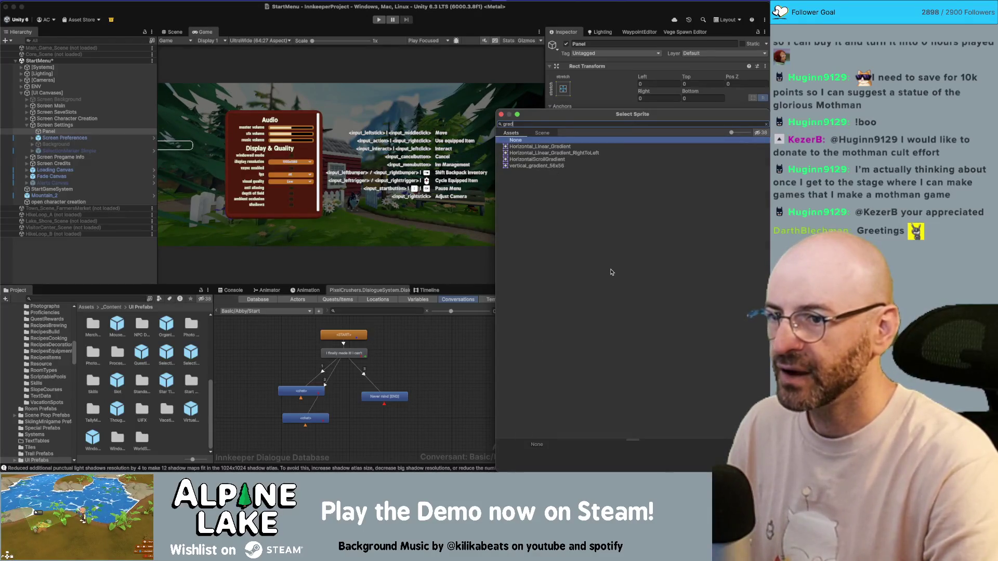
key("Down")
key("Down")
key("Down")
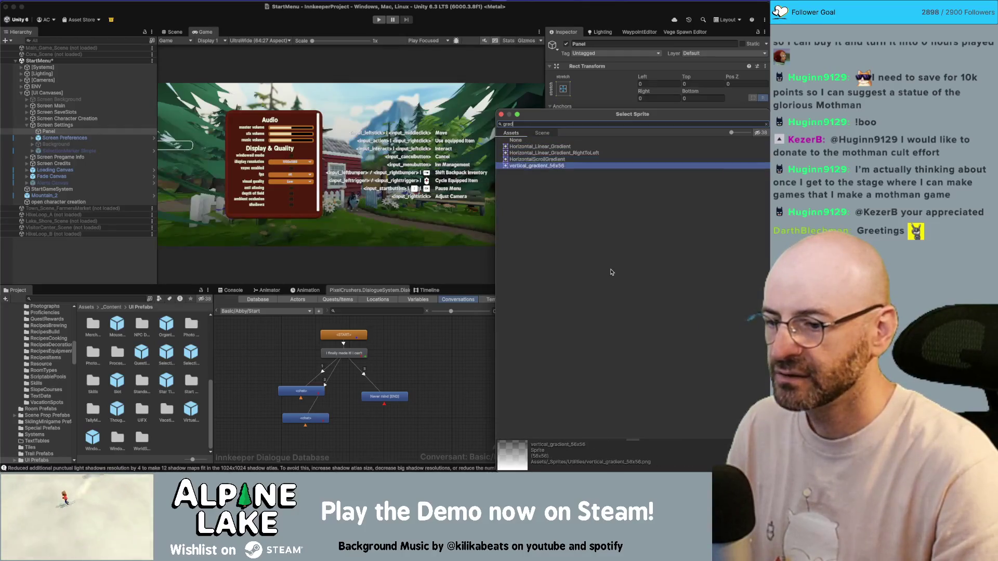
key("Up")
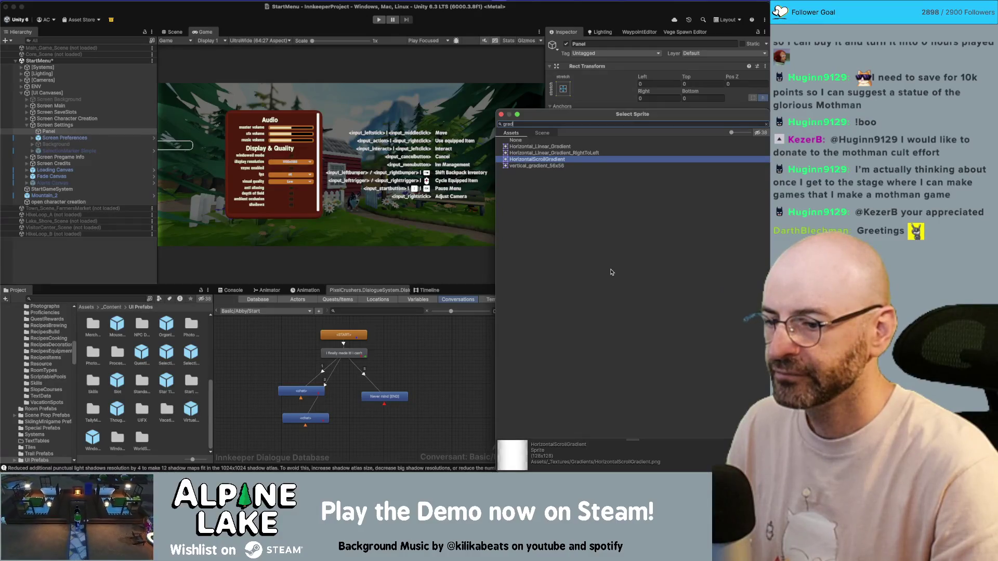
key("Down")
key("Up")
key("Up")
key("Up")
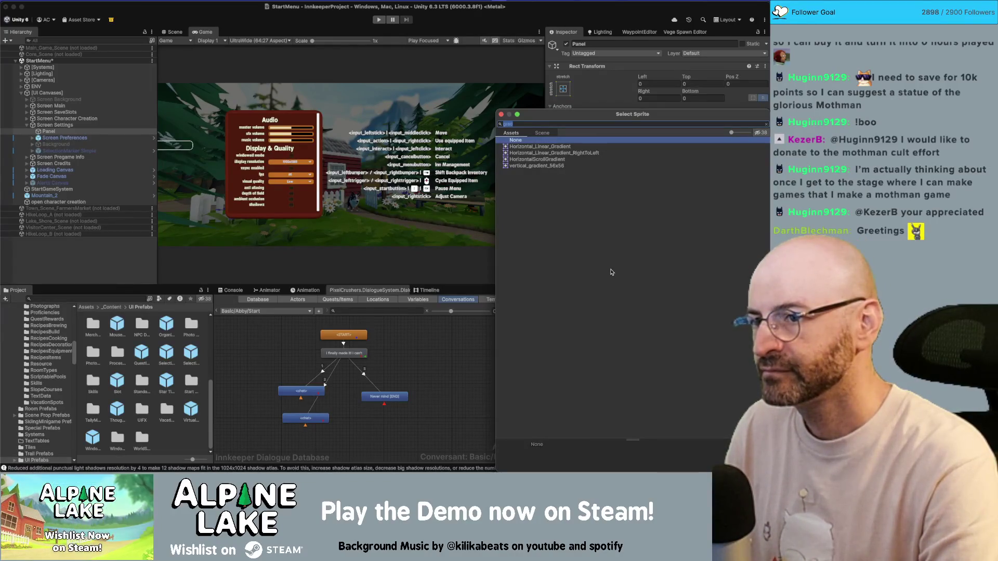
key("BackSpace")
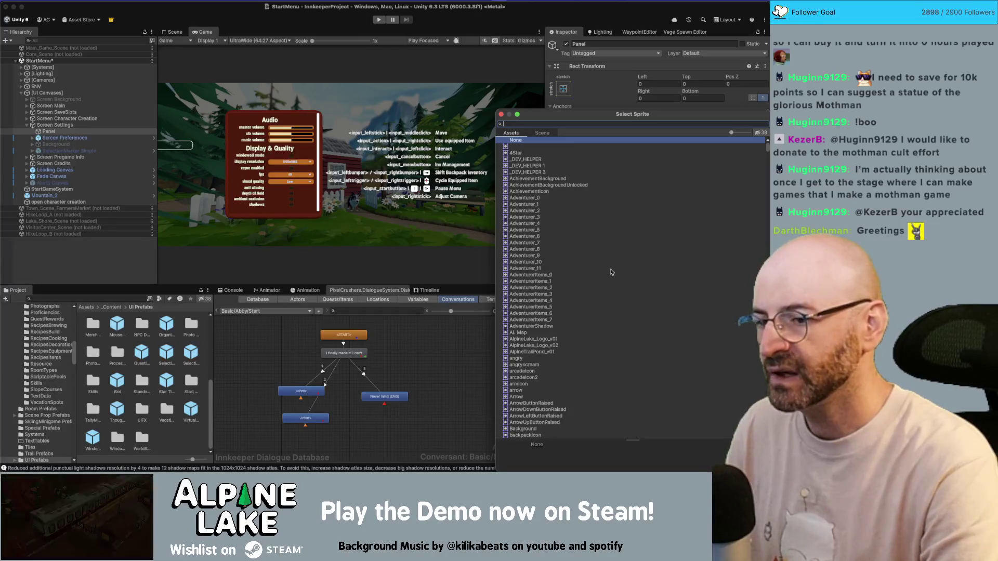
- Search 'transparent', preview its sprites, and close the picker leaving Source Image None
type("transparent")
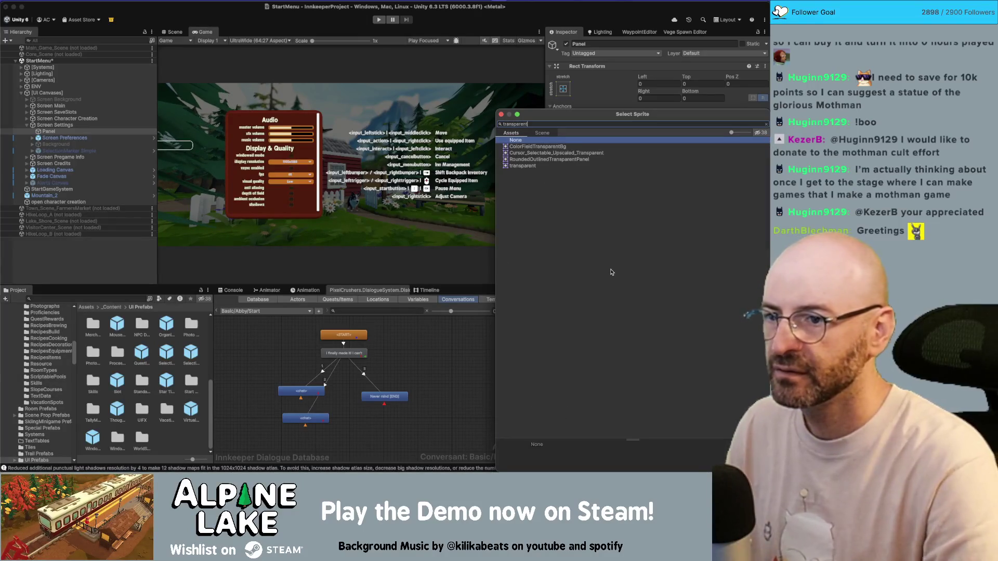
key("Down")
key("Down")
key("Down")
key("Up")
key("Escape")
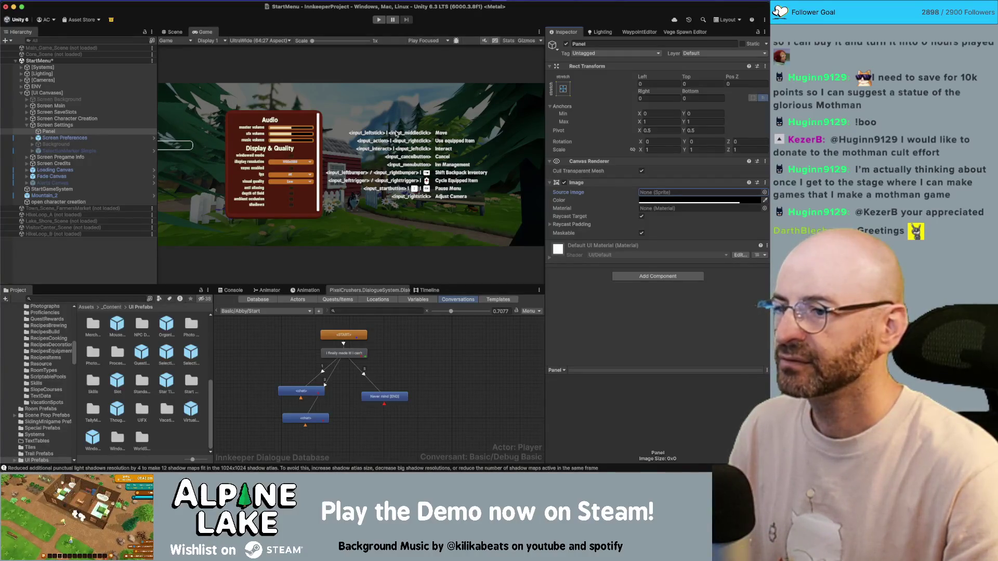
left_click(93, 261)
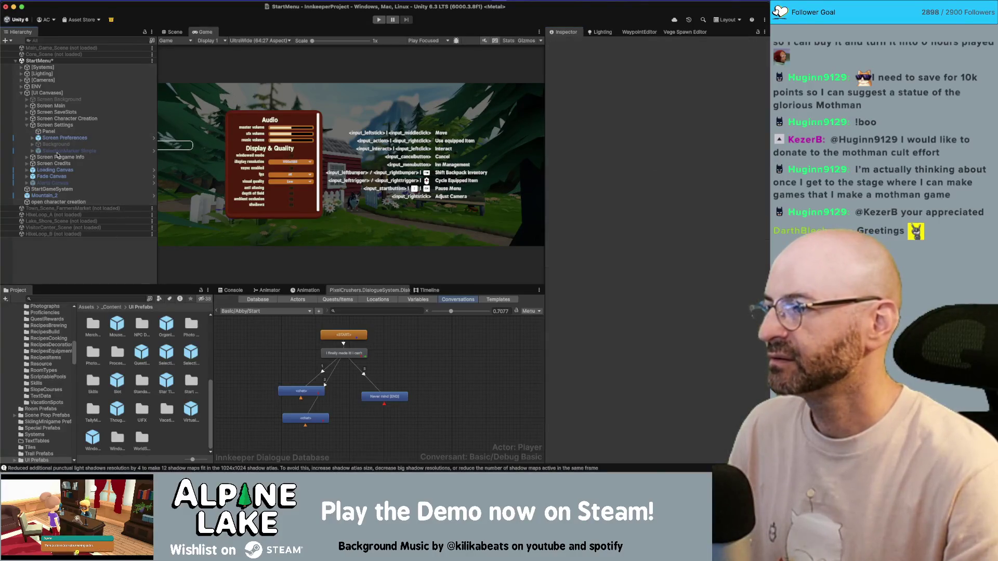
left_click(66, 131)
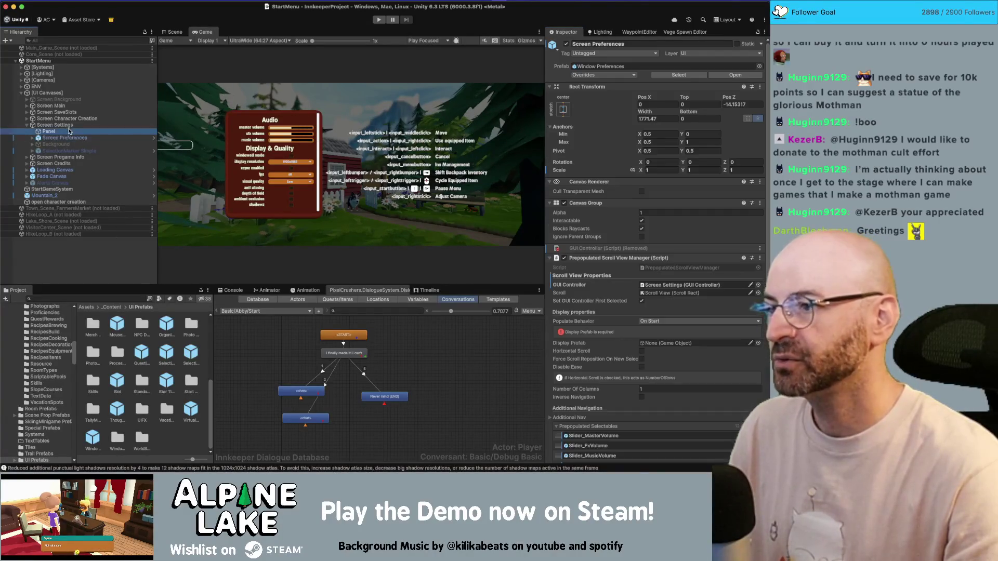
left_click(70, 126)
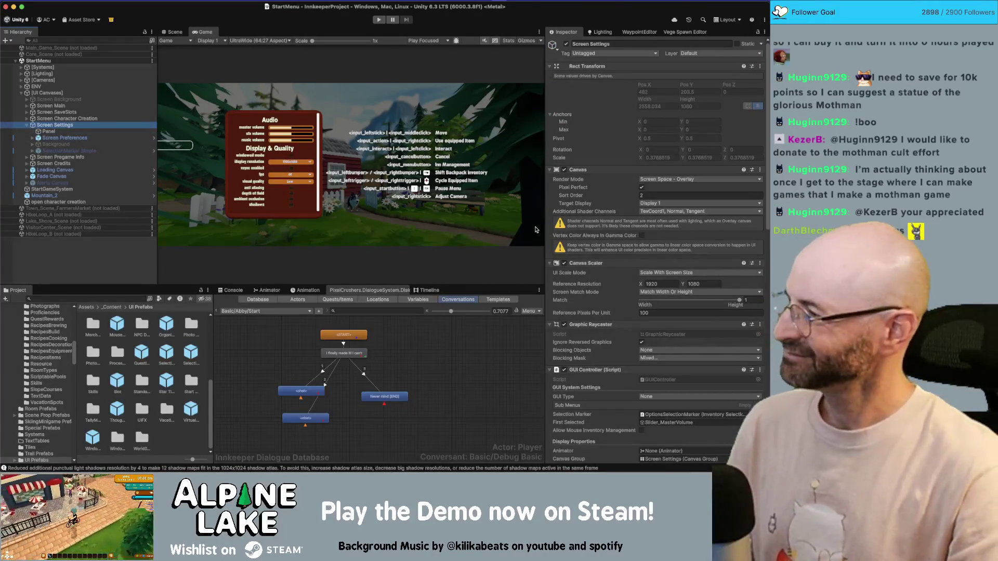
scroll(585, 209, "down", 15)
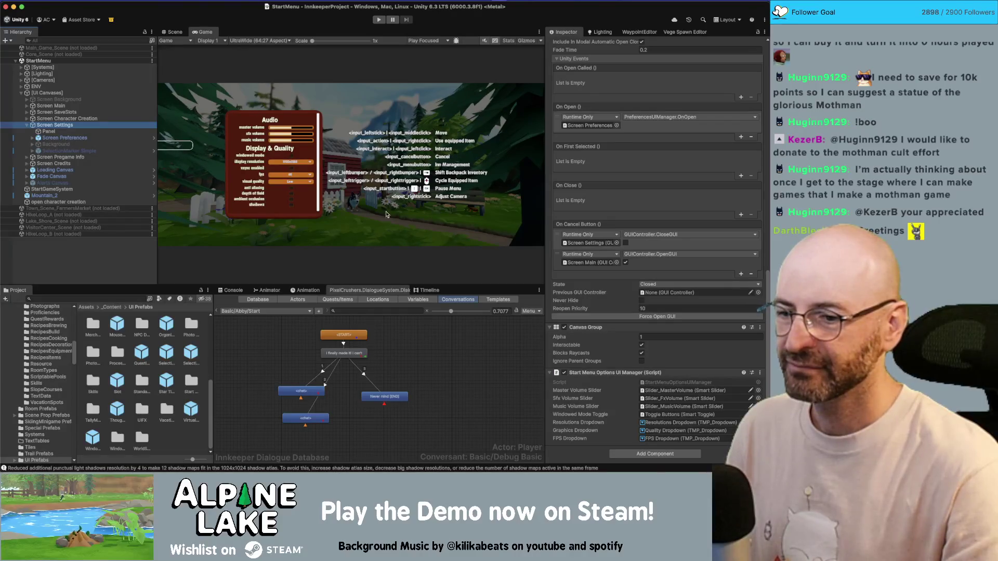
right_click(621, 374)
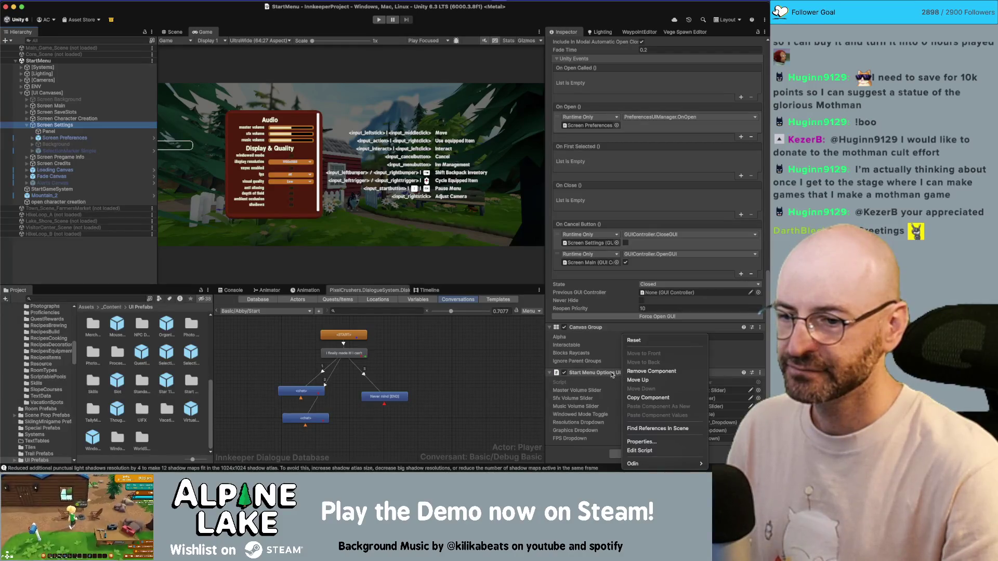
left_click(128, 268)
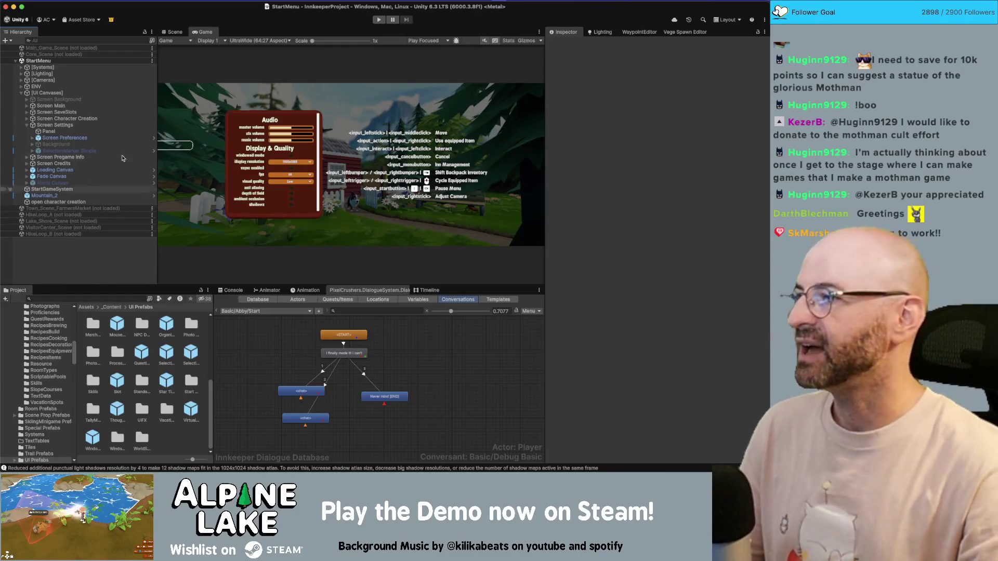
- Set the Game view to 16:9, show the Screen Main menu, and enter play mode
left_click(242, 41)
left_click(251, 75)
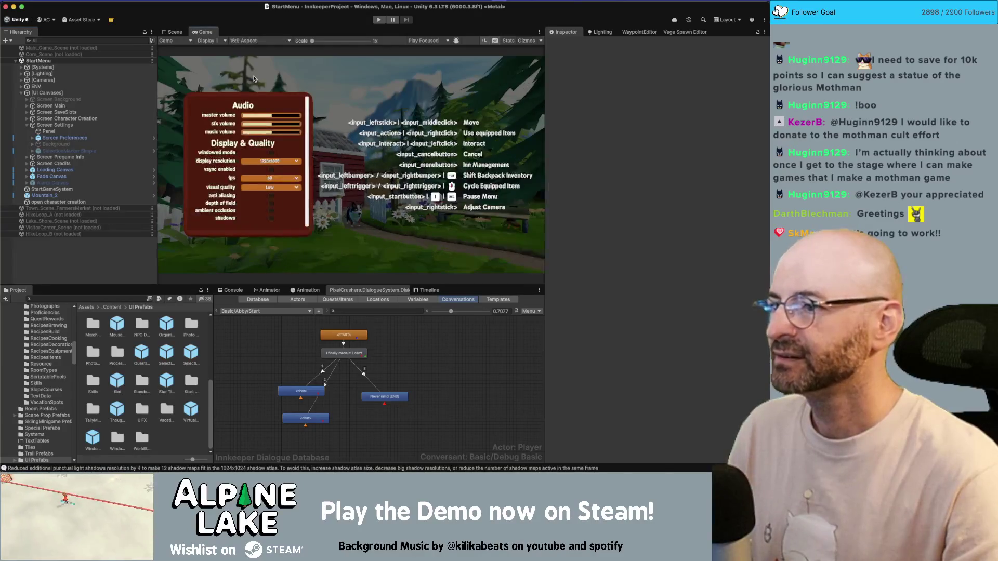
left_click(97, 125)
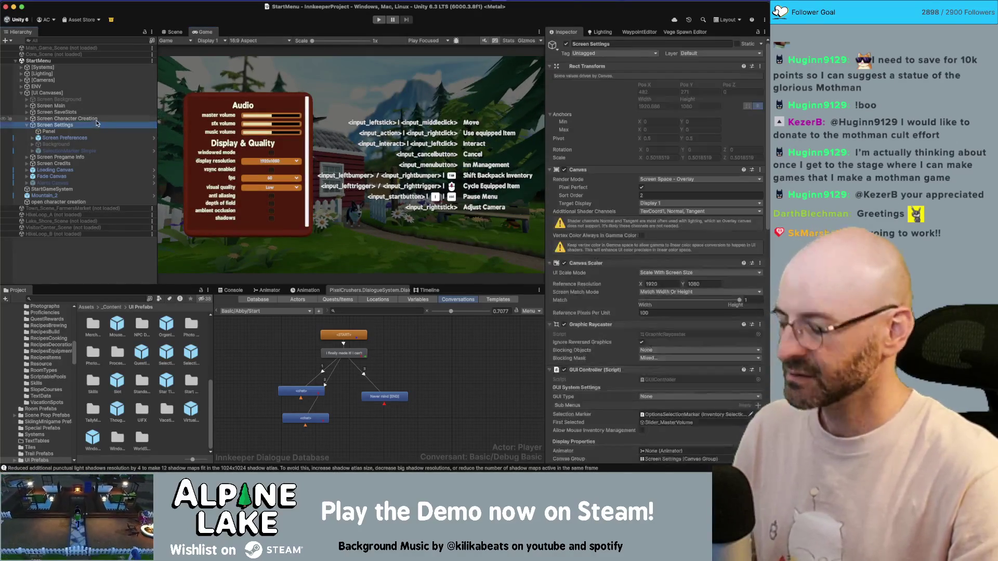
left_click(57, 106)
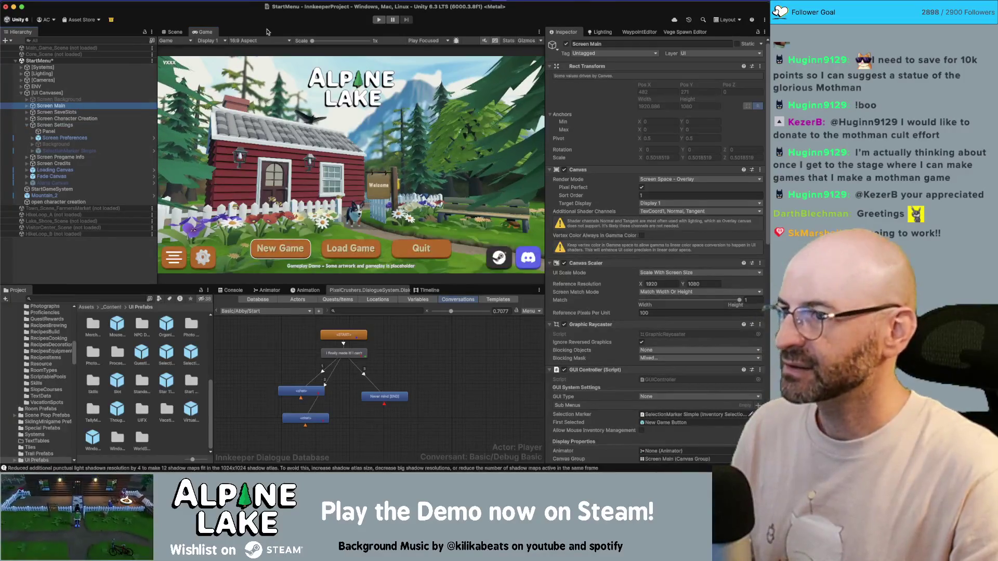
left_click(377, 21)
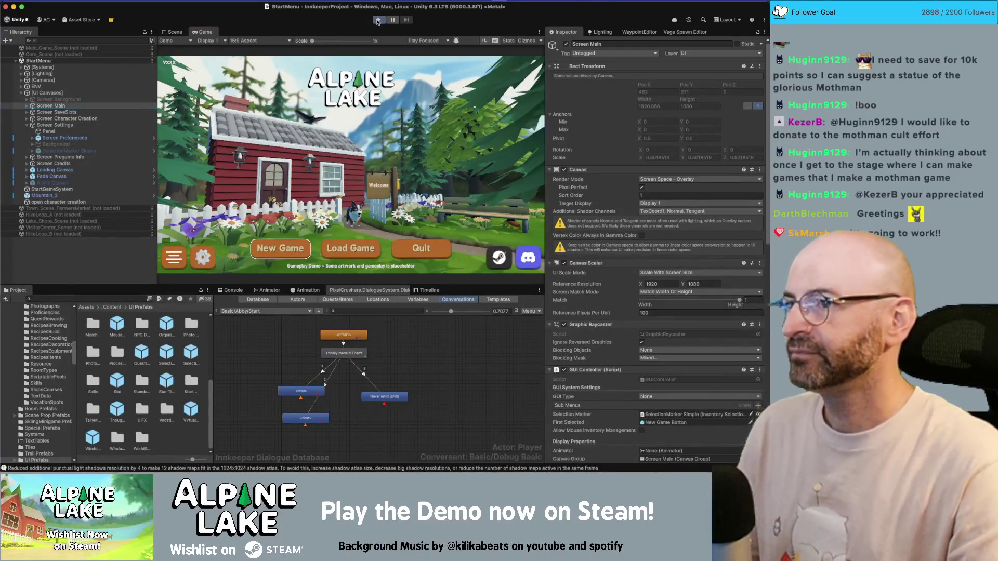
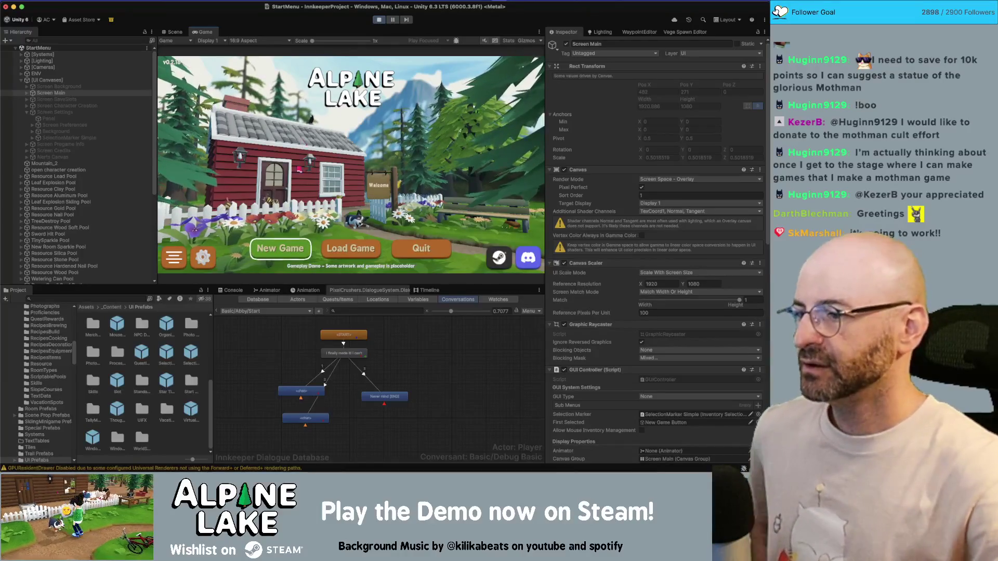
- Open the game's settings screen, then expand Screen Preferences to check its Scroll View and Viewport
left_click(204, 259)
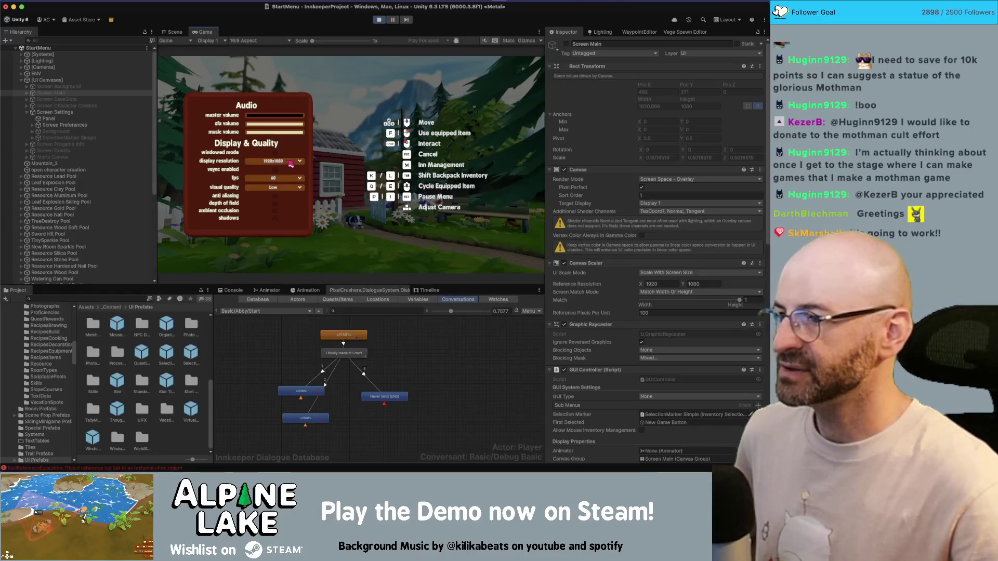
left_click(87, 124)
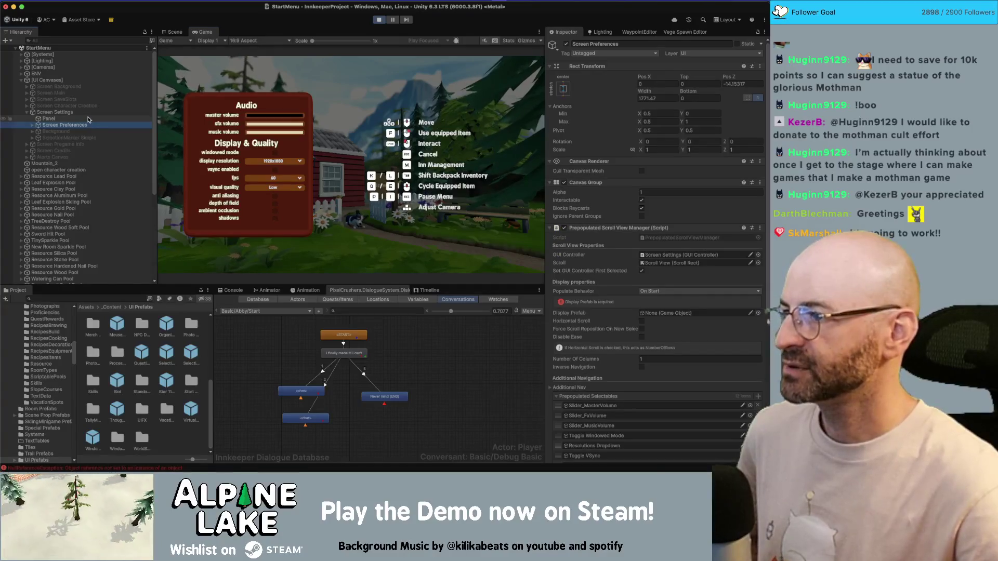
key("alt+Right")
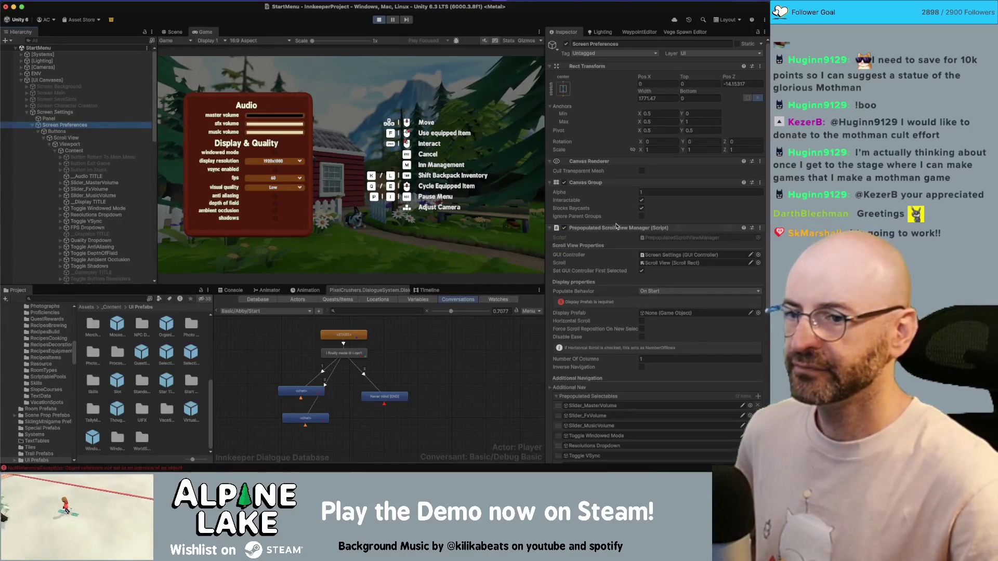
key("Down")
key("Down")
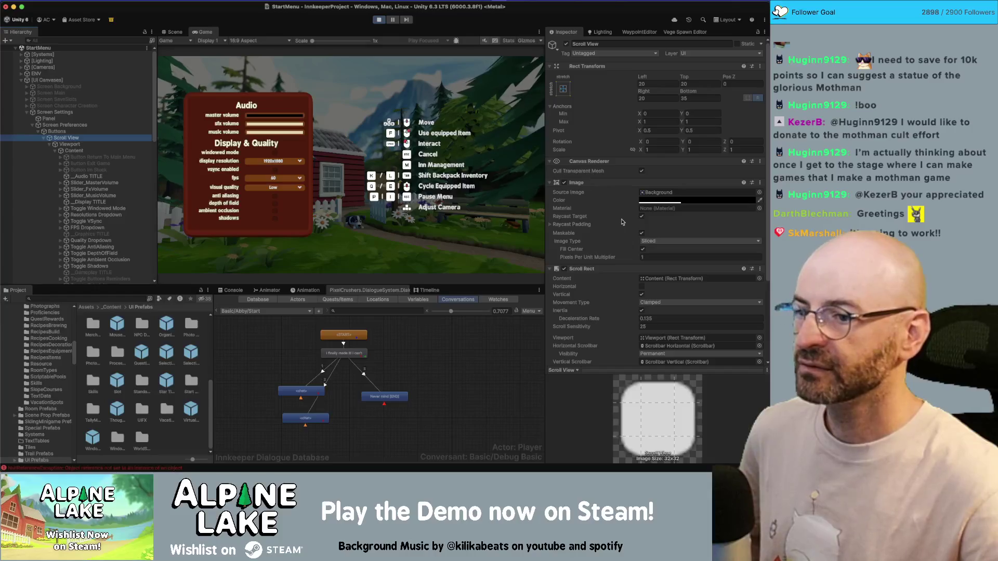
key("Down")
key("Up")
key("Up")
key("Up")
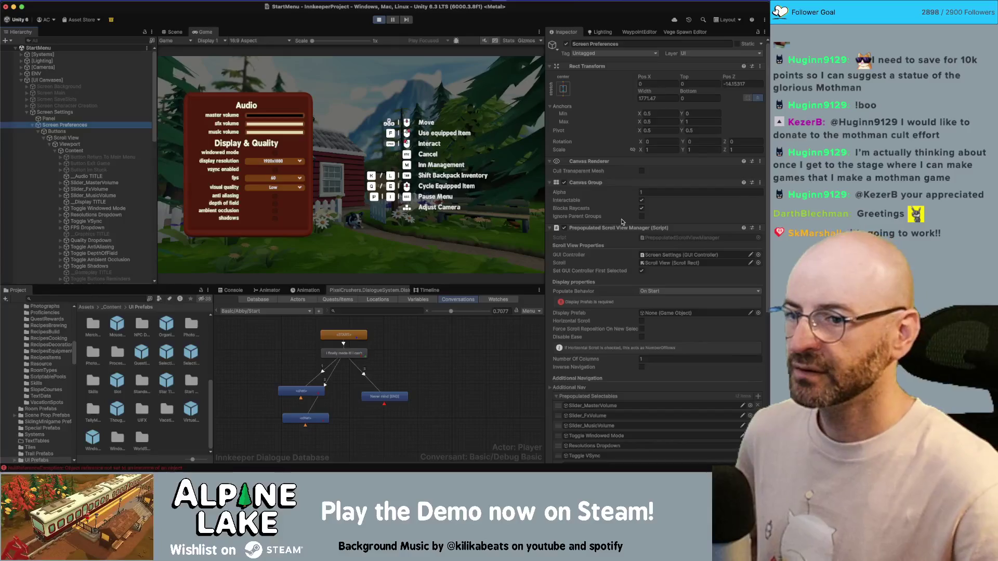
- Review the Scroll View's scrolling settings in the Inspector
scroll(623, 221, "down", 2)
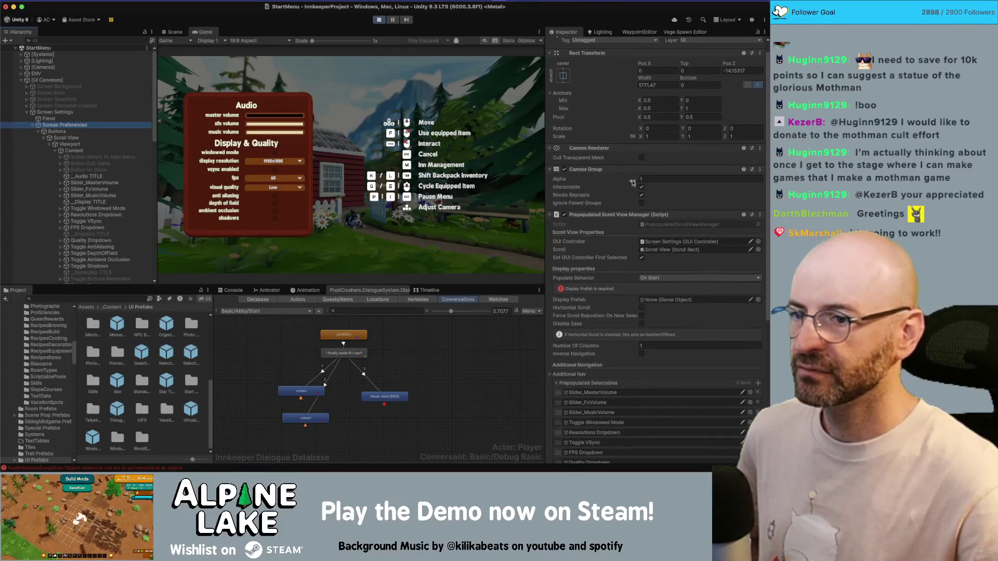
left_click(565, 170)
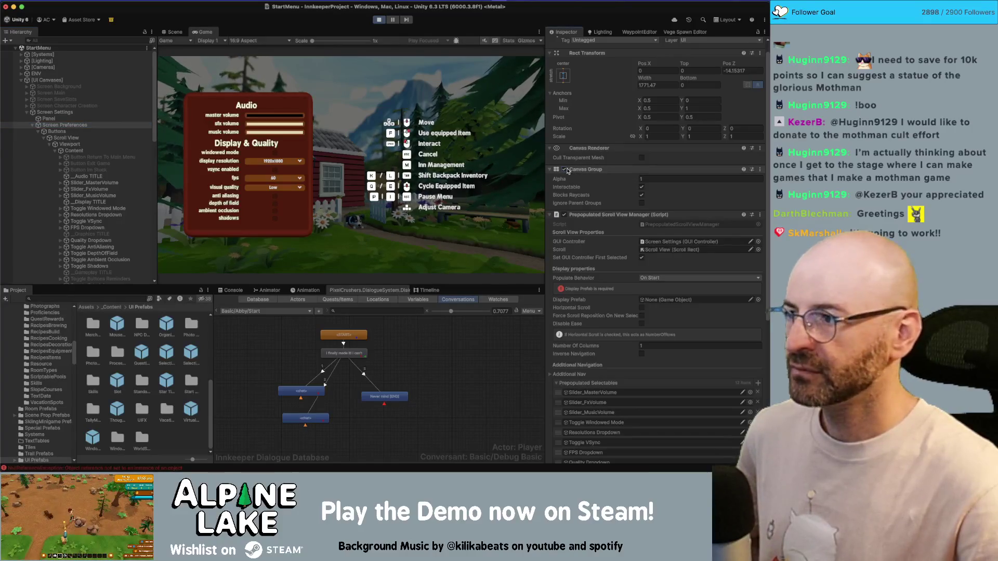
left_click(54, 138)
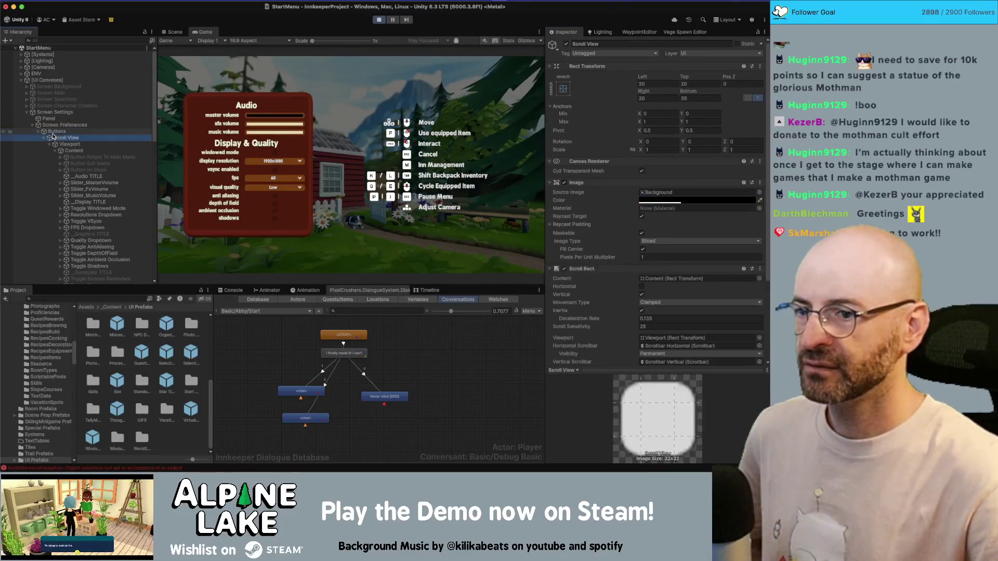
scroll(593, 254, "down", 5)
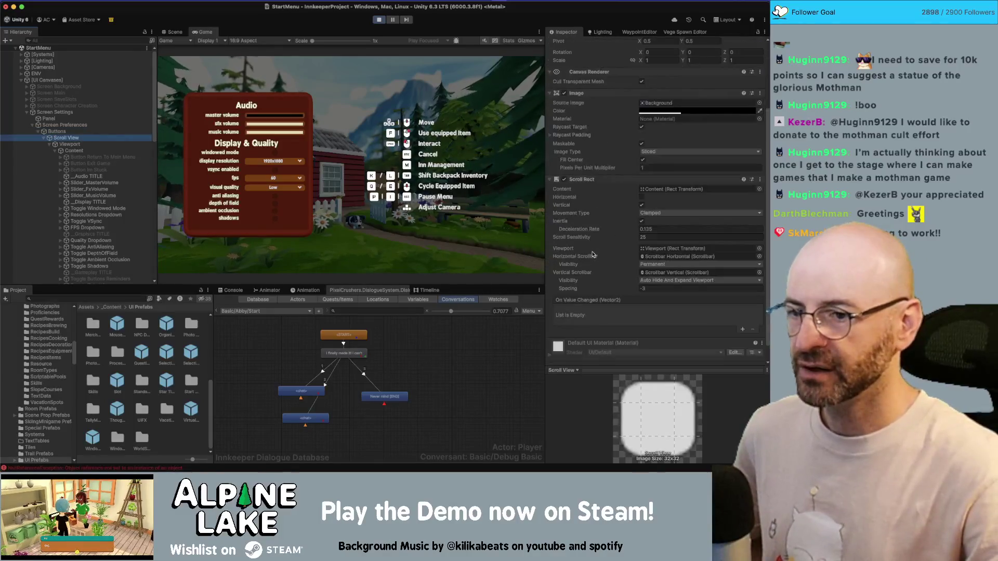
- Compare the parent Screen Settings canvas with Screen Preferences, then stop the game
key("Up")
key("Up")
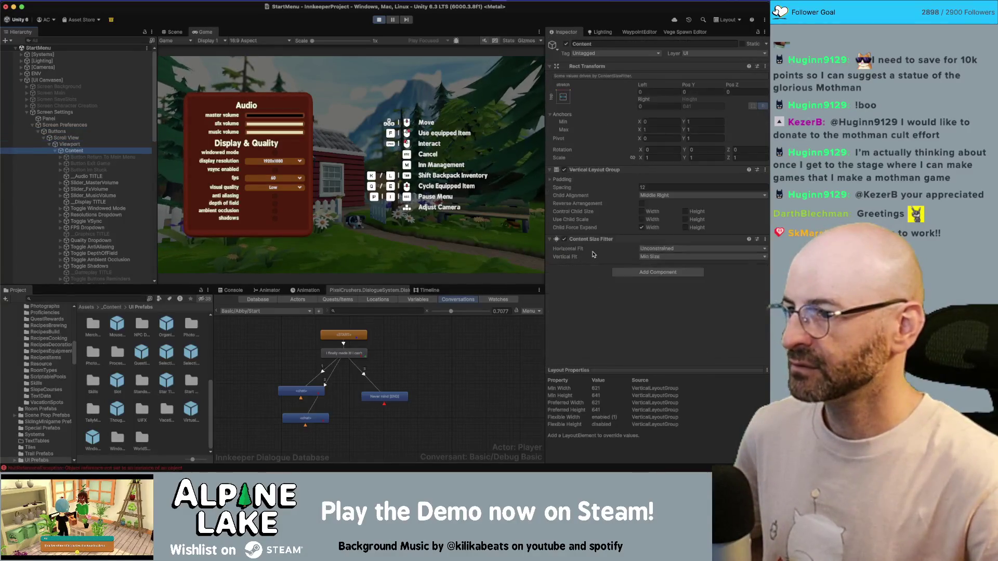
key("Up")
key("Up")
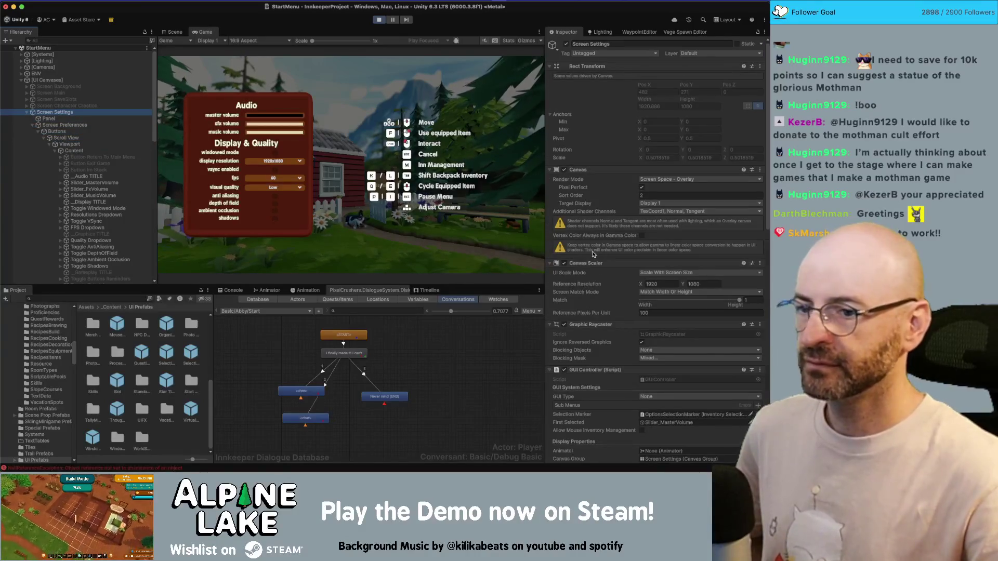
scroll(597, 254, "down", 15)
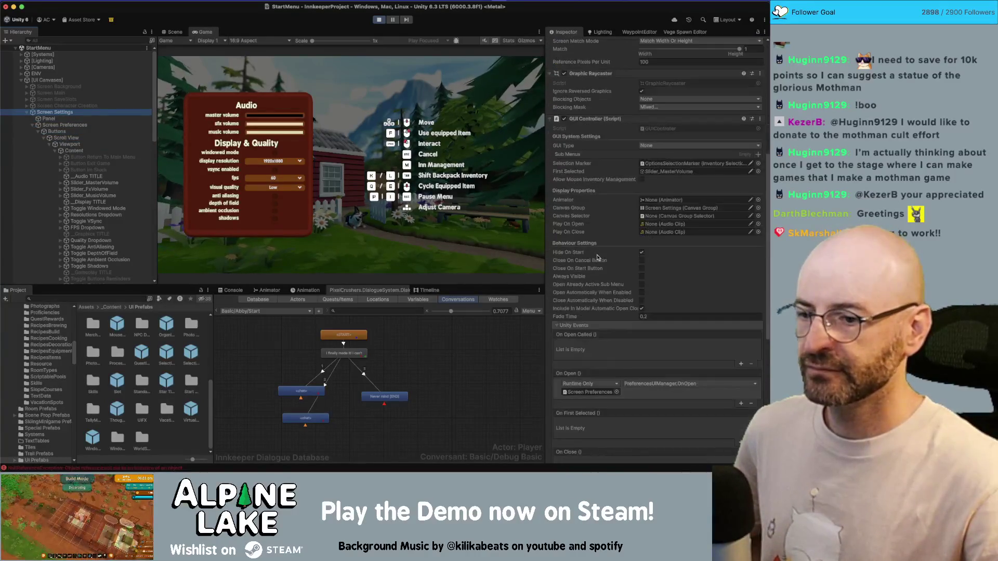
scroll(598, 258, "down", 2)
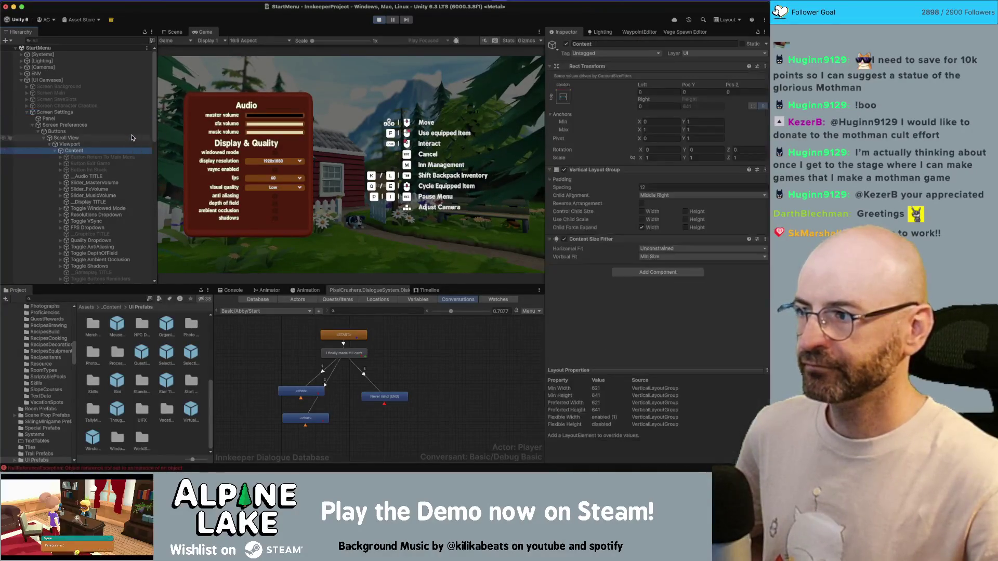
key("Down")
key("Down")
scroll(622, 207, "down", 2)
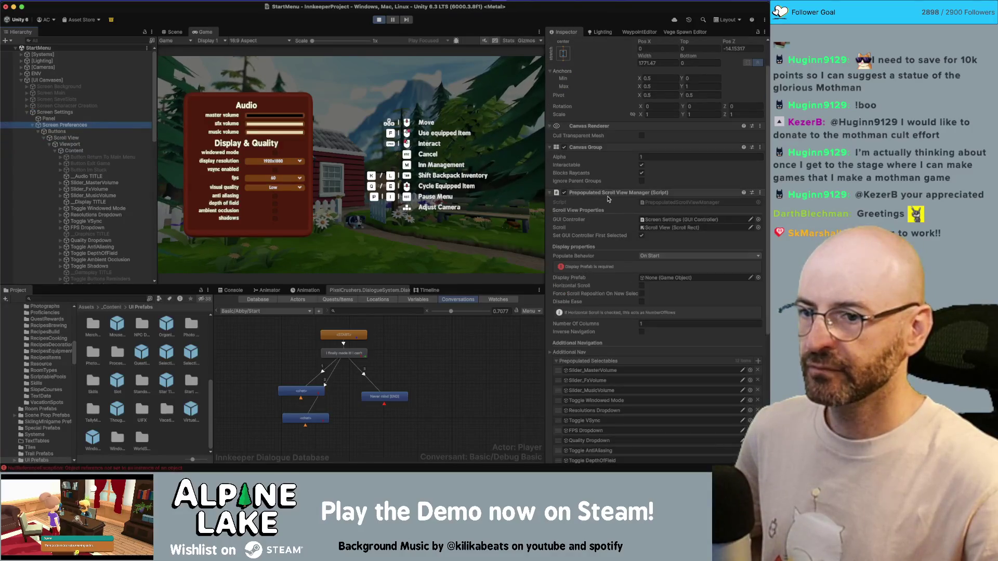
left_click(379, 19)
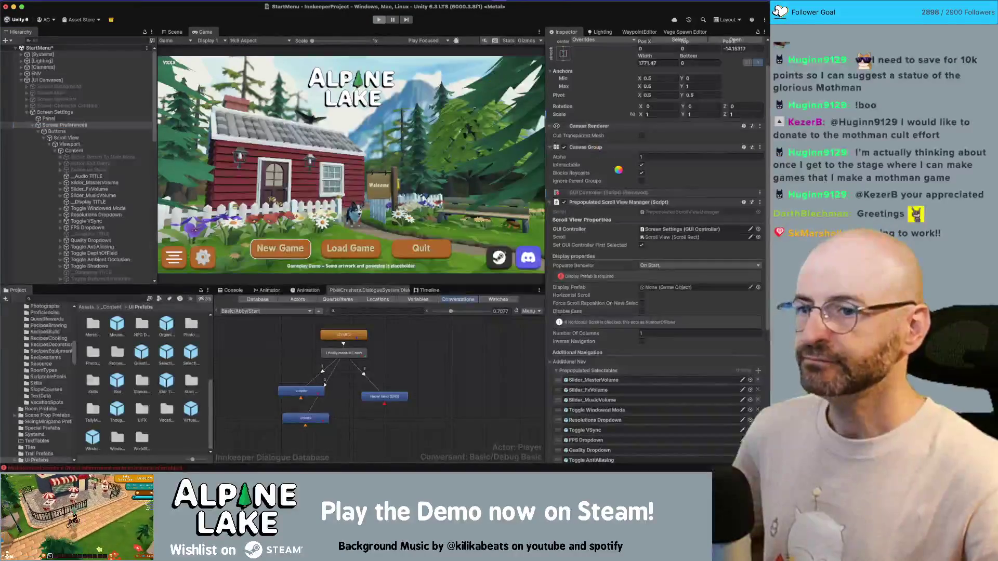
- Revert the removed GUI Controller component on Screen Preferences
right_click(605, 214)
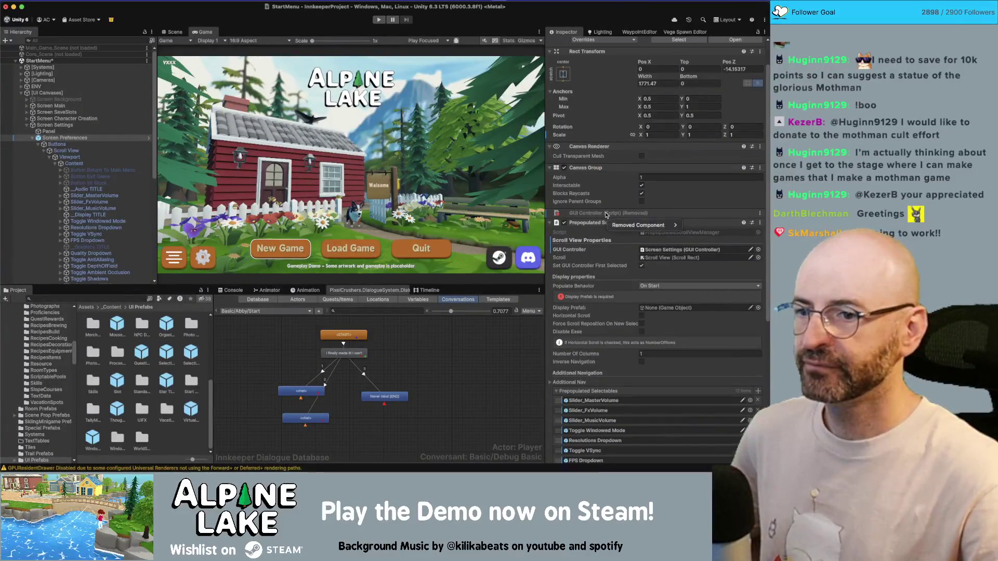
mouse_move(616, 225)
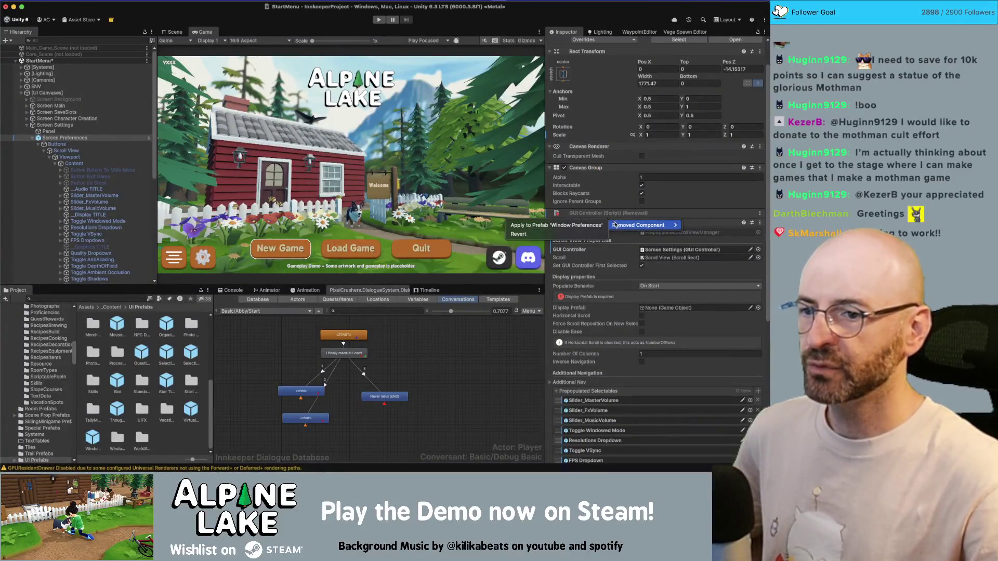
left_click(561, 235)
scroll(601, 323, "down", 3)
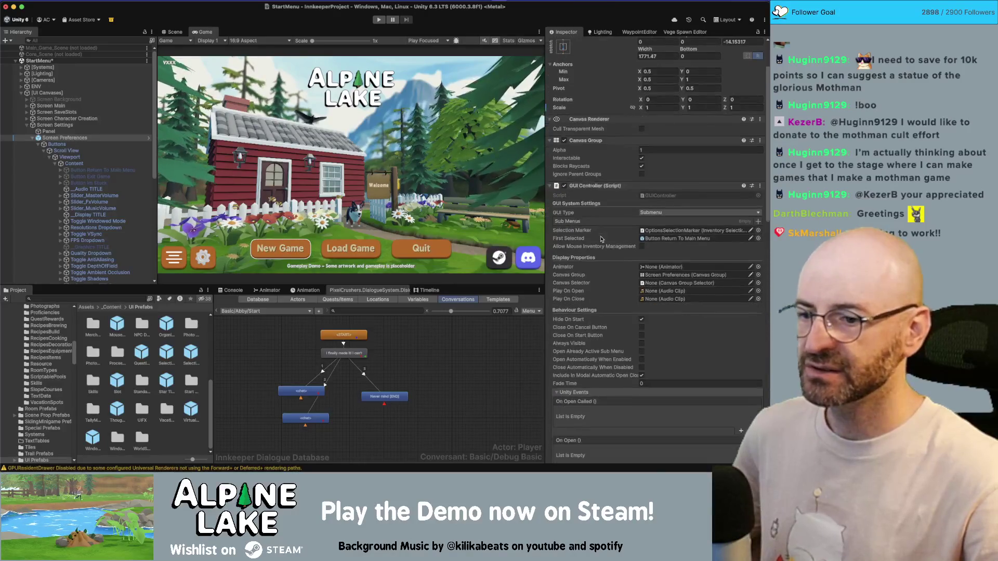
scroll(601, 323, "down", 5)
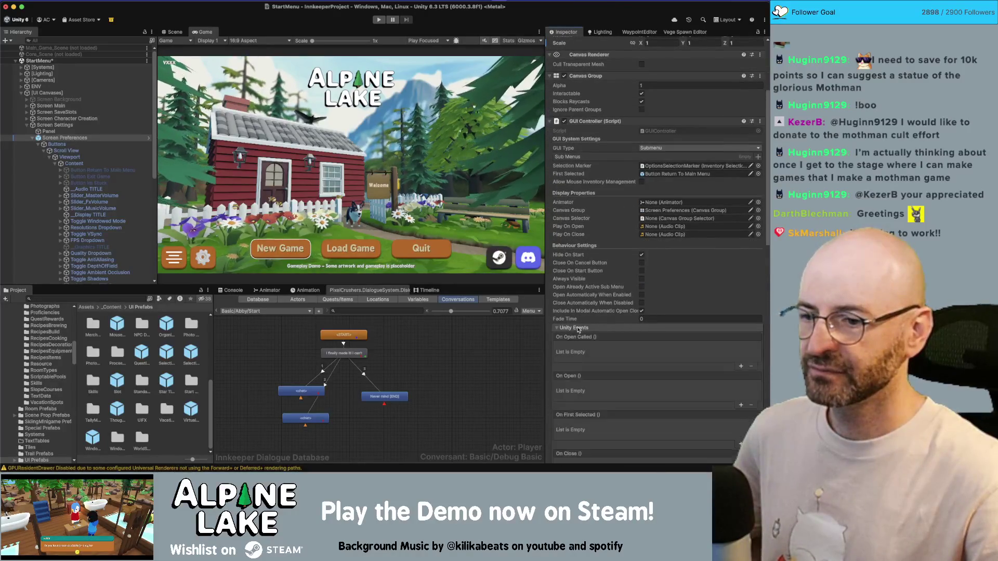
- Open PrepopulatedScrollViewManager.cs in the code editor to check its Populate override, then return to Unity
scroll(578, 329, "down", 5)
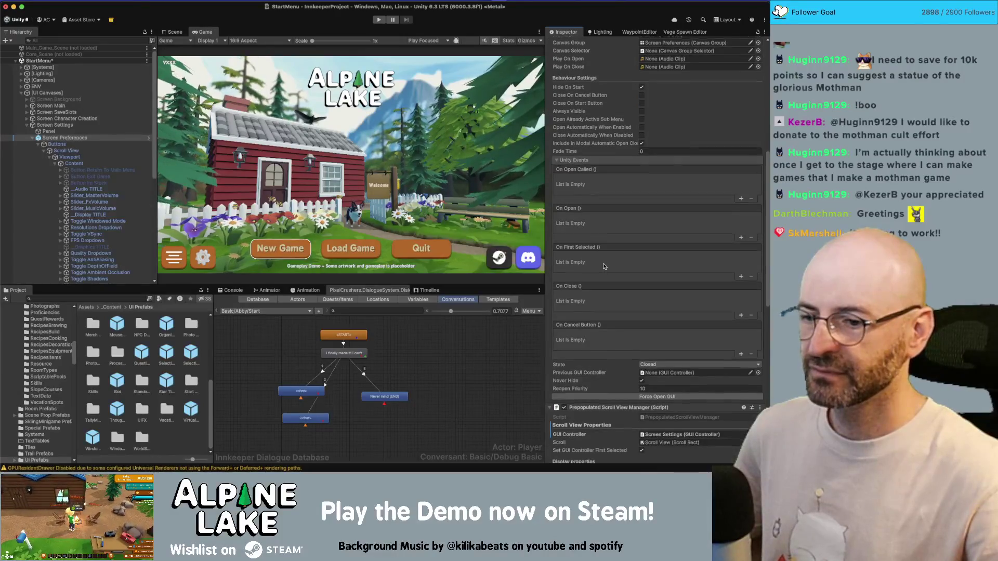
scroll(603, 267, "down", 2)
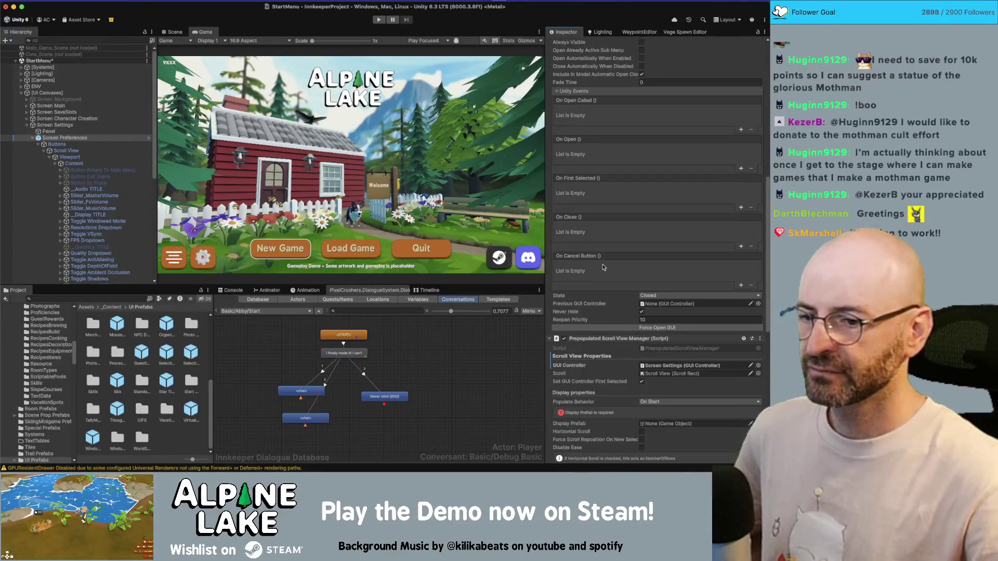
left_click(665, 349)
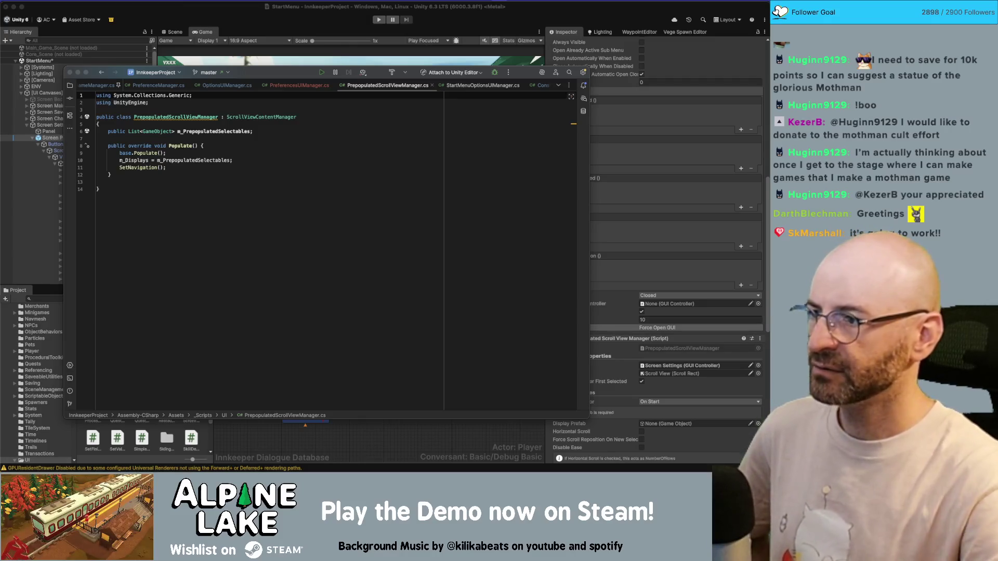
left_click(167, 43)
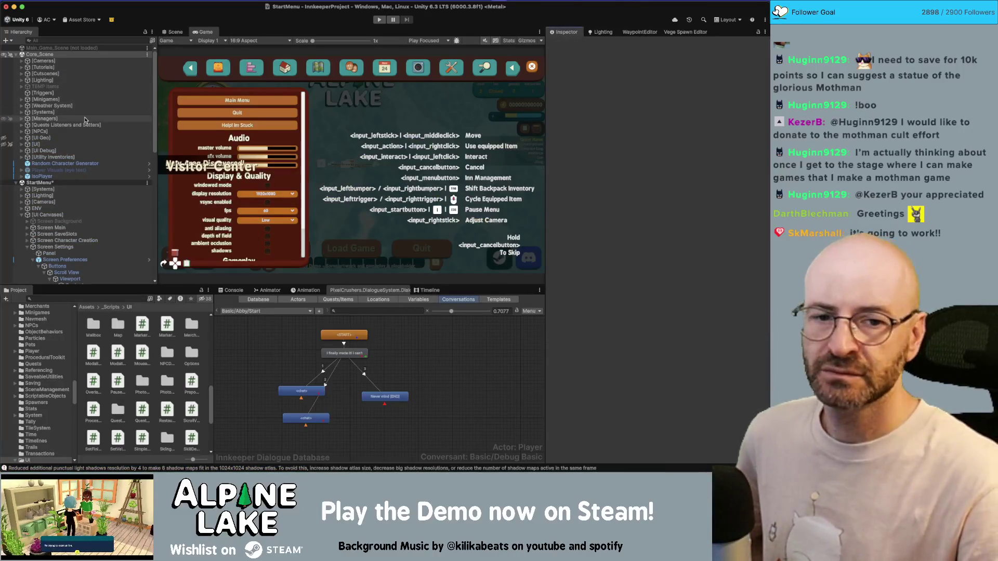
- Expand [UI] and inspect the Pause Menu Canvas settings, collapsing its Sub Menus list
left_click(46, 145)
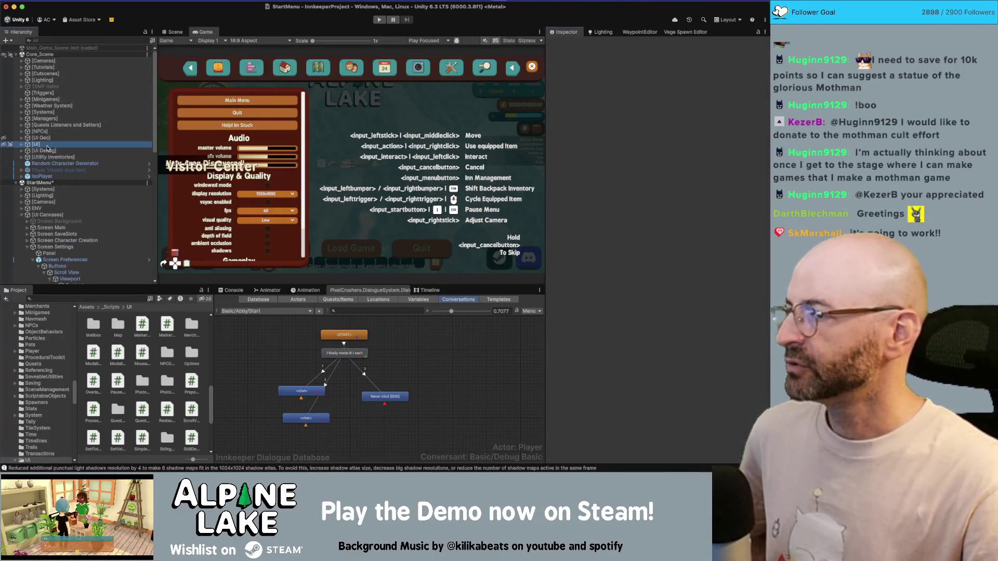
key("Right")
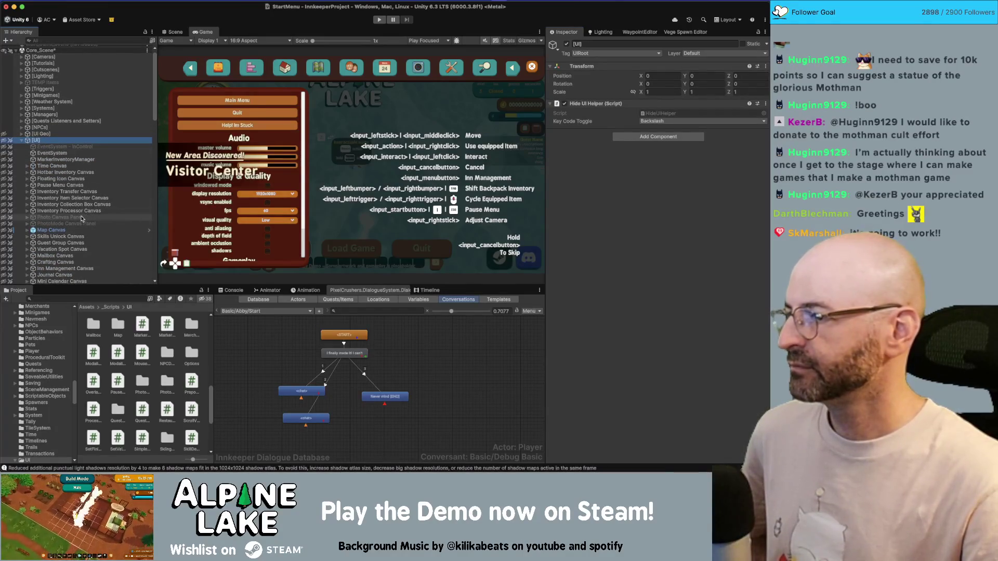
scroll(82, 219, "down", 3)
left_click(87, 114)
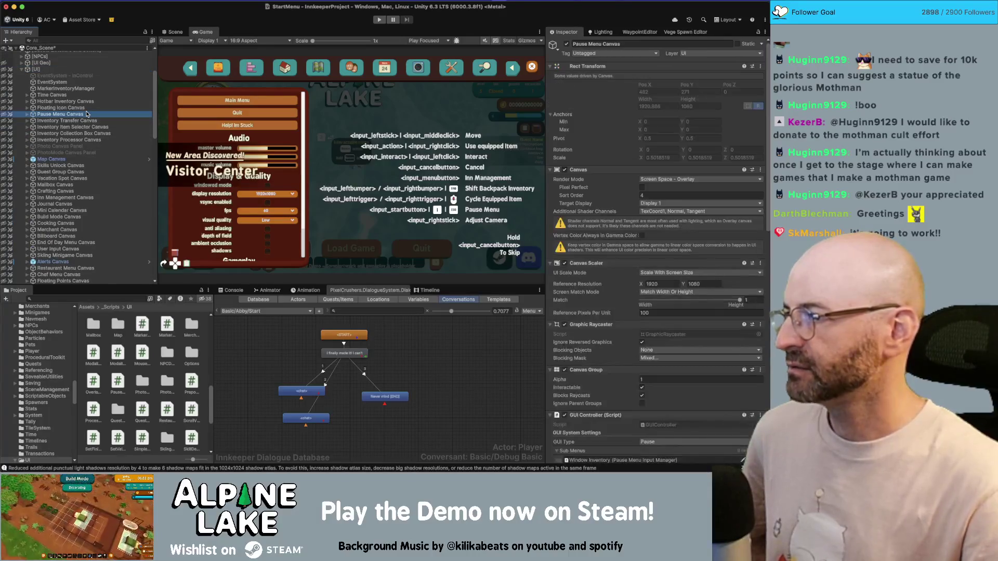
key("Right")
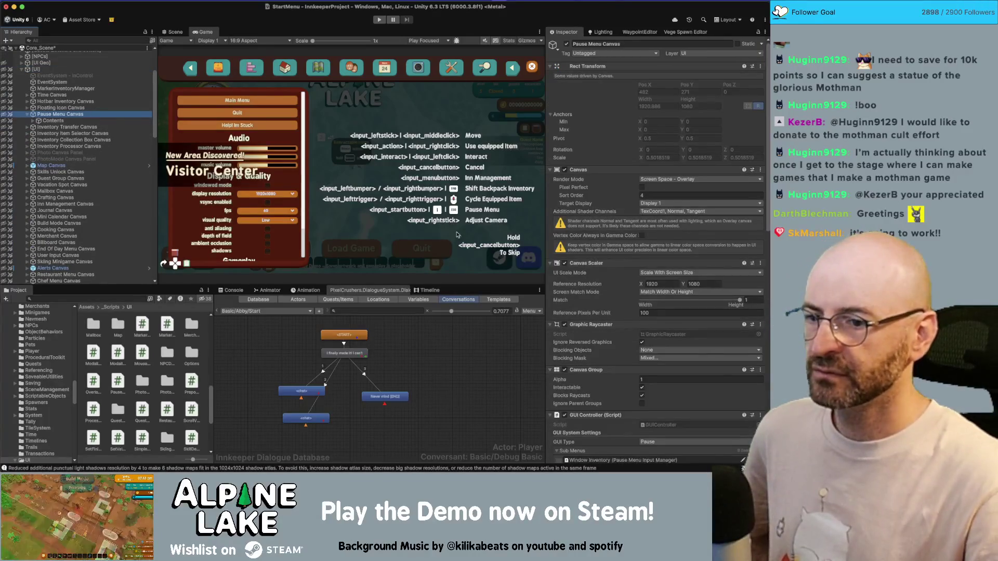
scroll(571, 273, "down", 6)
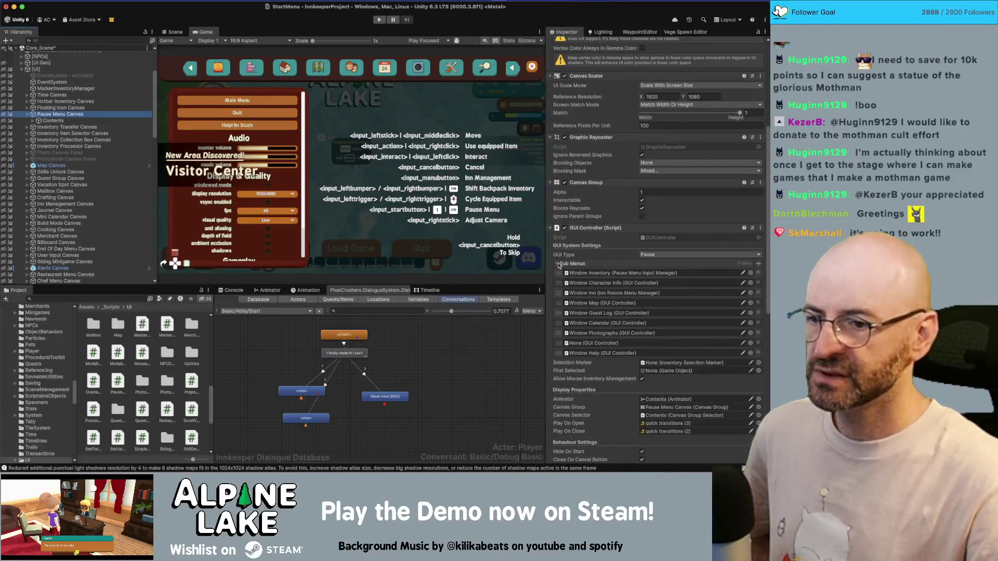
left_click(559, 266)
scroll(559, 266, "down", 2)
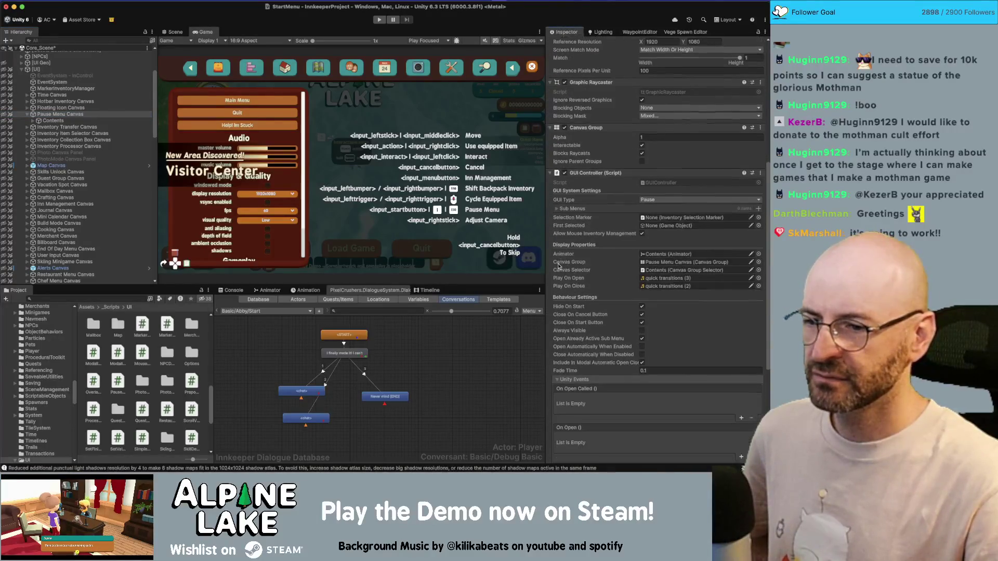
scroll(559, 266, "down", 2)
scroll(571, 334, "down", 1)
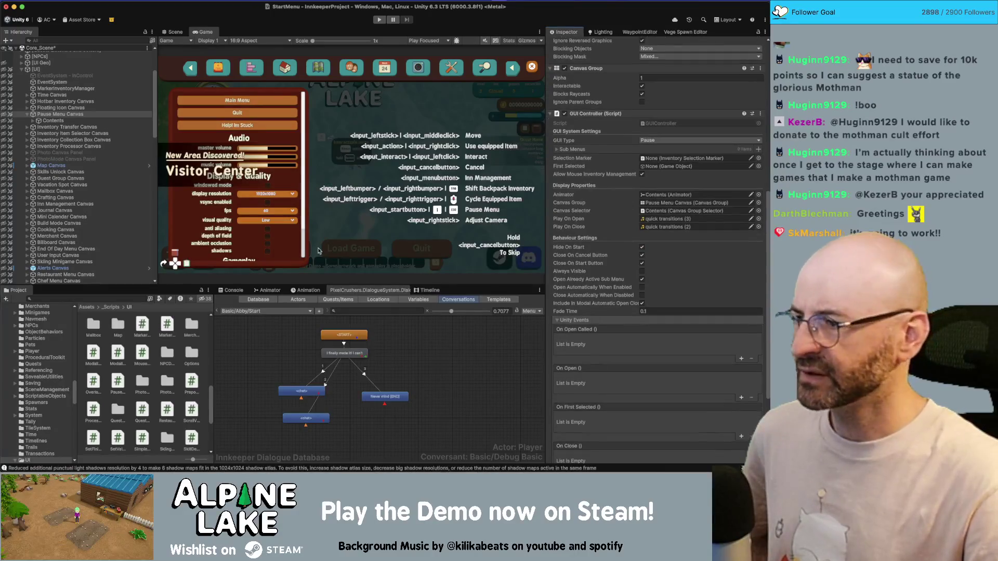
- Expand the pause menu's Contents and Panel down to Window Preferences
left_click(52, 120)
key("Right")
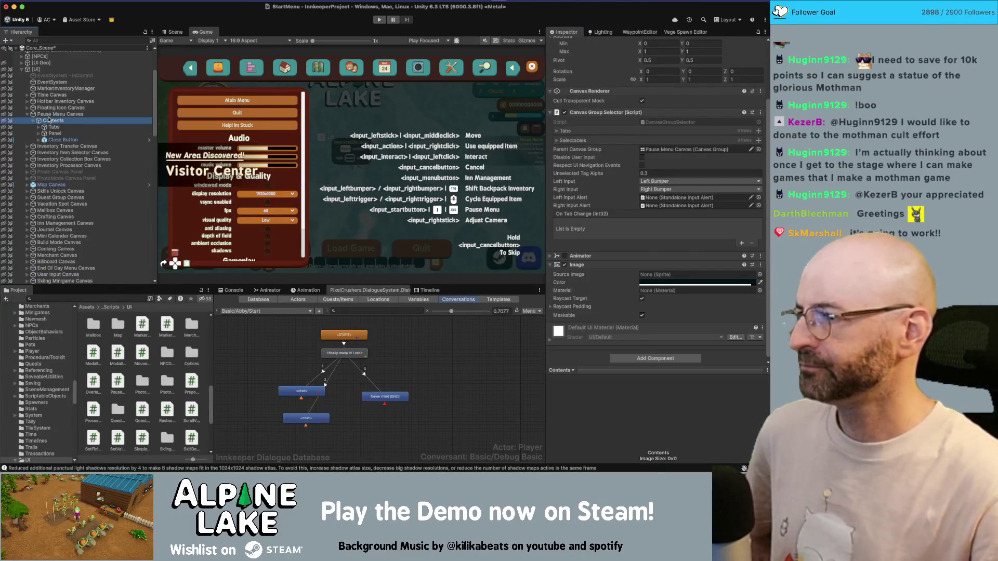
key("Down")
key("Down")
key("Right")
key("Down")
key("Down")
key("Down")
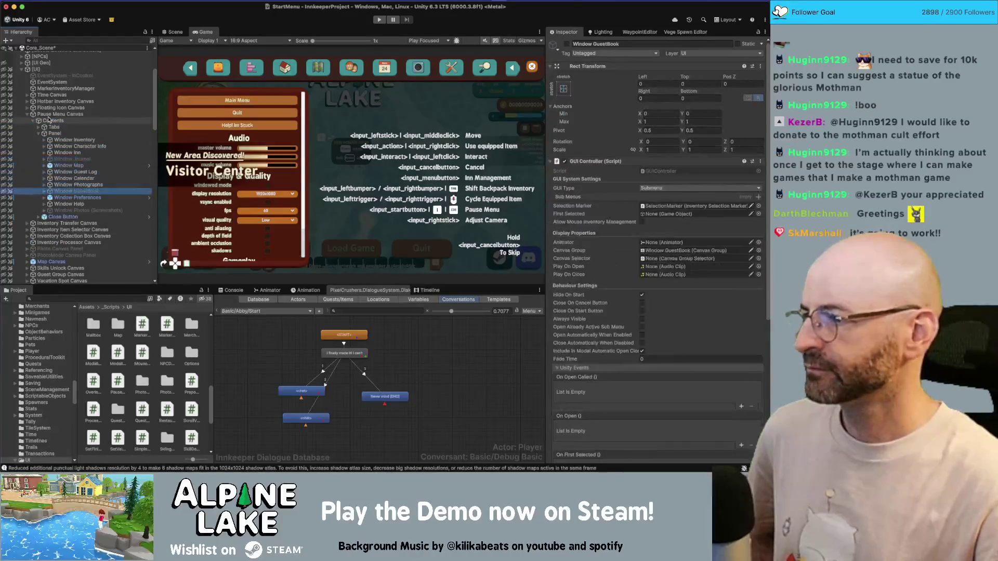
- Review Window Preferences' prepopulated buttons and volume sliders, then collapse Pause Menu Canvas and save the core scene
scroll(603, 242, "down", 5)
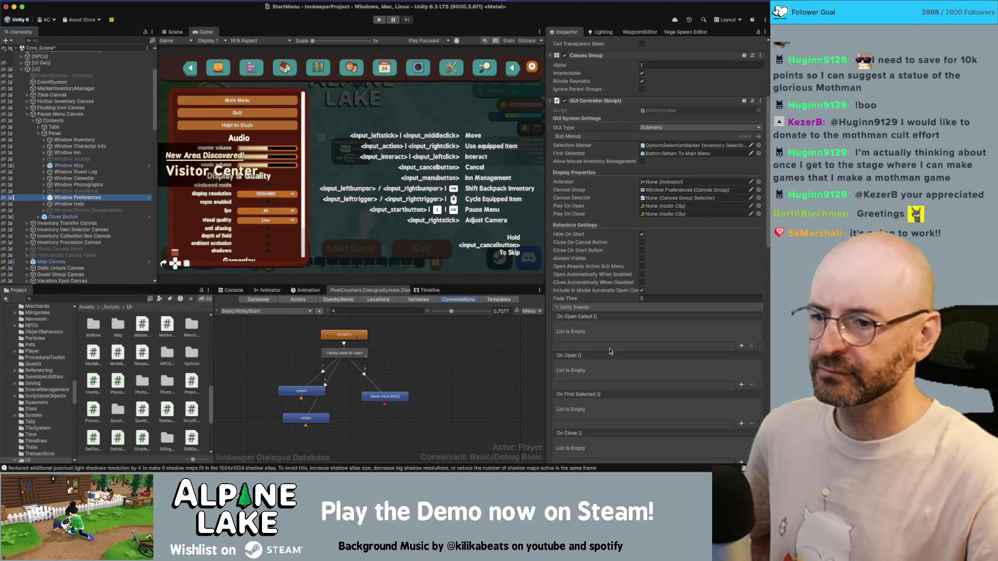
scroll(613, 332, "down", 6)
scroll(618, 296, "down", 3)
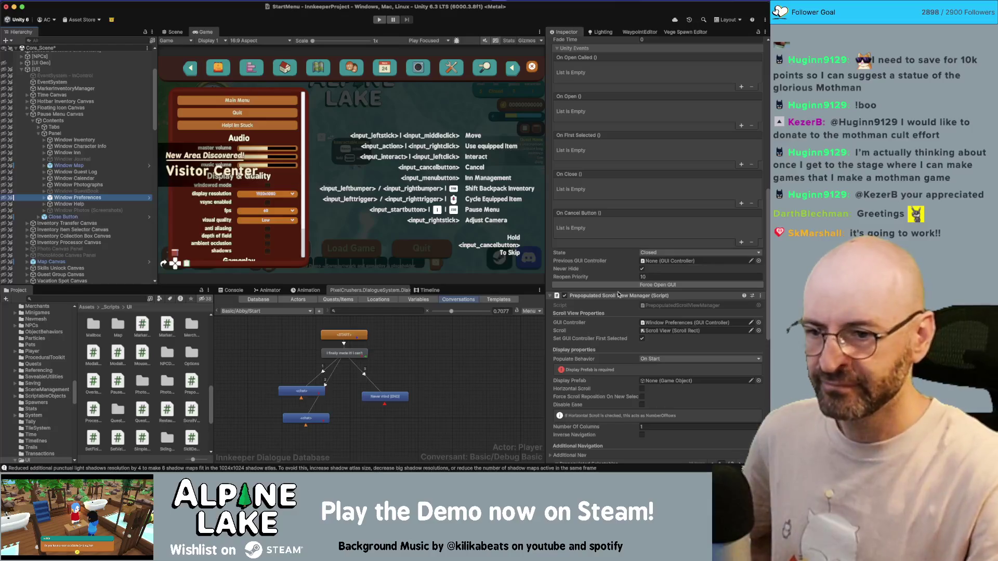
scroll(619, 295, "down", 2)
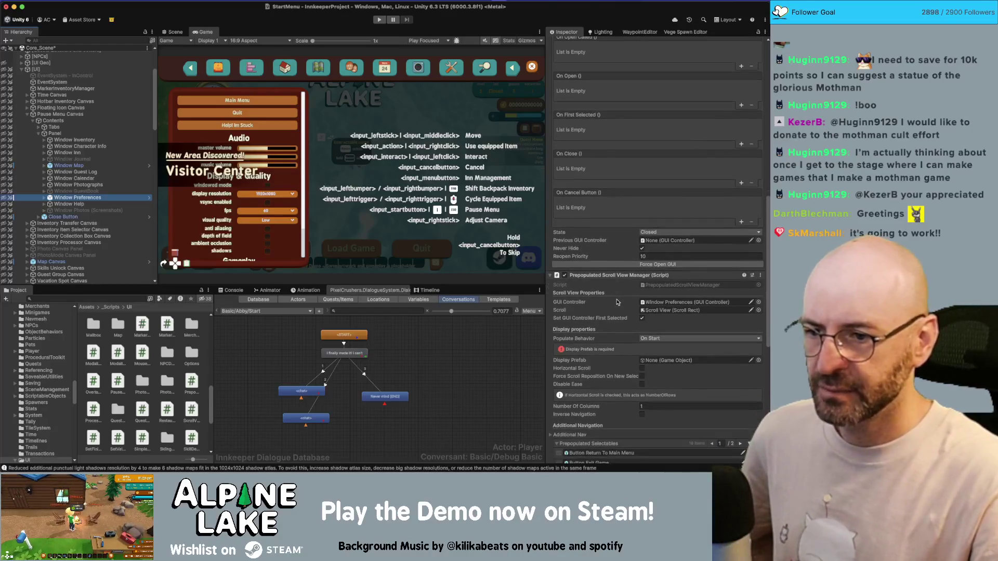
scroll(615, 303, "down", 1)
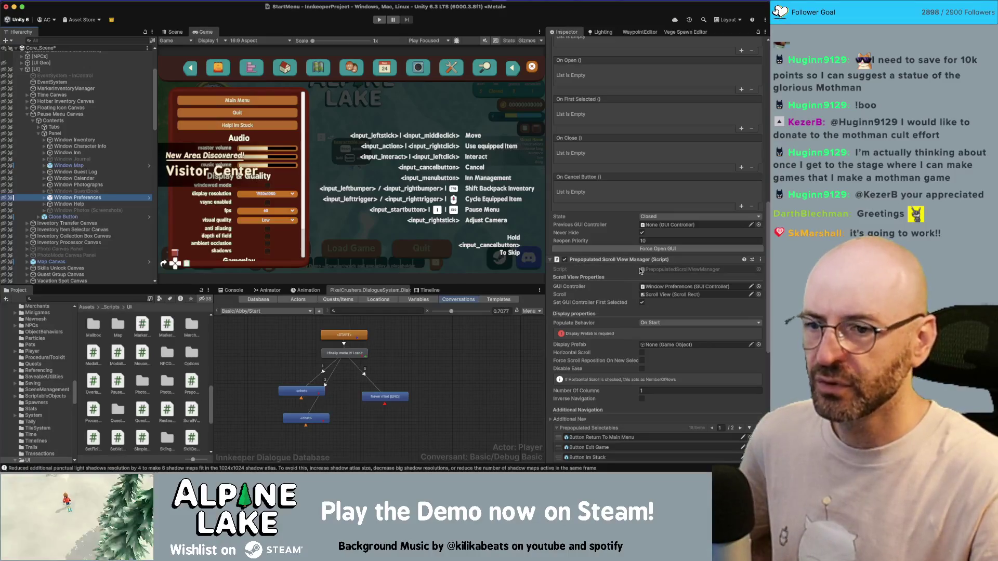
scroll(648, 270, "down", 2)
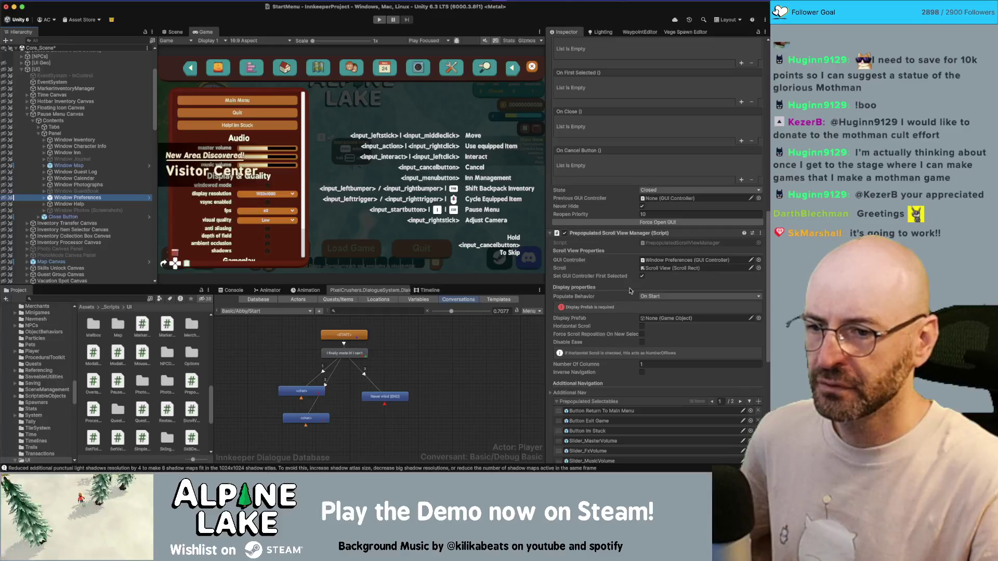
scroll(646, 238, "down", 1)
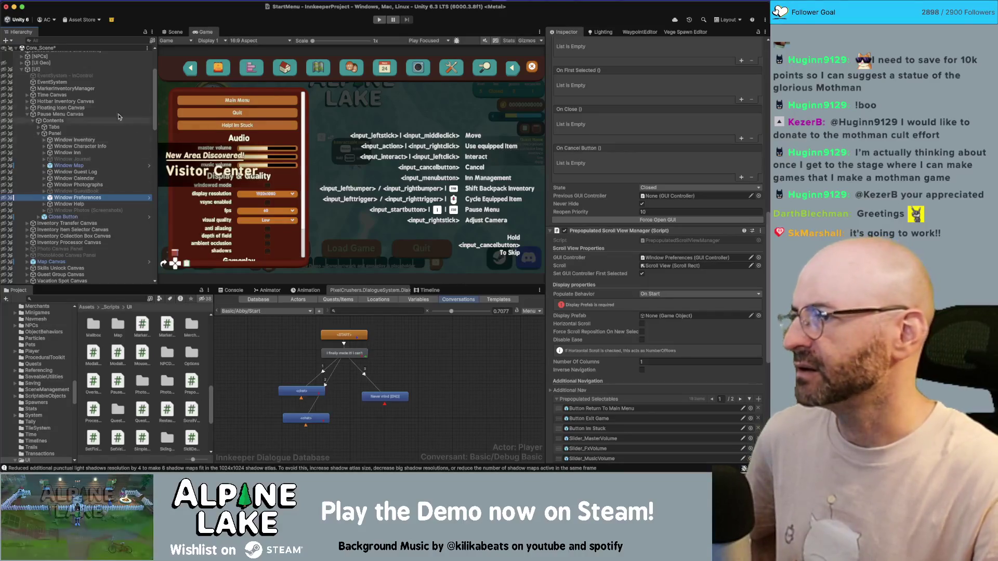
left_click(27, 114)
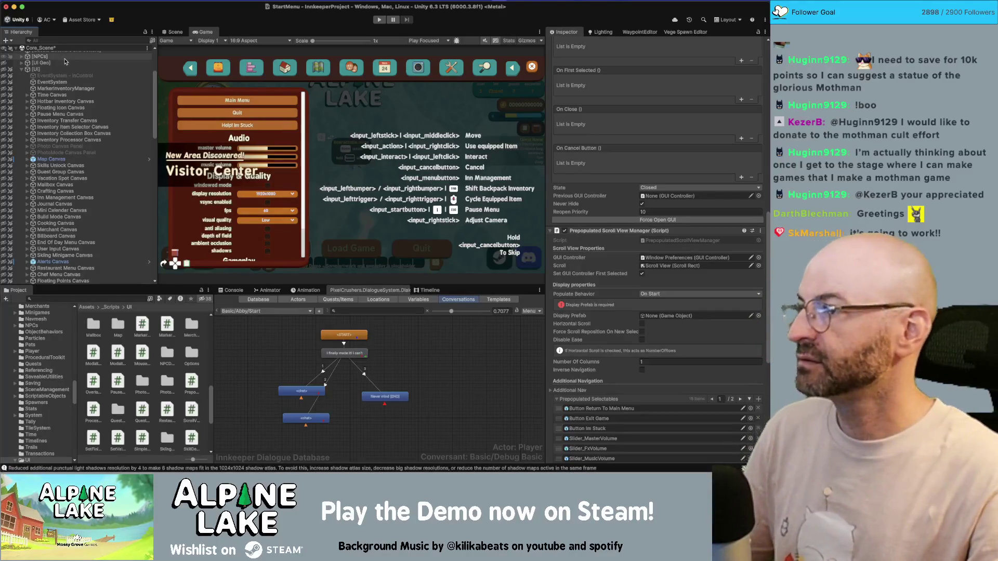
key("super+s")
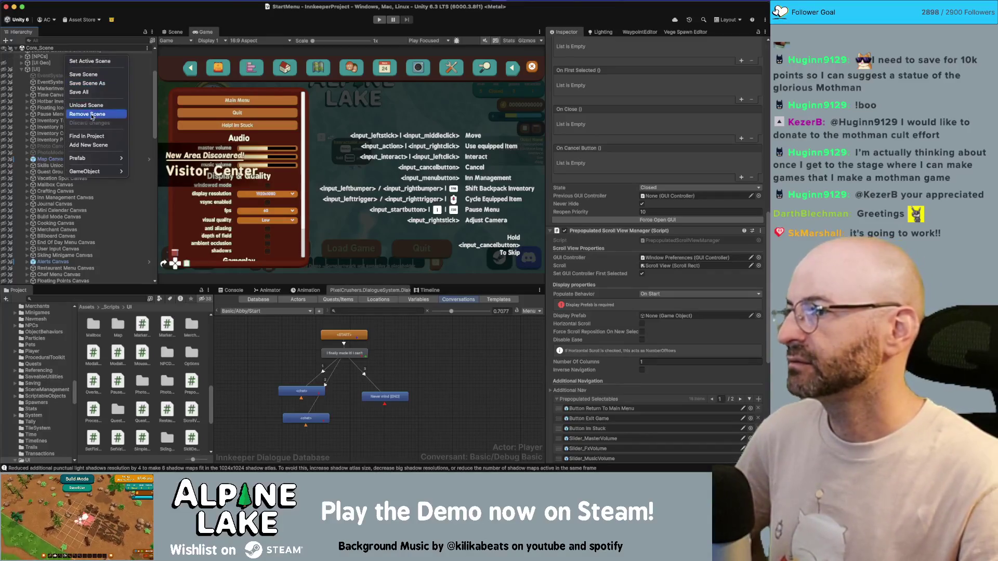
- Remove Core_Scene so only StartMenu stays loaded, and select Screen Settings
left_click(75, 89)
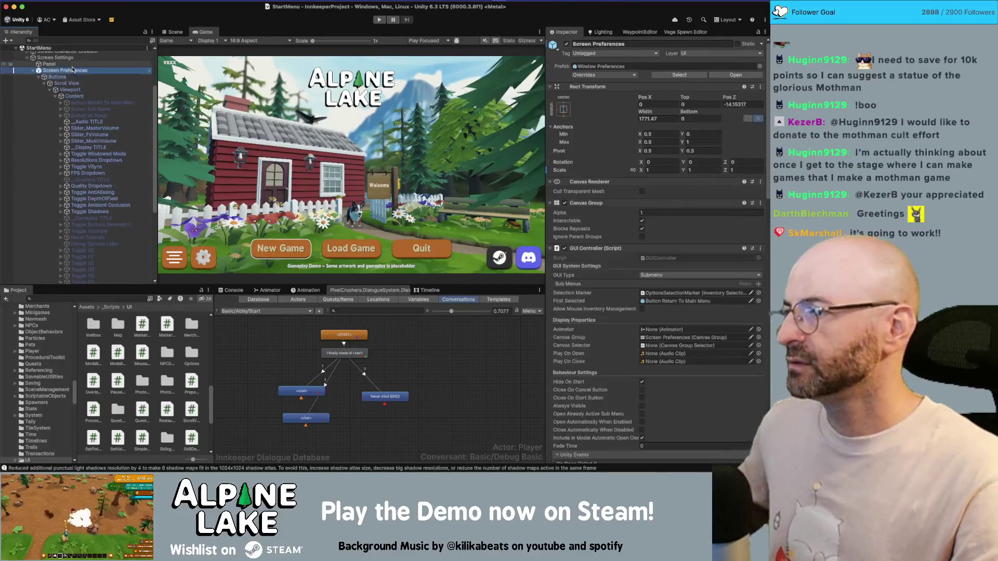
scroll(72, 72, "up", 1)
left_click(72, 68)
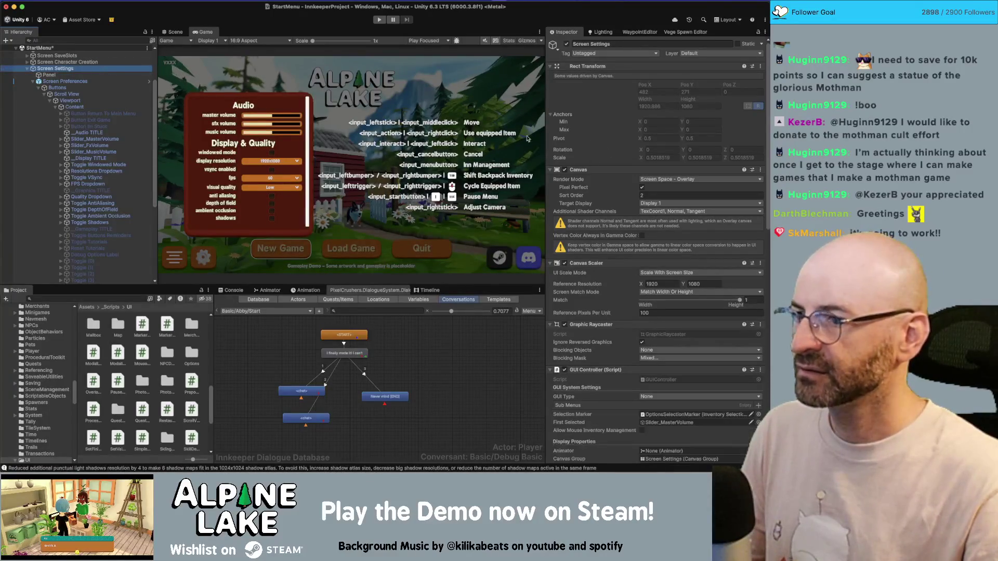
- Toggle the Screen Settings Canvas Group's Interactable off and back on
scroll(607, 185, "down", 5)
scroll(607, 185, "down", 2)
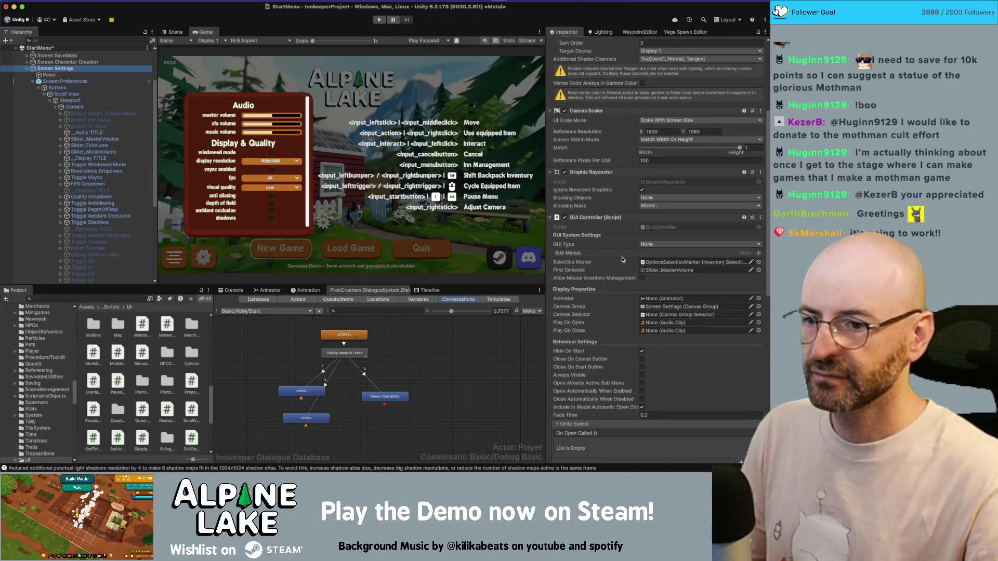
scroll(592, 169, "down", 4)
scroll(593, 168, "down", 4)
scroll(621, 185, "down", 9)
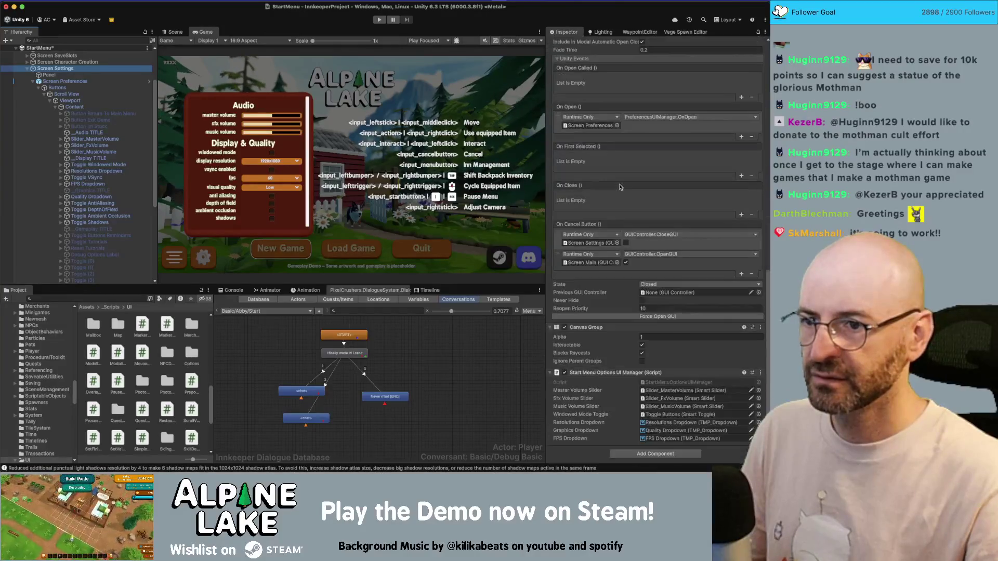
left_click(642, 346)
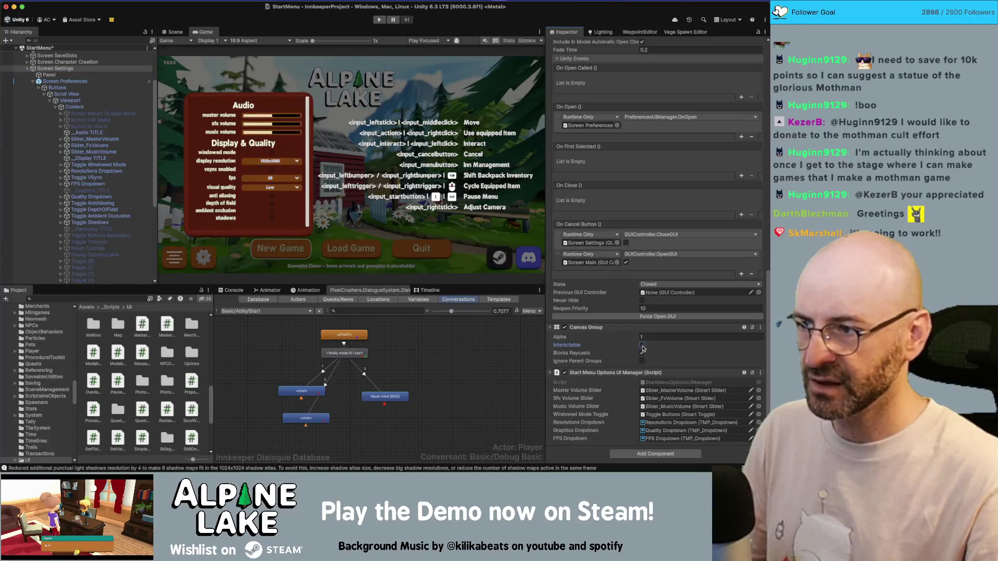
left_click(643, 346)
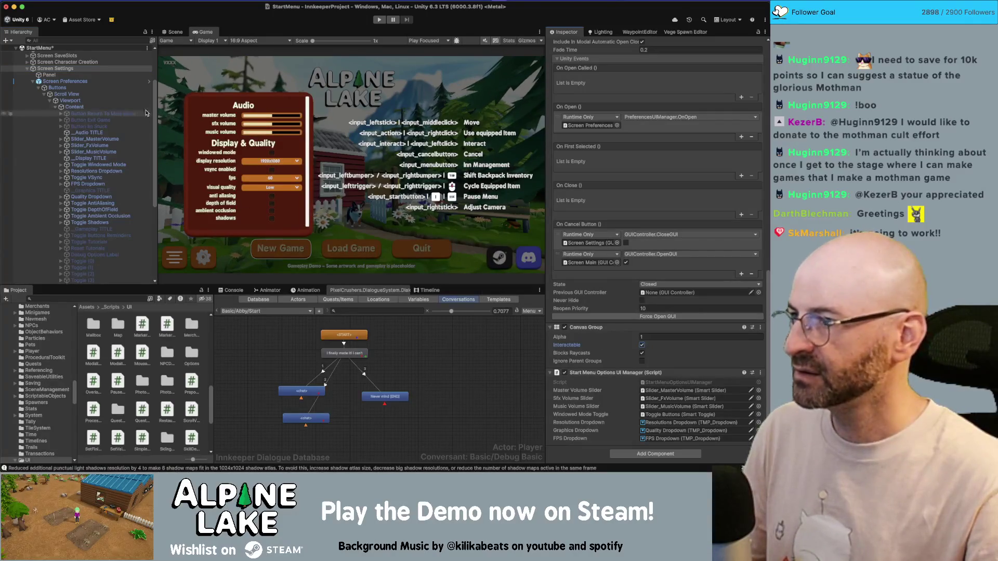
left_click(87, 69)
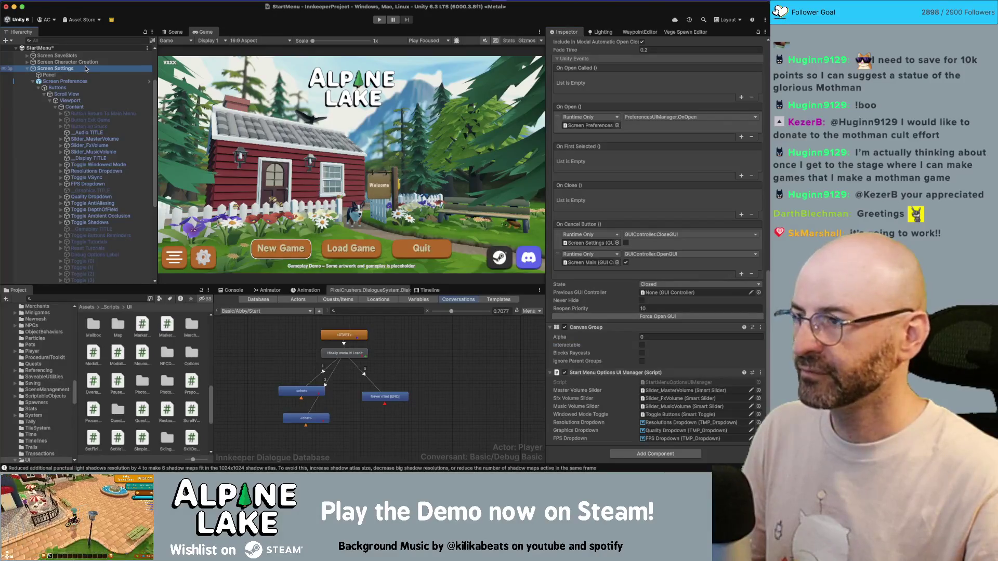
- Check Screen Settings' canvas group, then run the game and open its settings menu
left_click(32, 82)
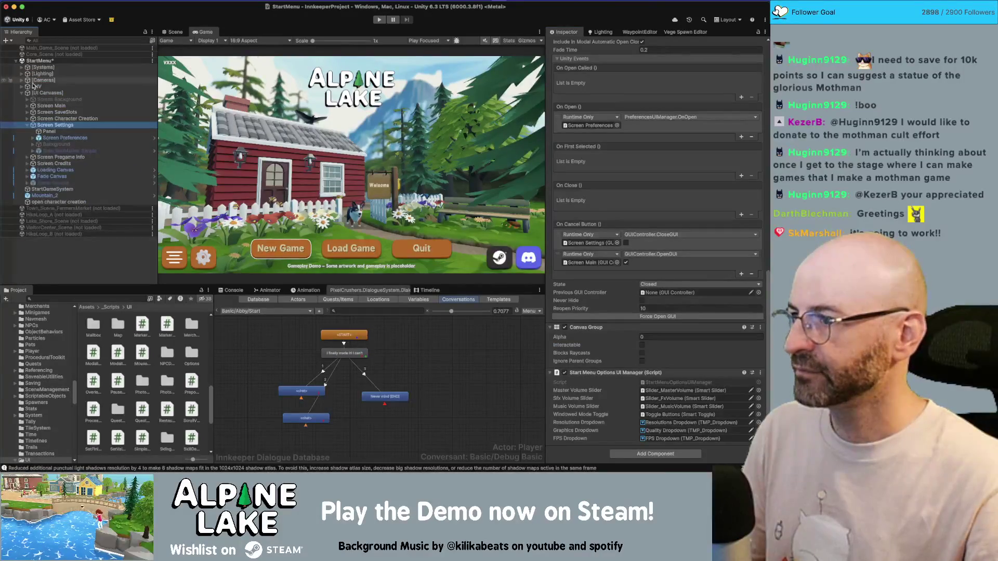
left_click(60, 128)
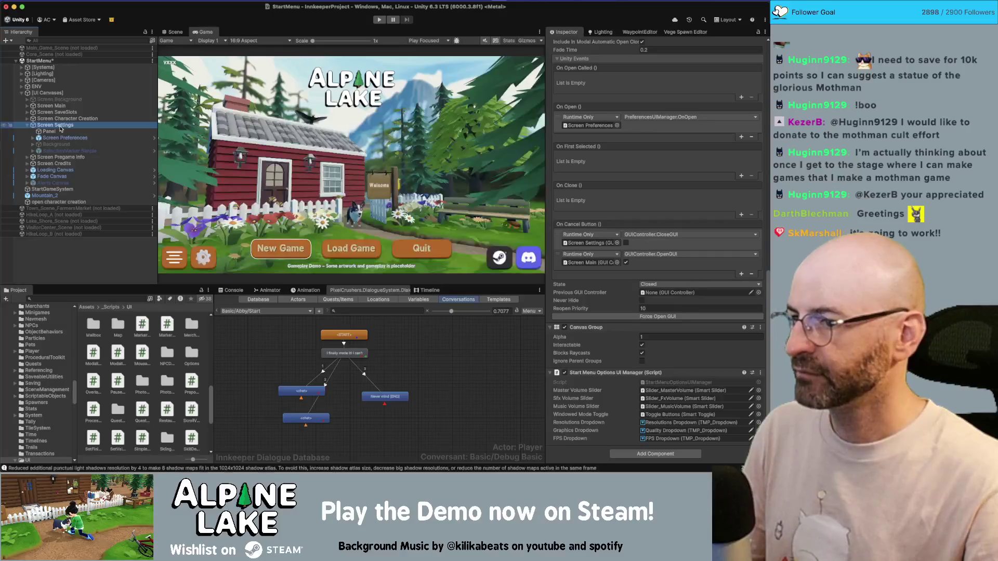
left_click(375, 19)
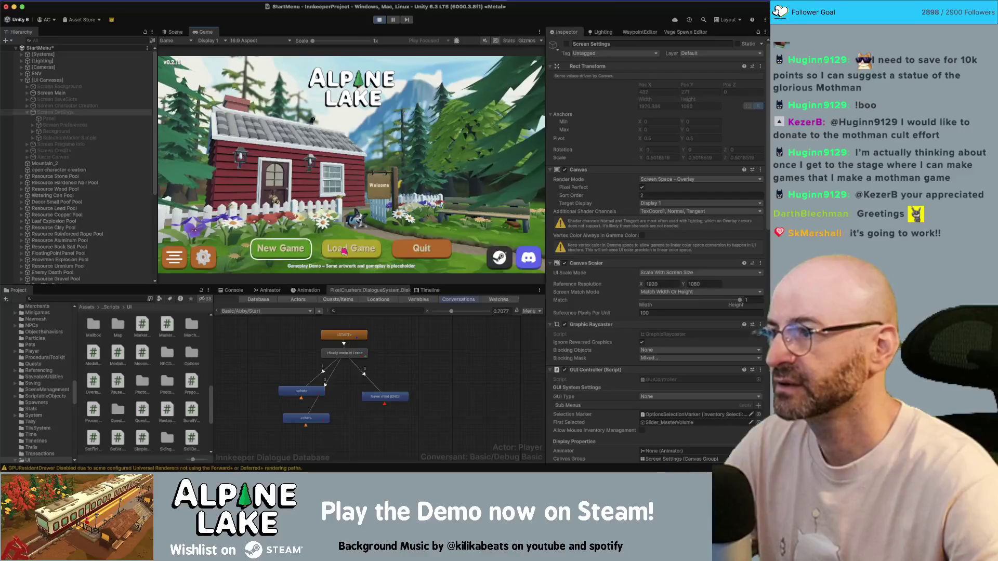
left_click(205, 254)
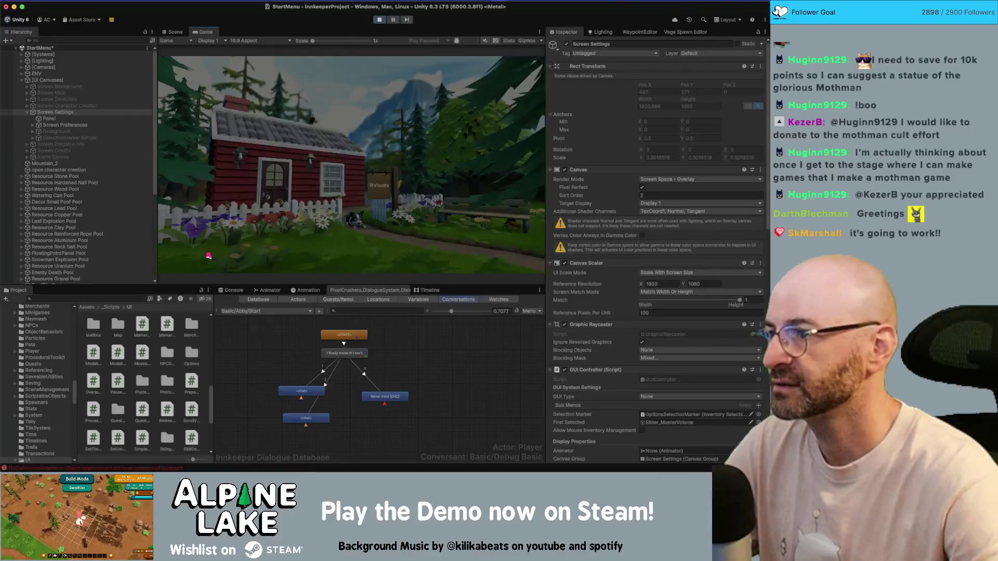
- Inspect Screen Preferences and its Buttons in the Scene view, then restart play mode
left_click(81, 126)
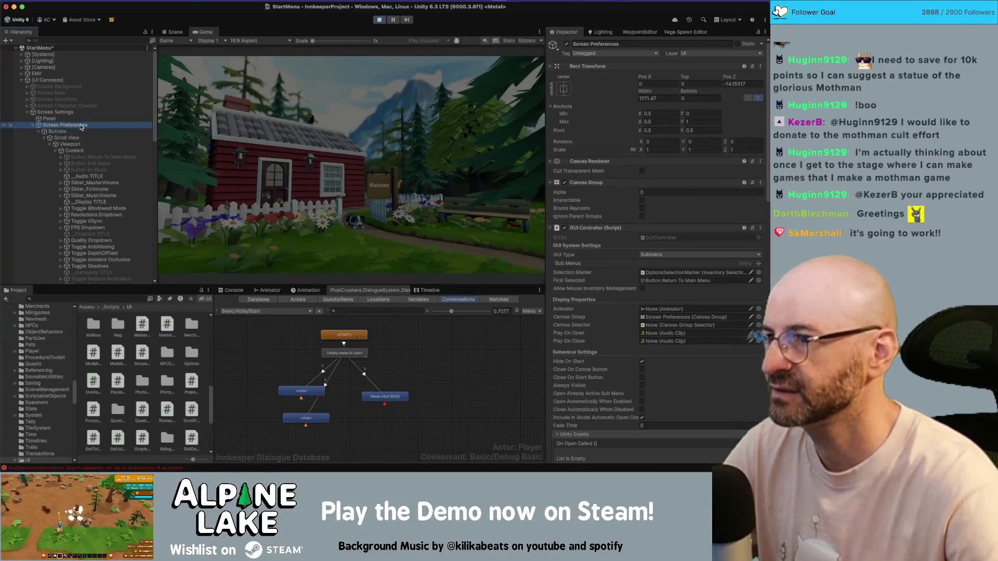
left_click(174, 32)
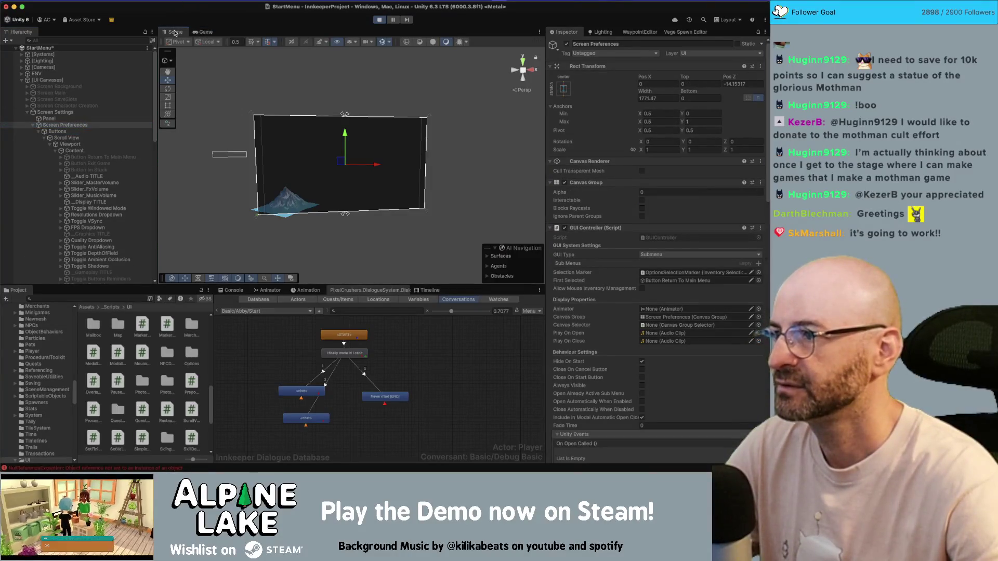
left_click(83, 132)
left_click(82, 125)
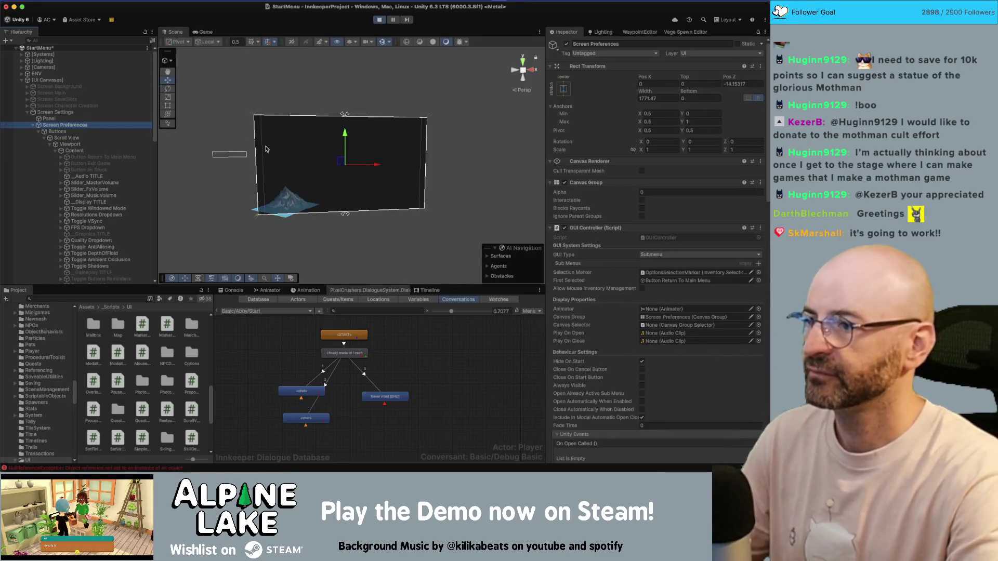
left_click(379, 20)
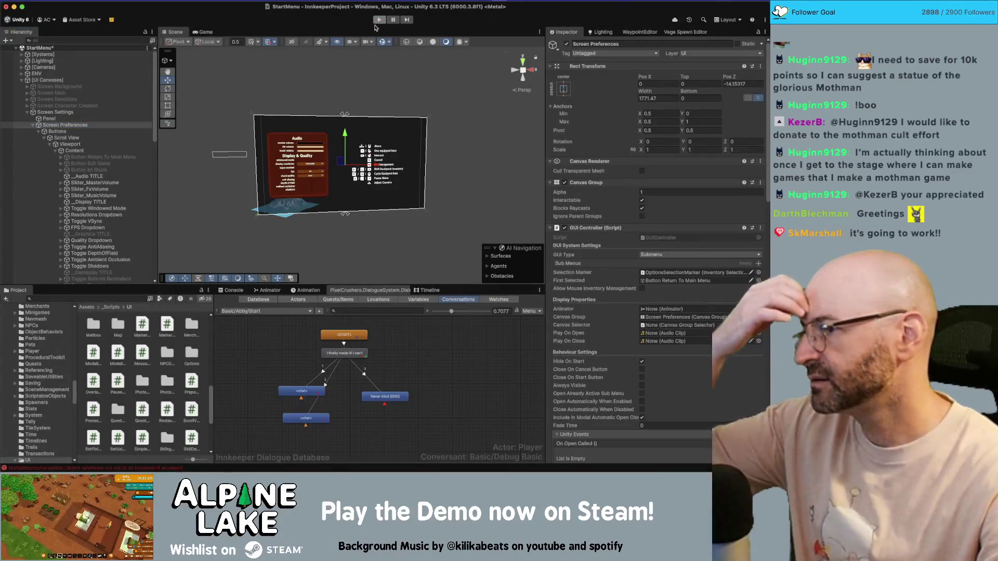
left_click(378, 20)
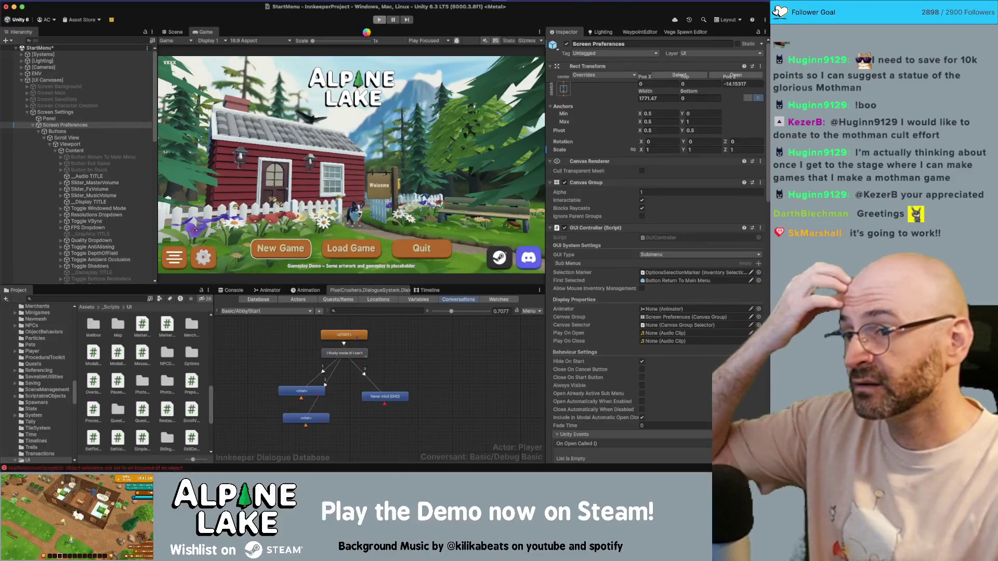
left_click(73, 125)
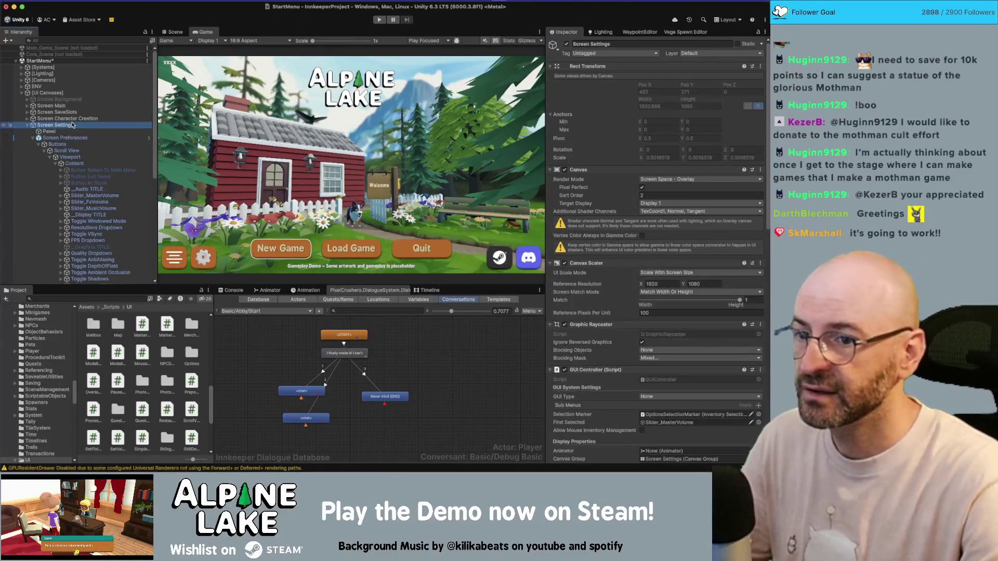
left_click(73, 138)
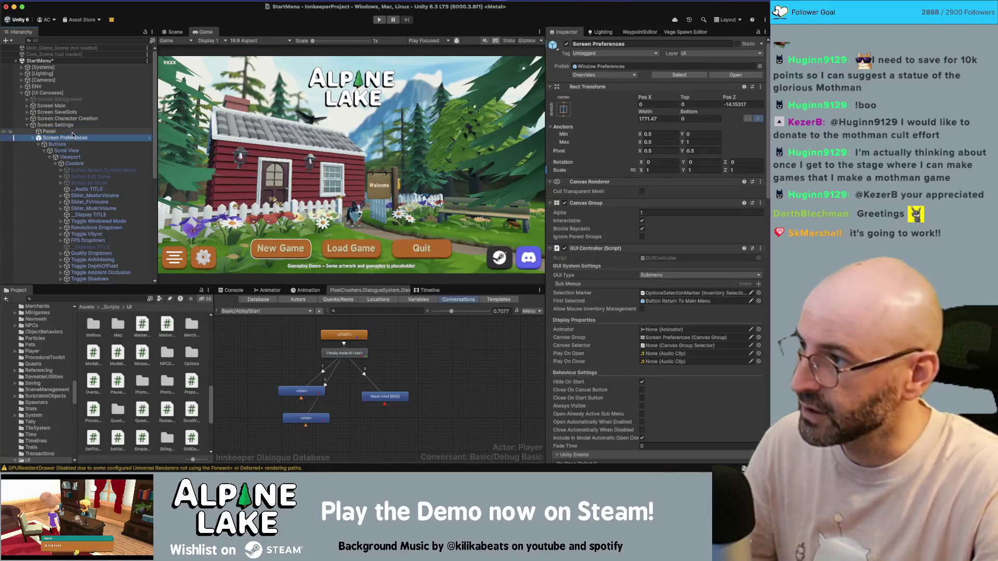
left_click(643, 214)
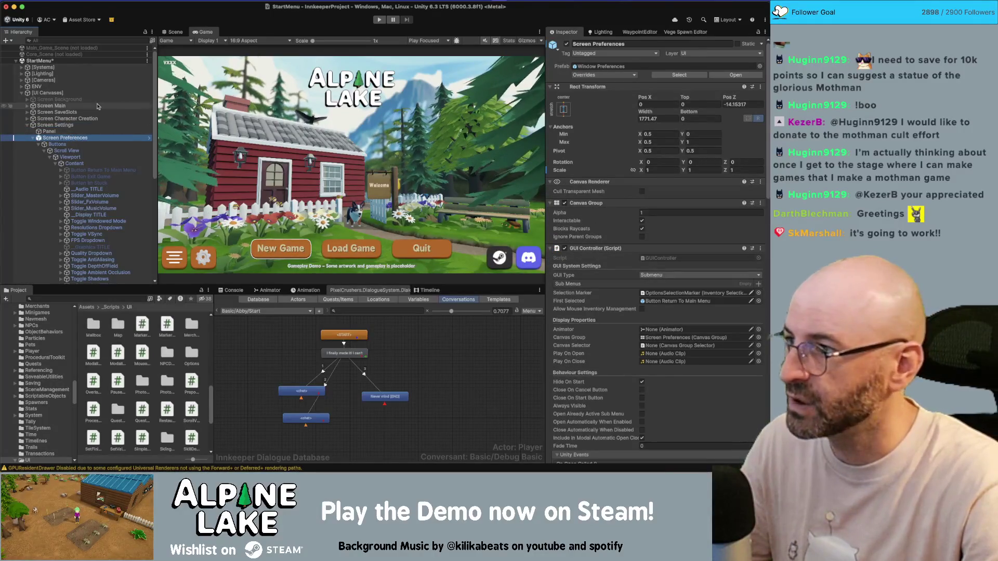
left_click(75, 126)
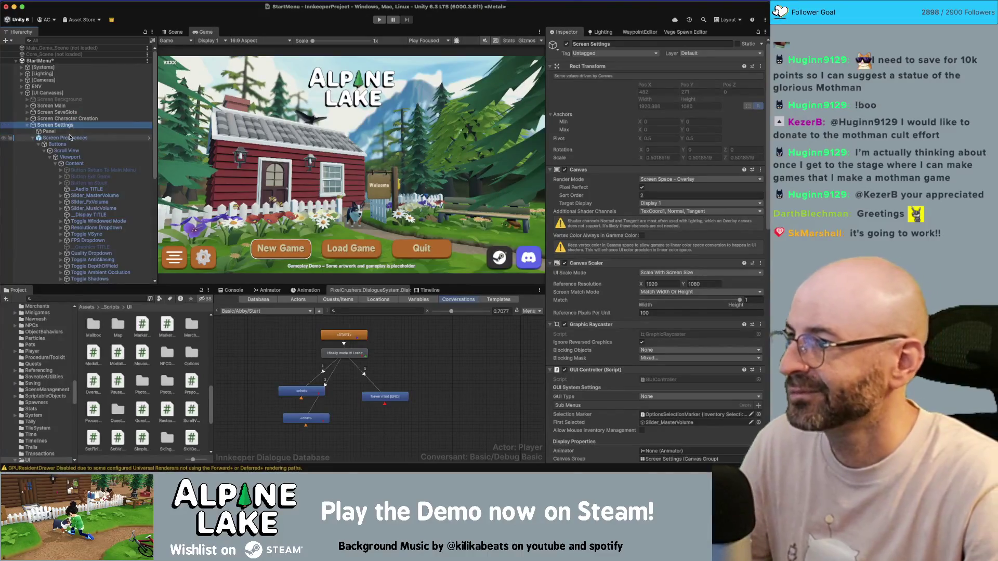
left_click(71, 137)
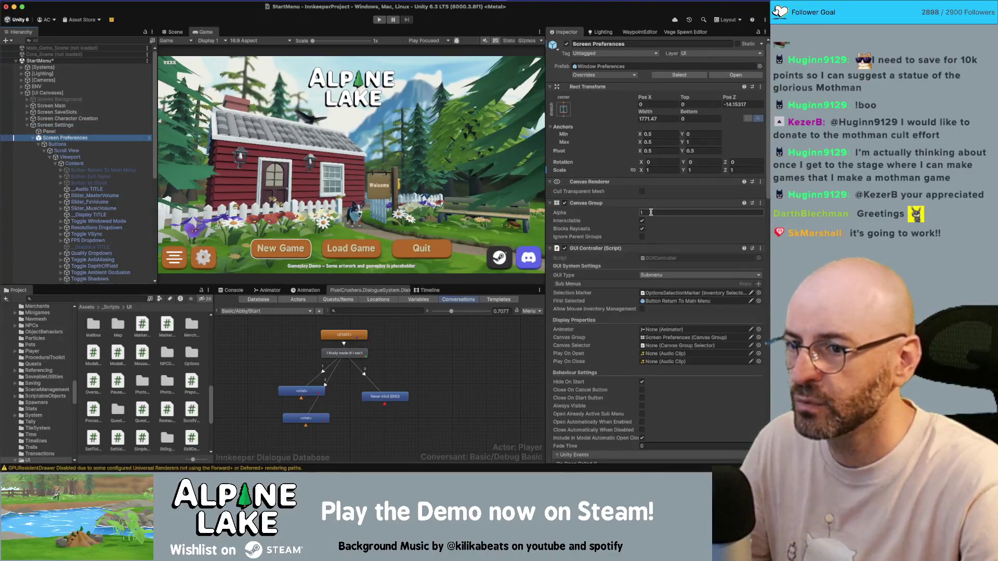
left_click(67, 125)
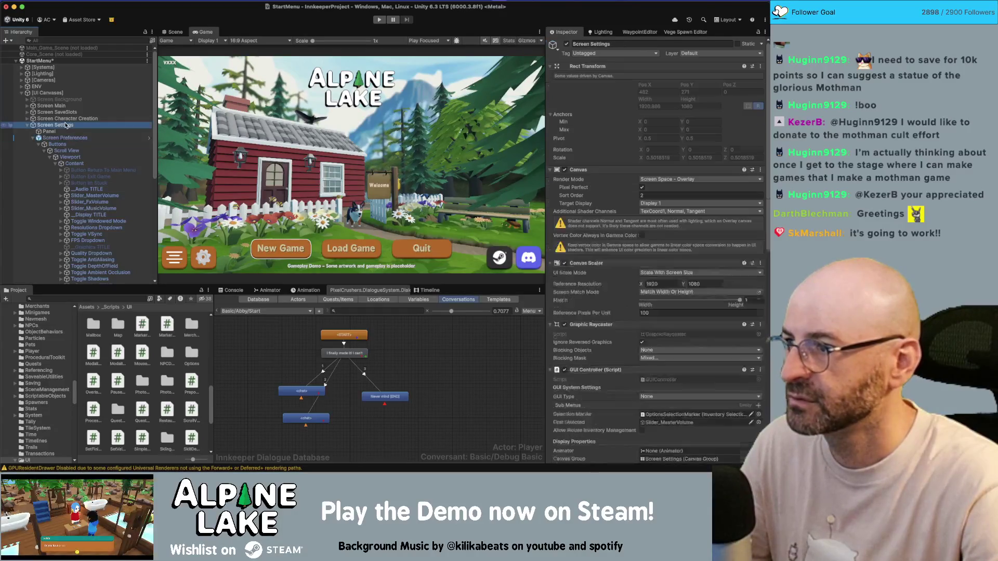
scroll(658, 248, "down", 3)
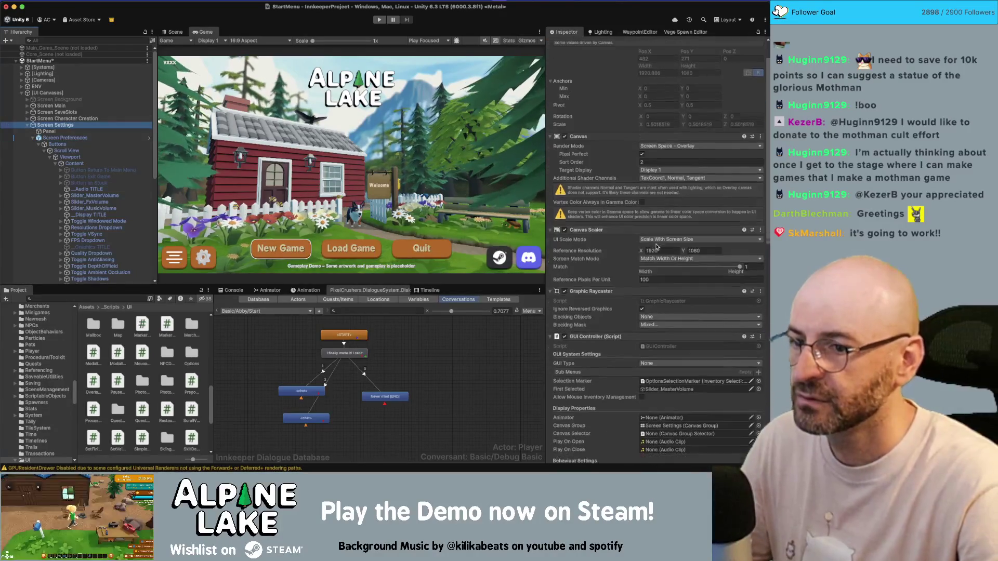
scroll(657, 244, "down", 8)
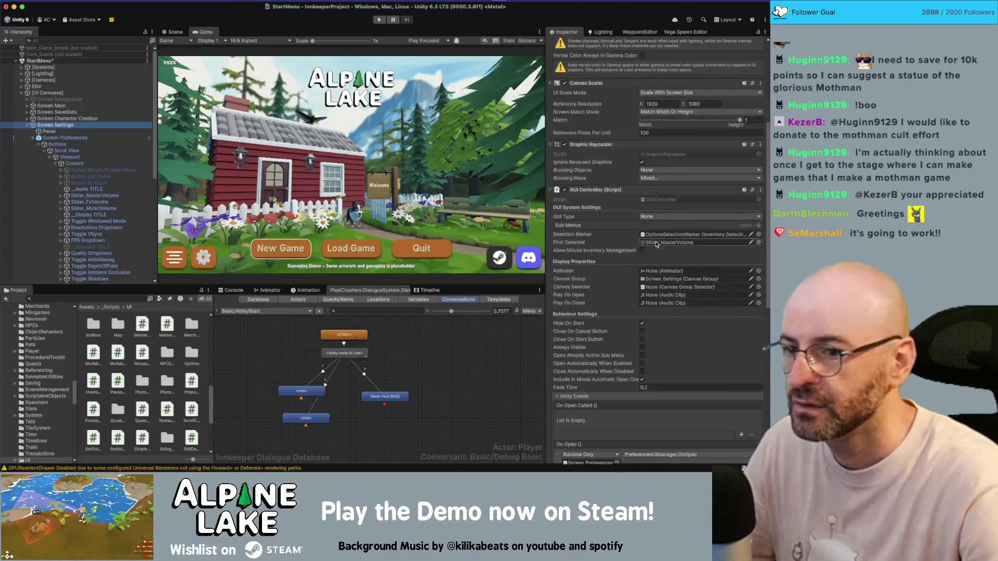
left_click(669, 279)
left_click(664, 285)
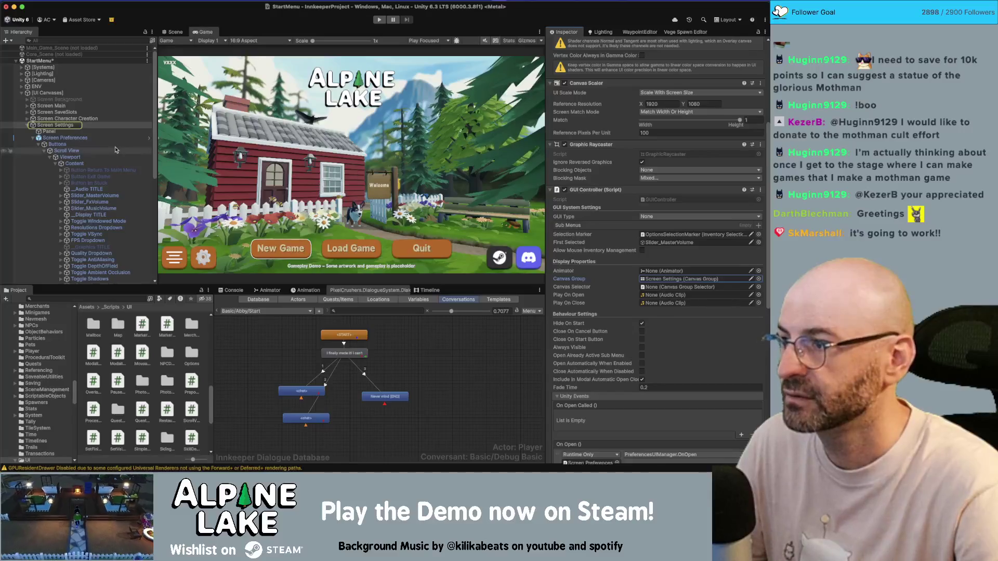
left_click(71, 132)
left_click(71, 140)
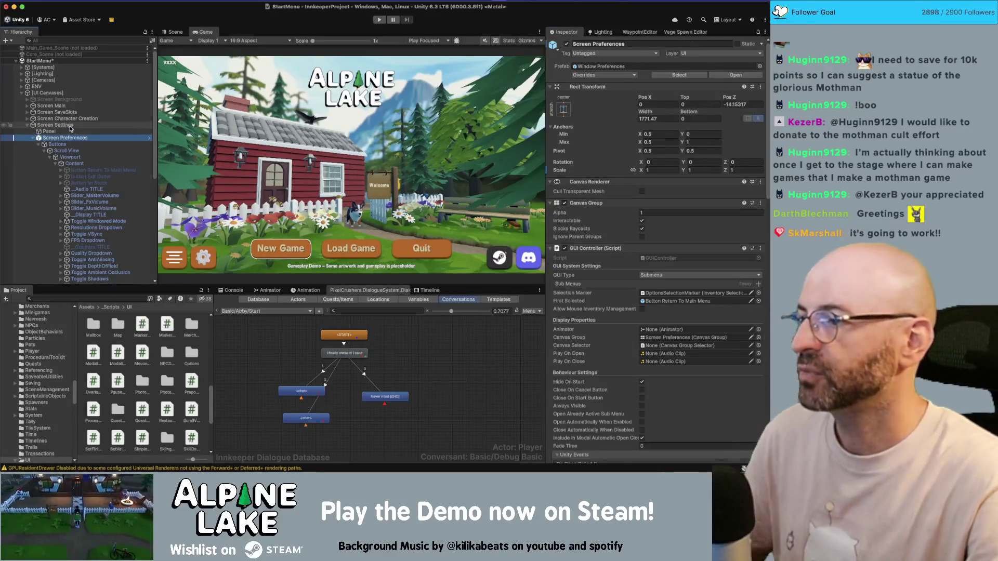
left_click(71, 126)
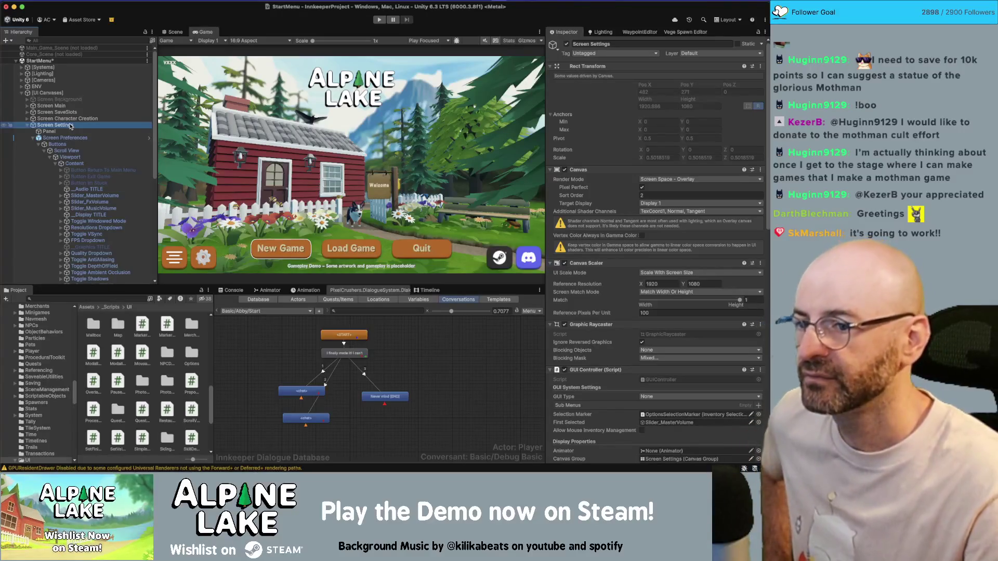
scroll(591, 251, "down", 1)
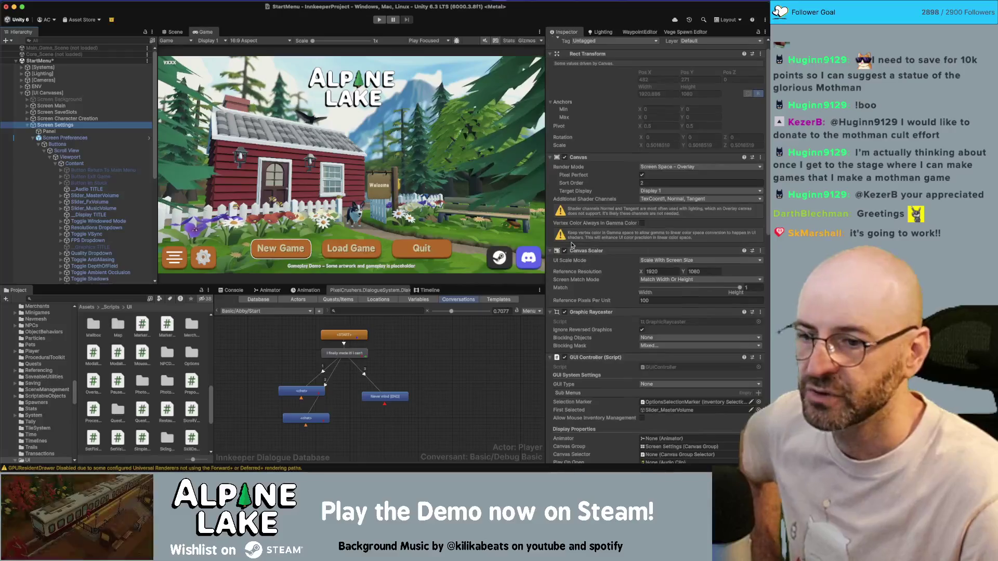
scroll(591, 251, "down", 1)
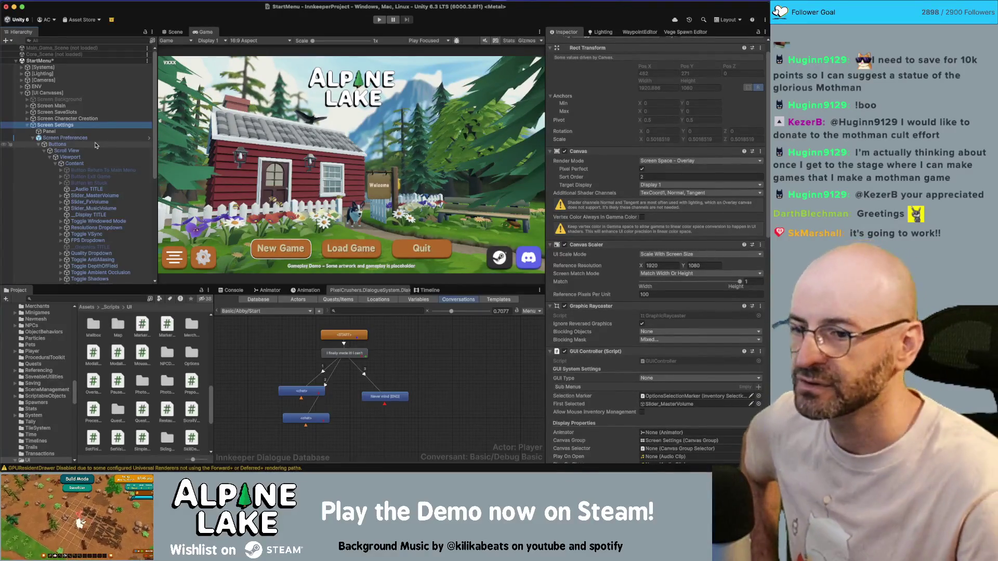
left_click(73, 138)
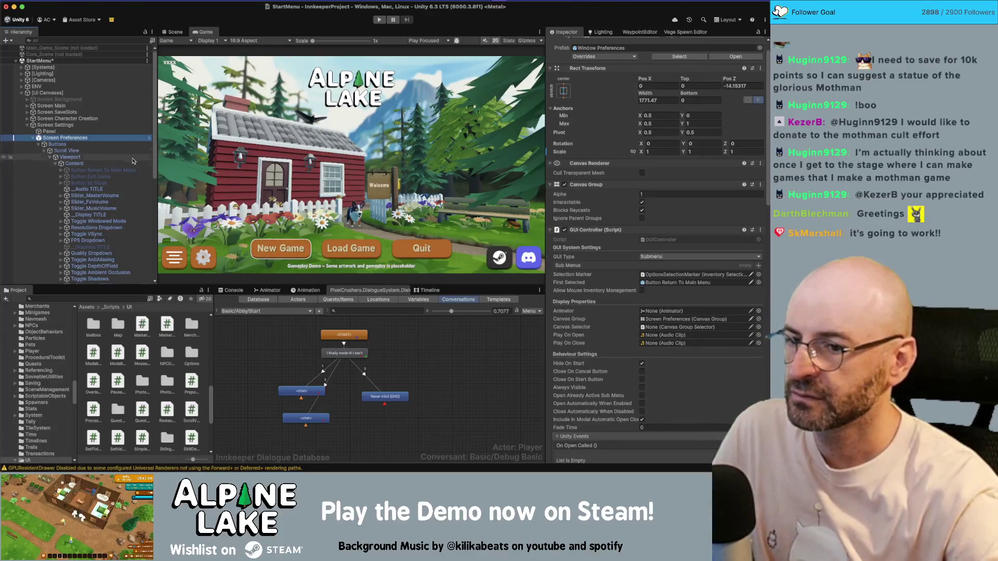
scroll(655, 312, "down", 5)
left_click(96, 125)
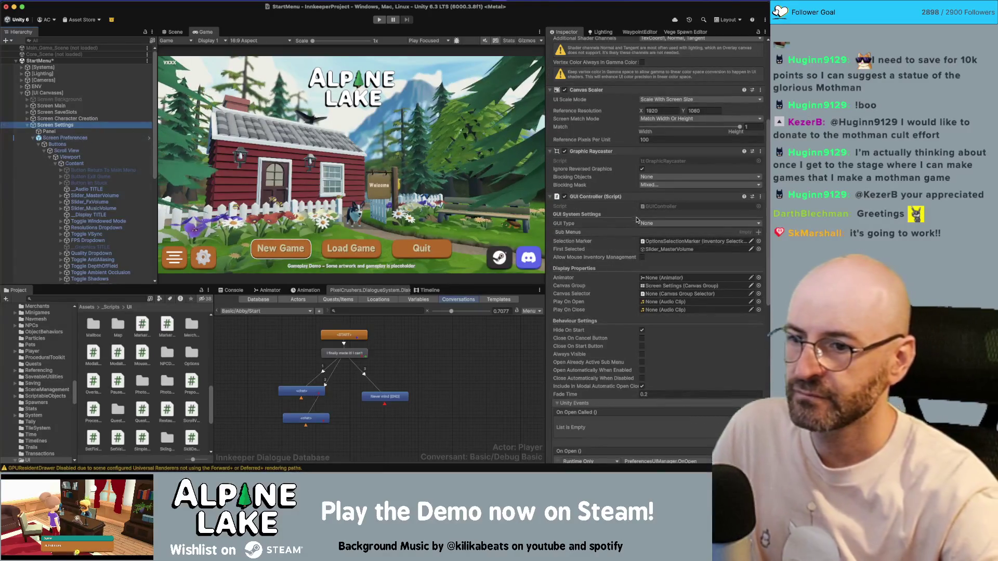
scroll(630, 224, "up", 2)
scroll(630, 223, "up", 1)
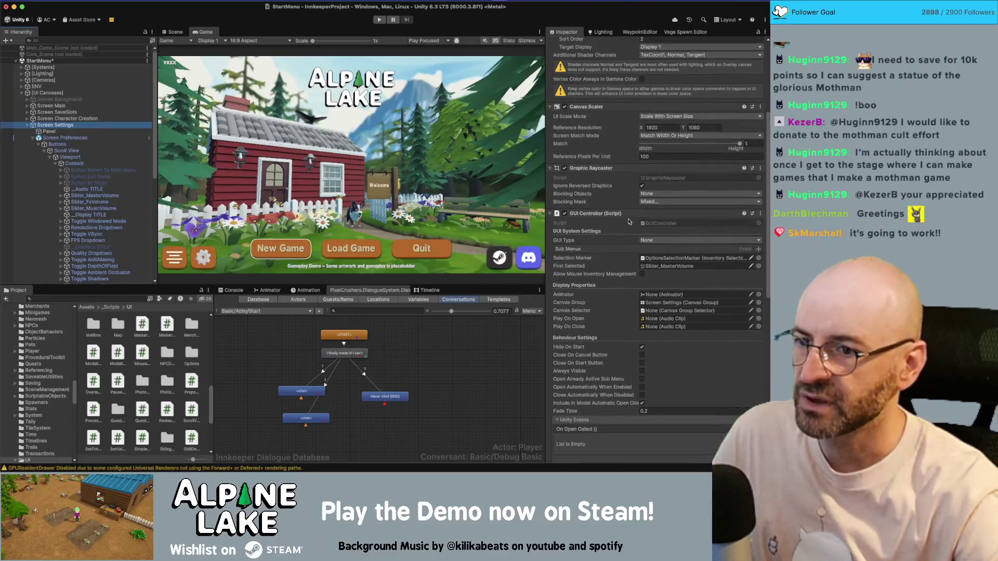
scroll(620, 206, "up", 4)
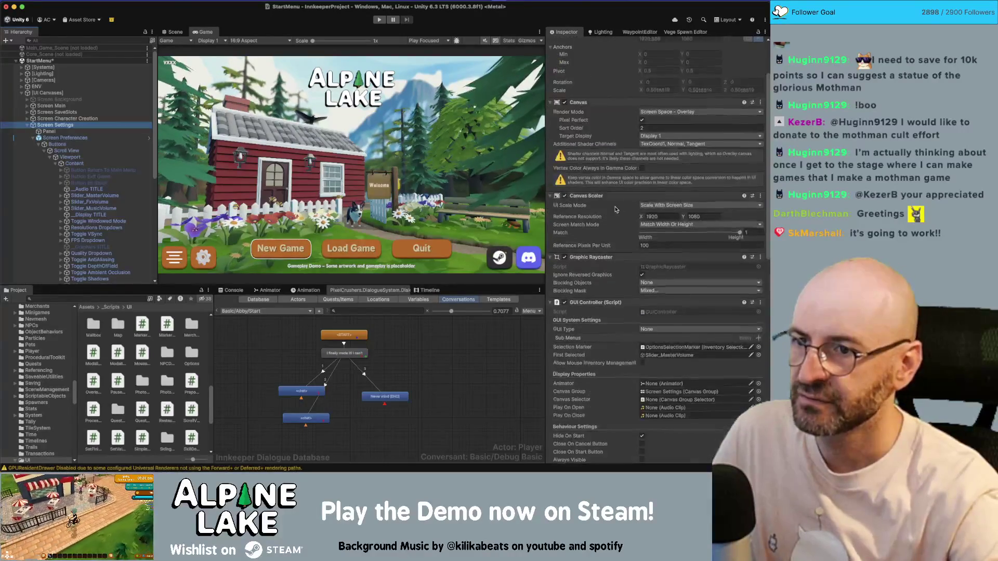
left_click(67, 139)
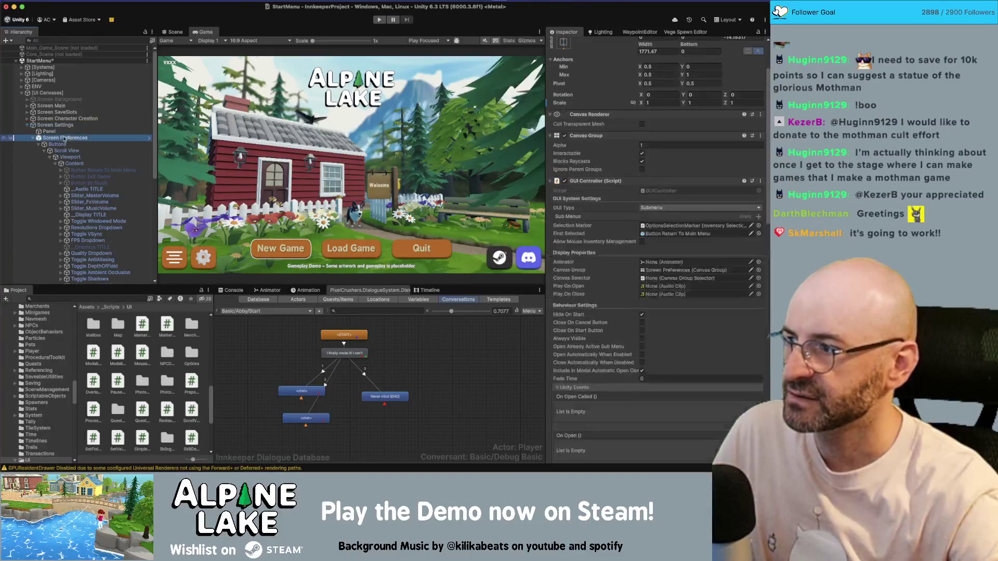
- Move Screen Preferences out from under Screen Settings and fold its Canvas Group, GUI Controller and scroll manager sections
left_click_drag(60, 125, 60, 124)
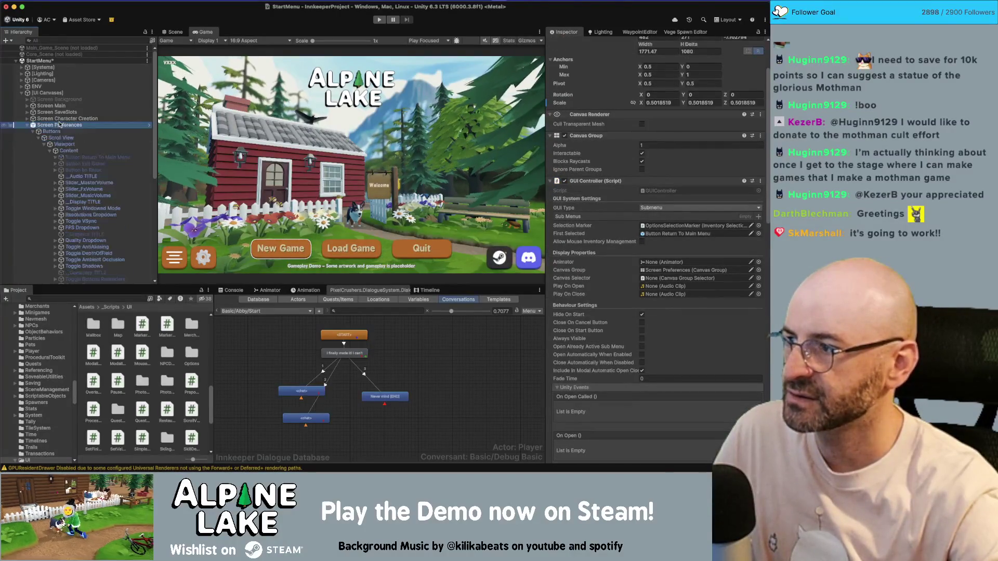
left_click(175, 33)
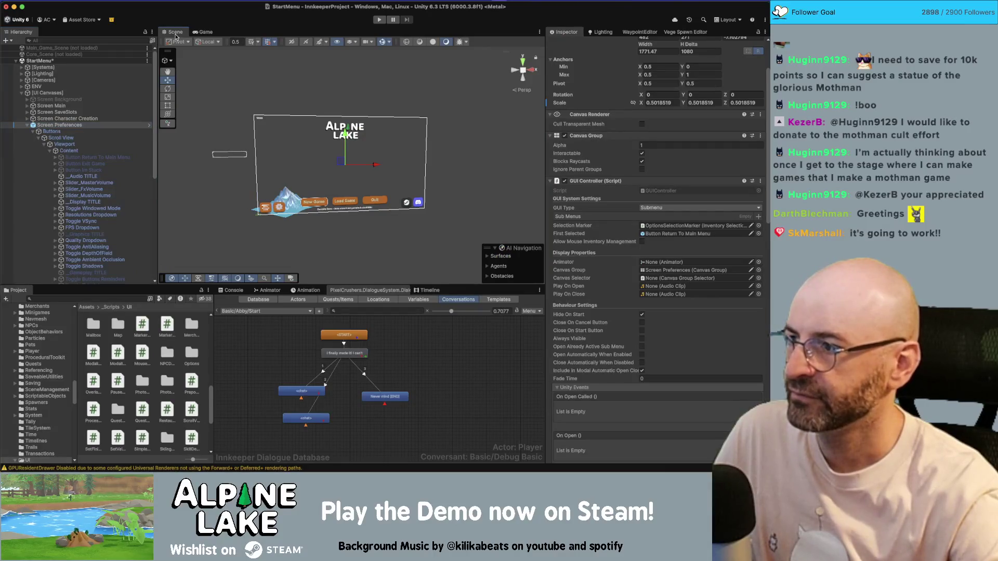
left_click(62, 124)
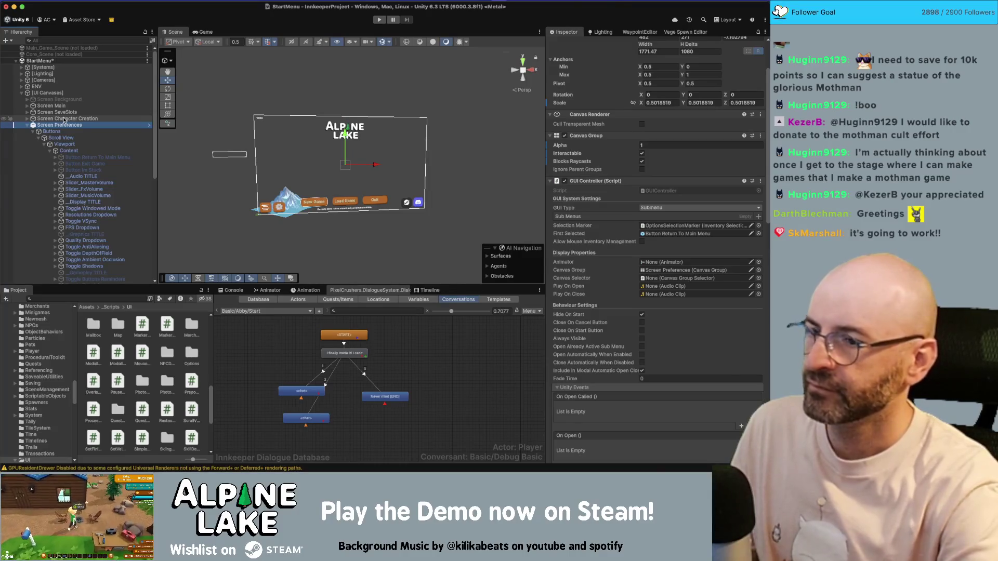
left_click(27, 126)
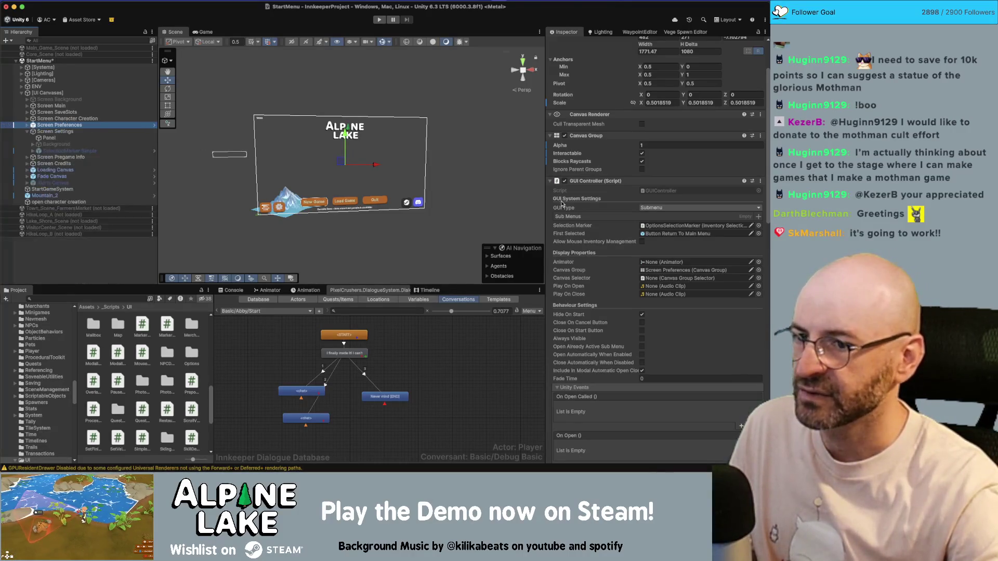
scroll(573, 195, "down", 3)
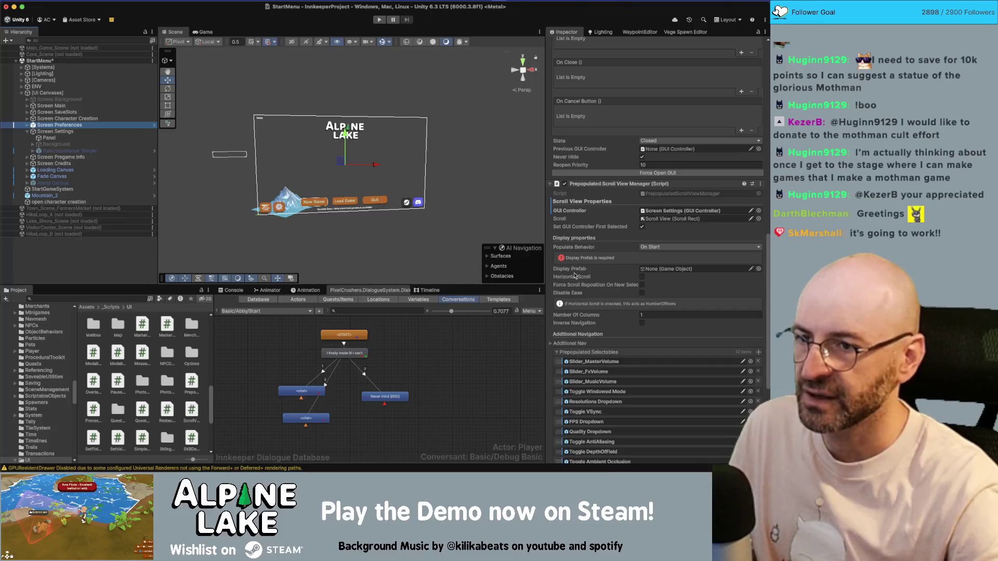
scroll(577, 209, "up", 5)
scroll(577, 210, "up", 1)
left_click(550, 203)
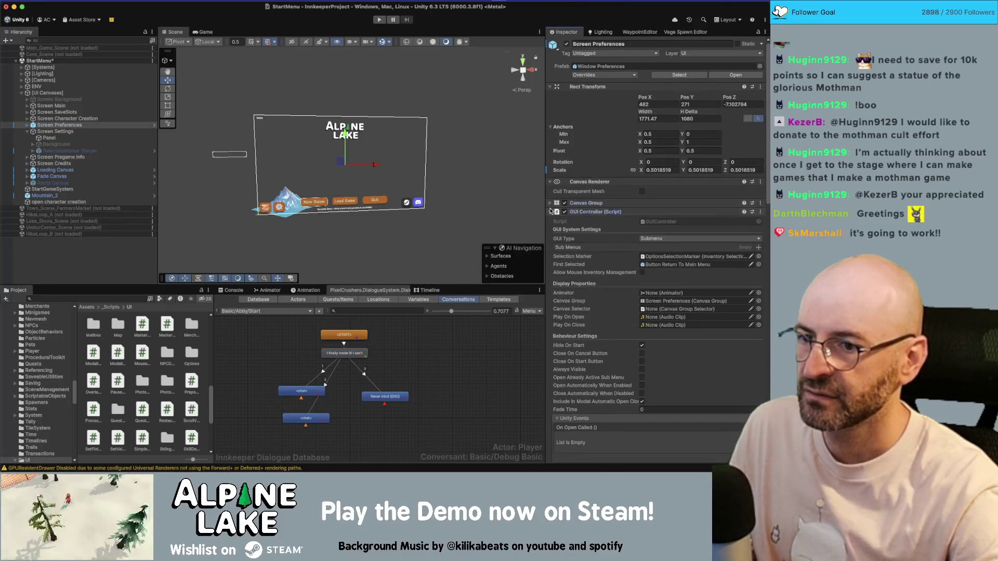
left_click(550, 212)
left_click(551, 221)
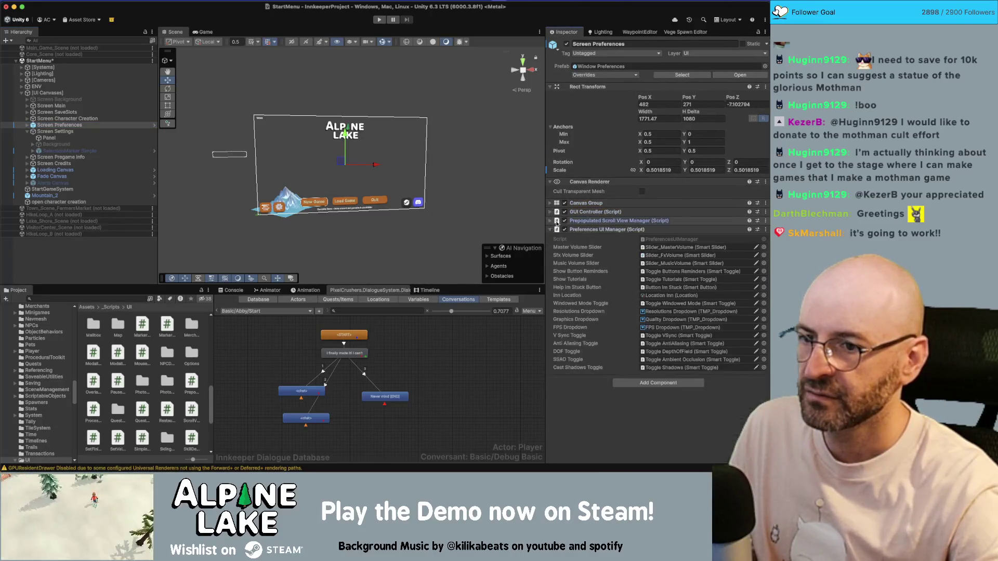
- Add a Canvas to Screen Preferences and paste in Screen Settings' Canvas values
left_click(625, 383)
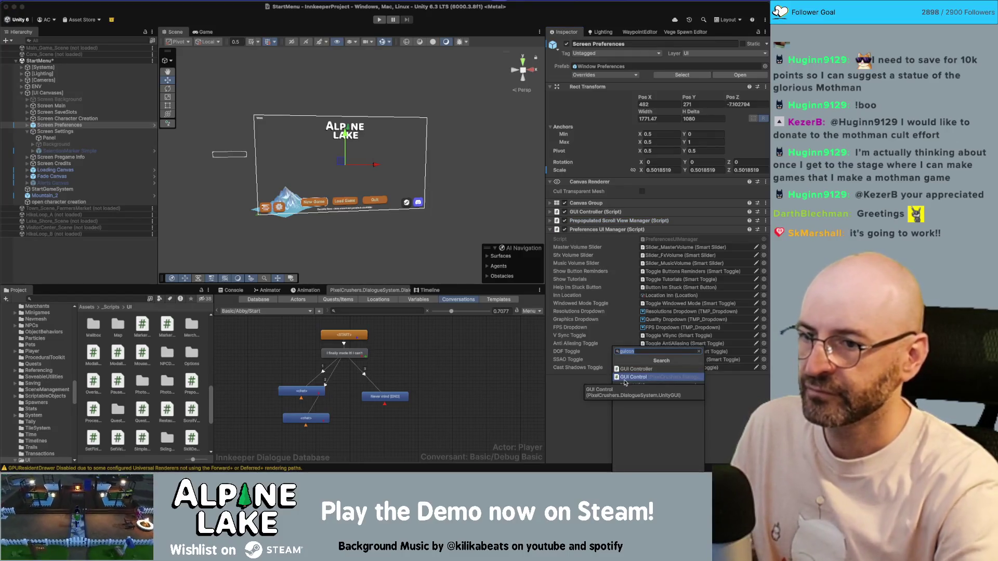
left_click(625, 383)
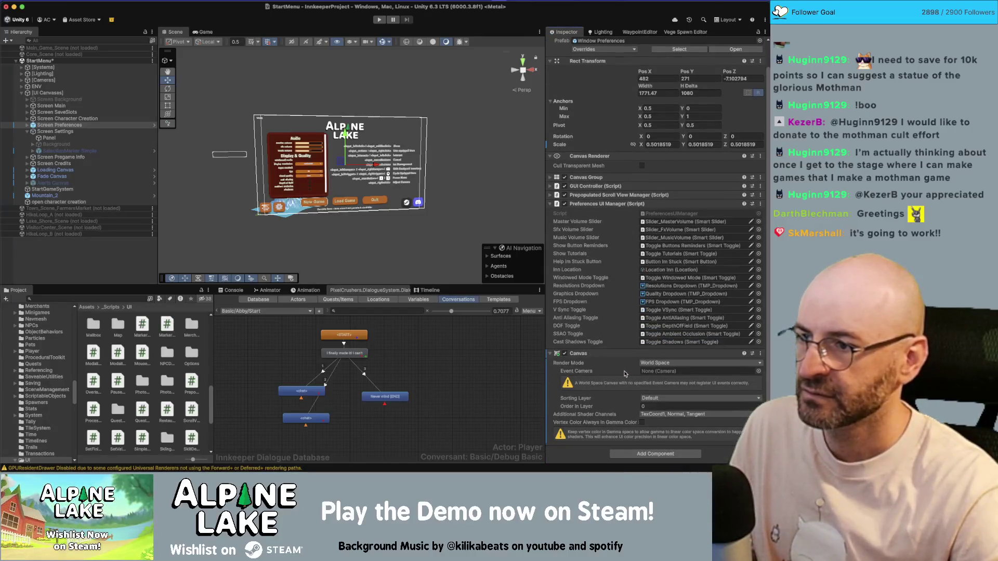
left_click(354, 191)
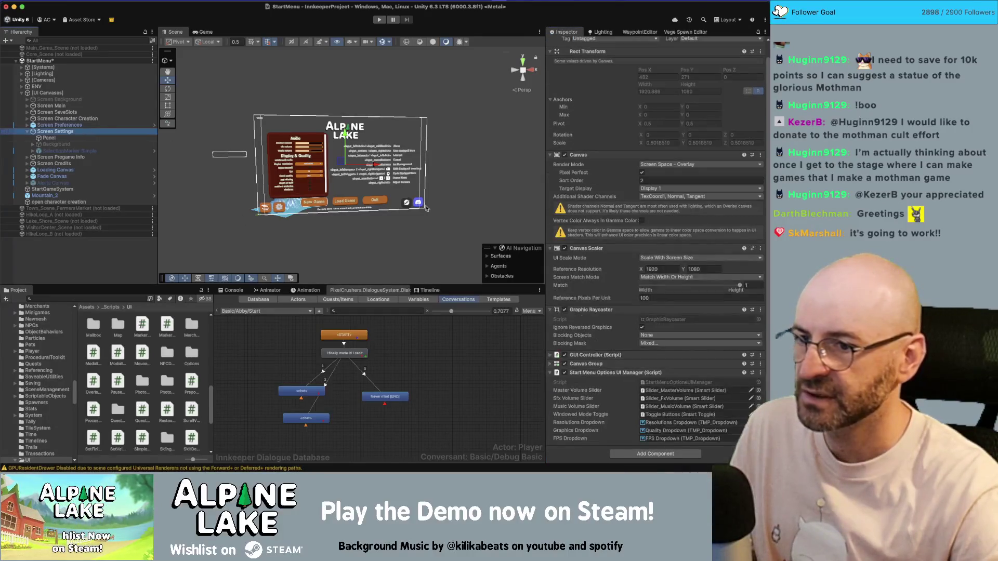
right_click(583, 155)
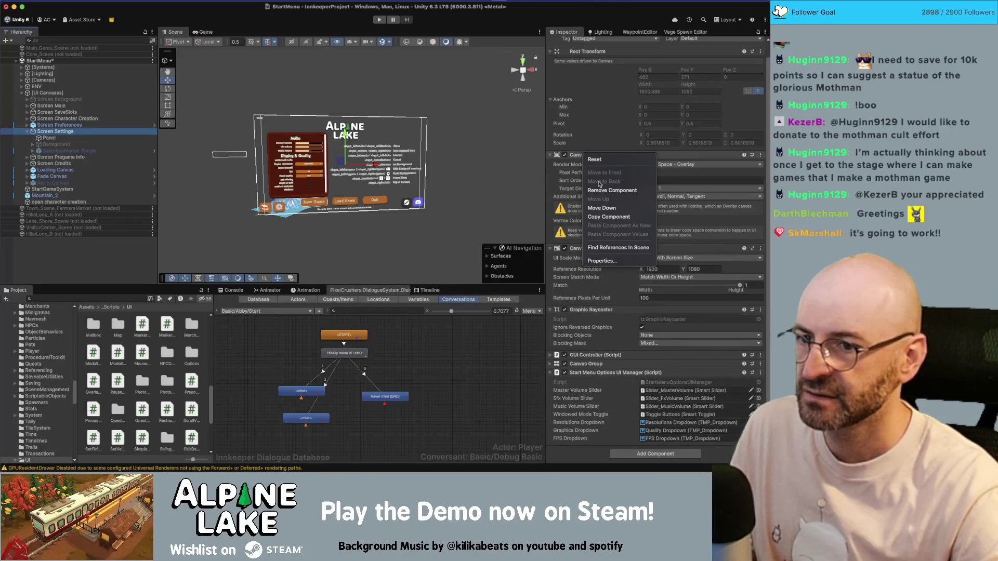
left_click(608, 217)
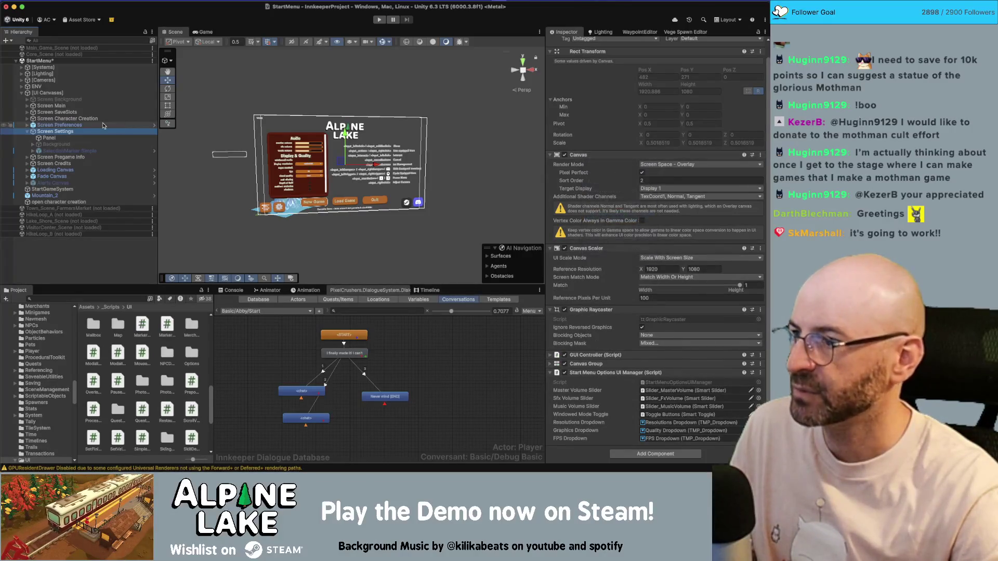
left_click(103, 126)
right_click(600, 365)
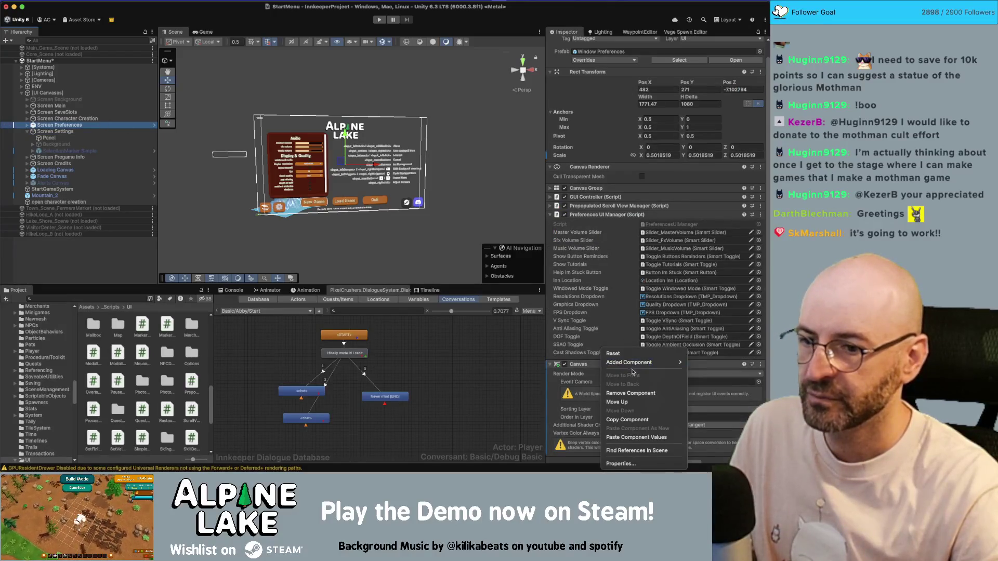
left_click(636, 437)
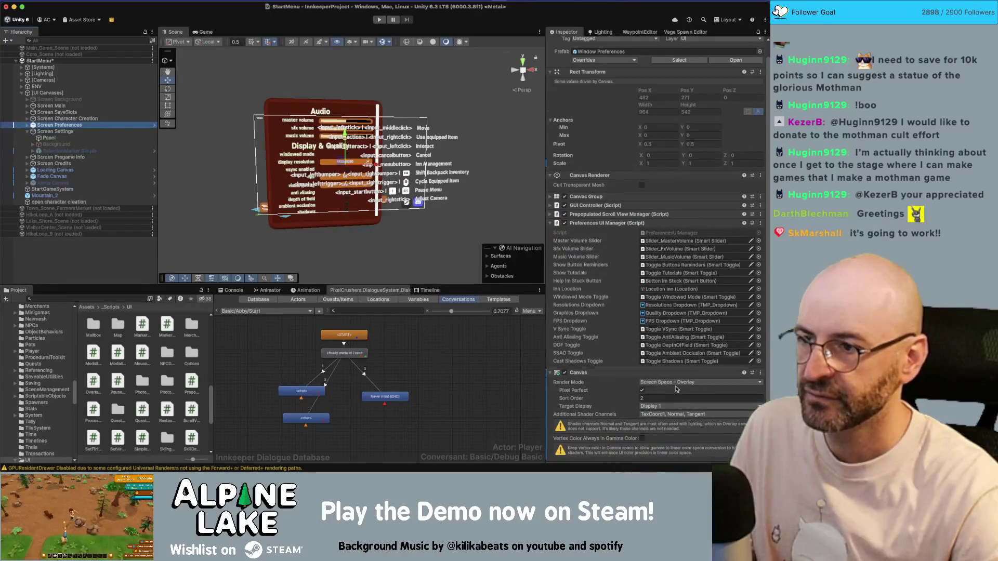
- Add a Canvas Scaler component to Screen Preferences via the 's scaler' search
scroll(669, 373, "down", 1)
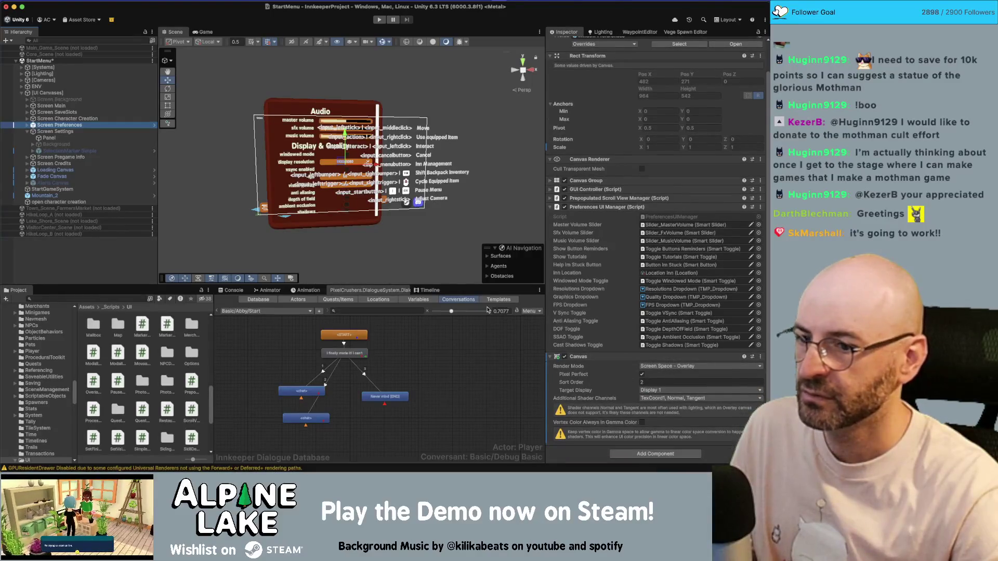
left_click(643, 453)
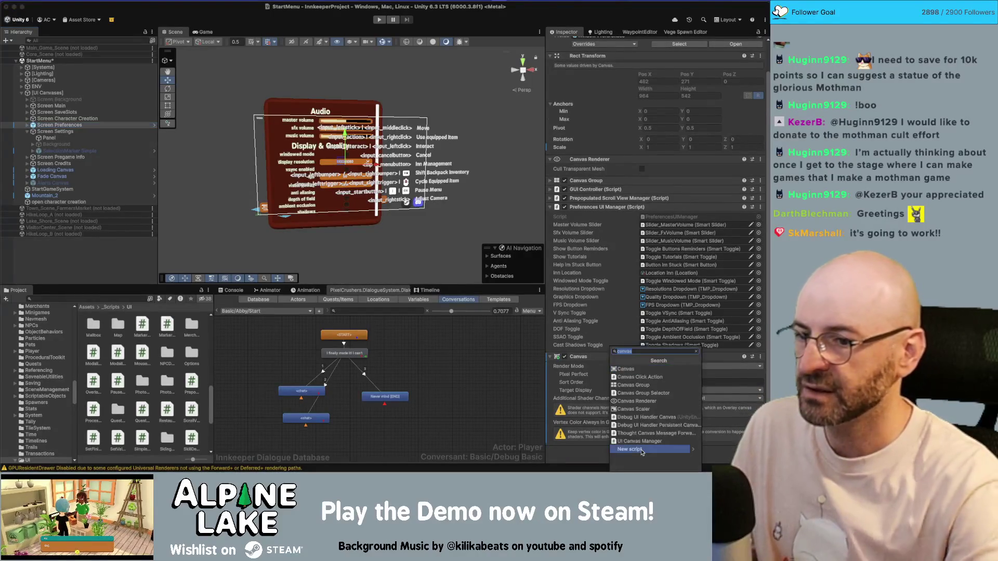
type("s scaler")
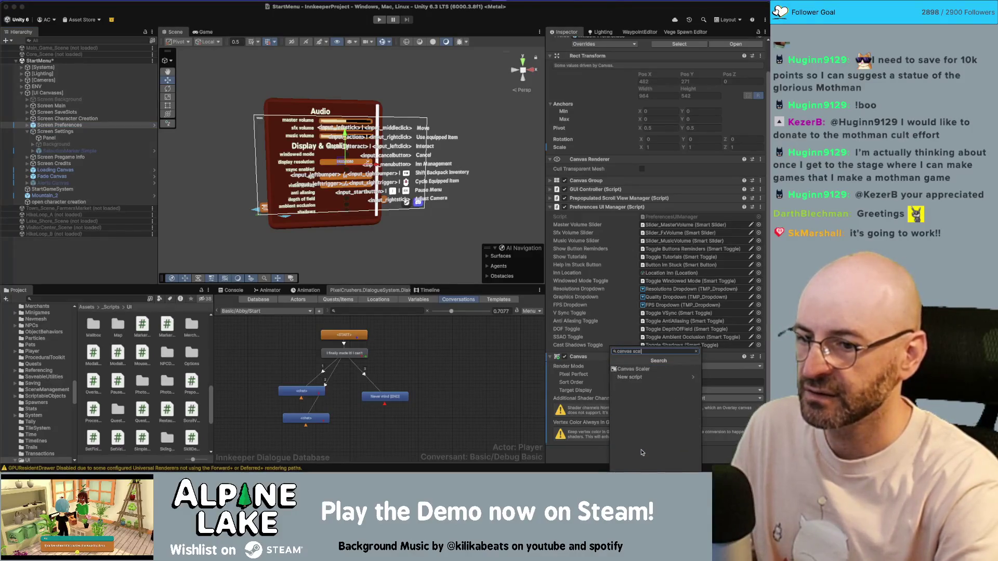
key("Return")
scroll(641, 452, "down", 3)
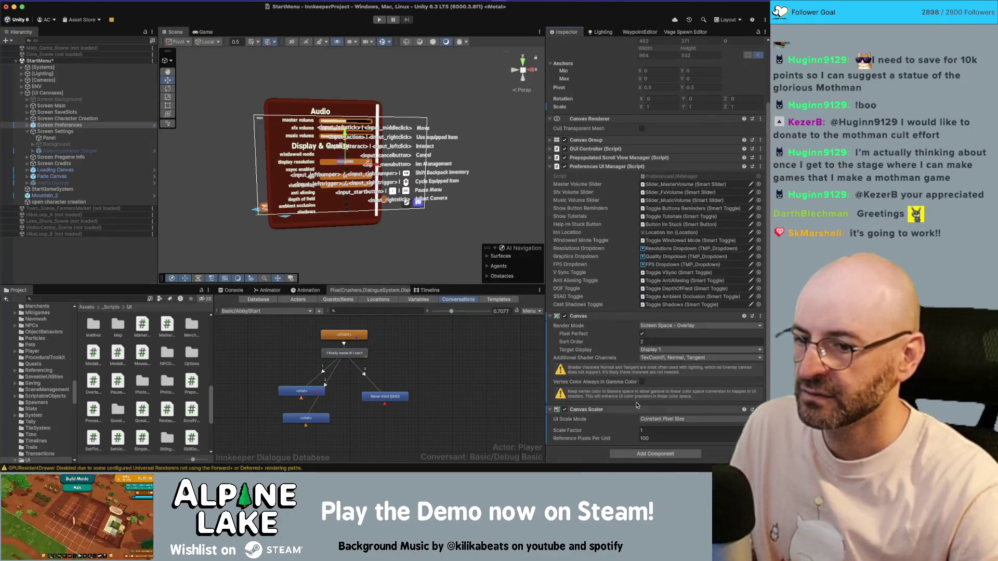
- Copy Screen Settings' Canvas Scaler and paste its 1920×1080 Scale With Screen Size values onto Screen Preferences
left_click(99, 133)
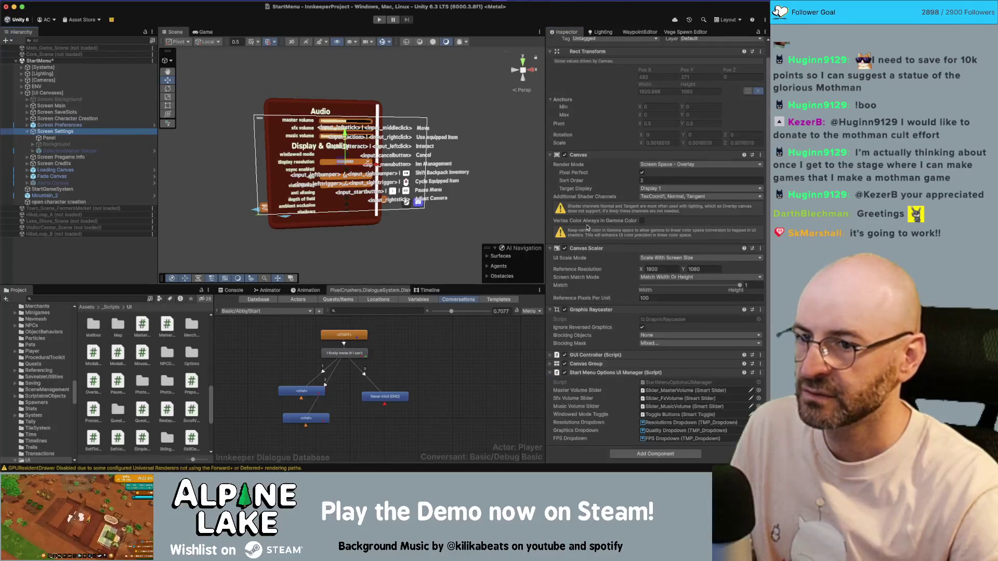
right_click(587, 249)
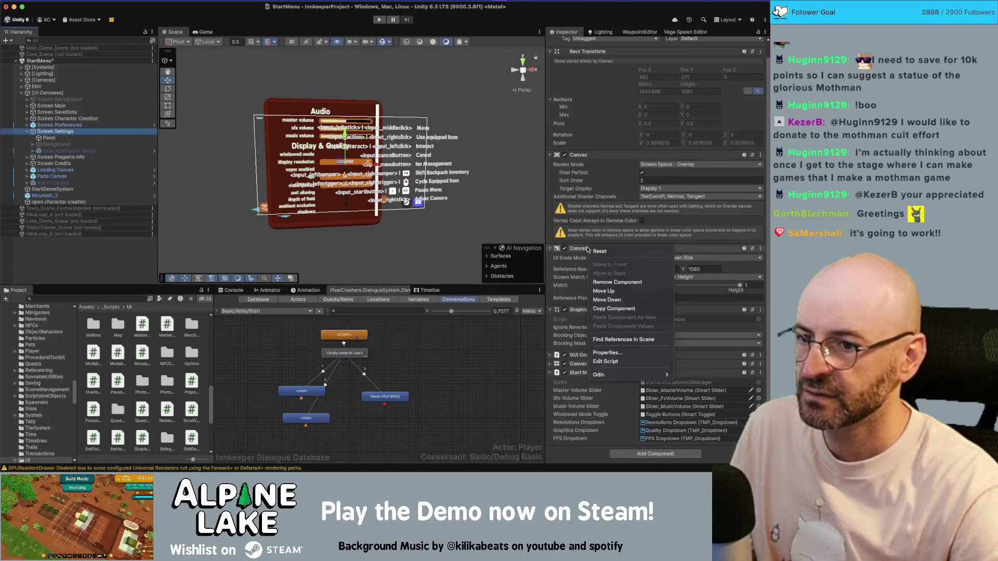
left_click(624, 308)
left_click(60, 125)
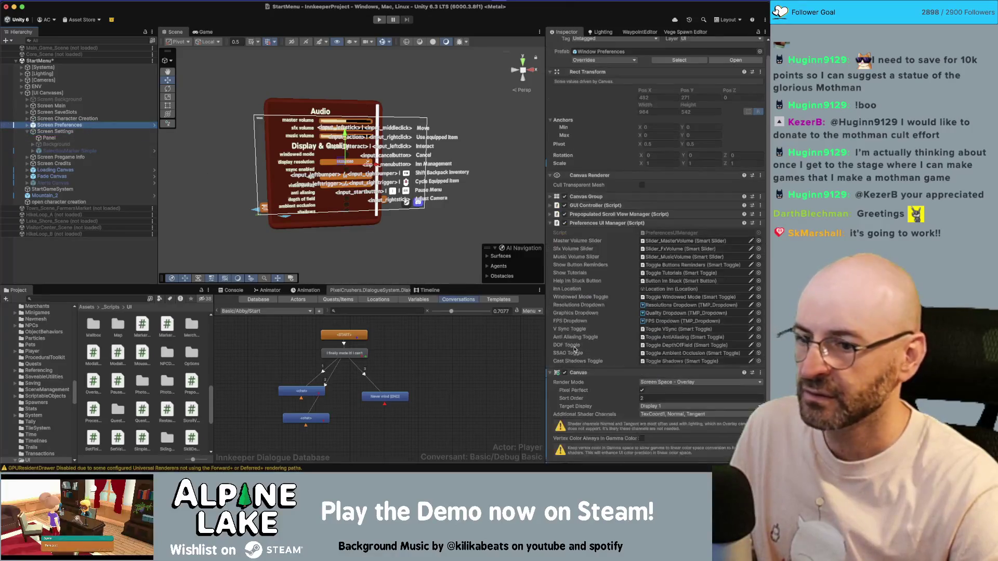
scroll(575, 350, "down", 3)
right_click(591, 409)
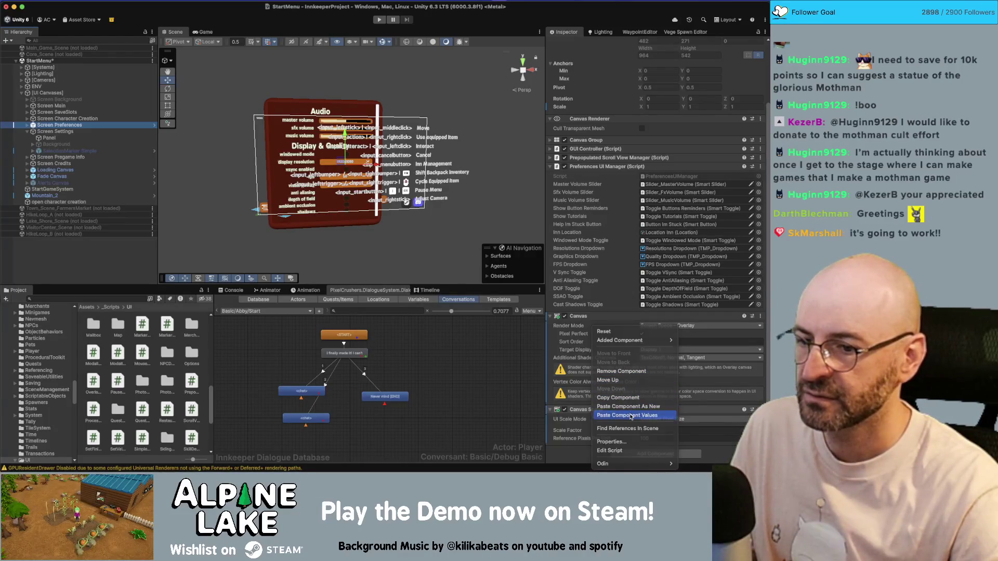
left_click(629, 415)
- Copy Screen Settings' Graphic Raycaster onto Screen Preferences as a new component, leaving Blocking Mask unchanged
scroll(620, 393, "down", 1)
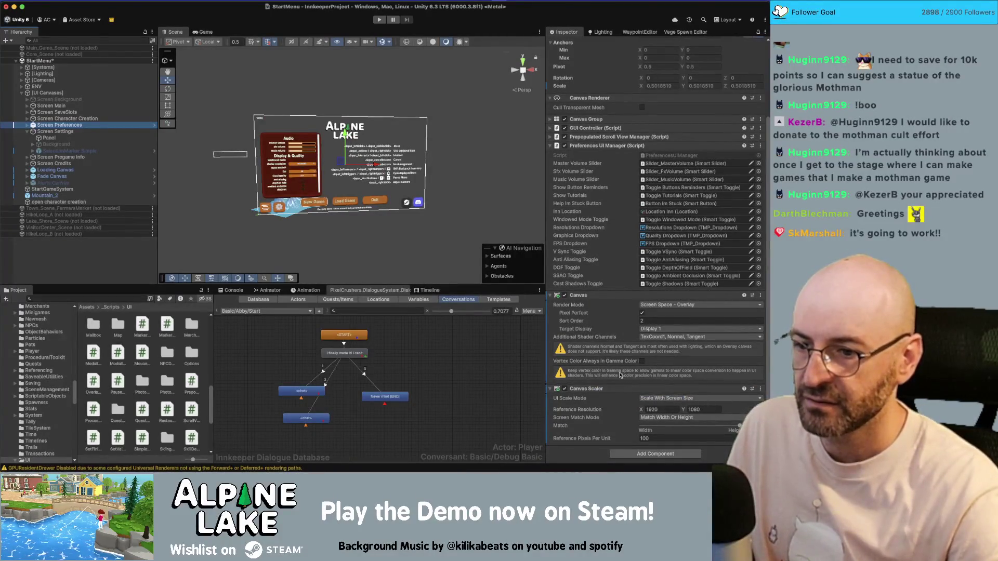
left_click(55, 131)
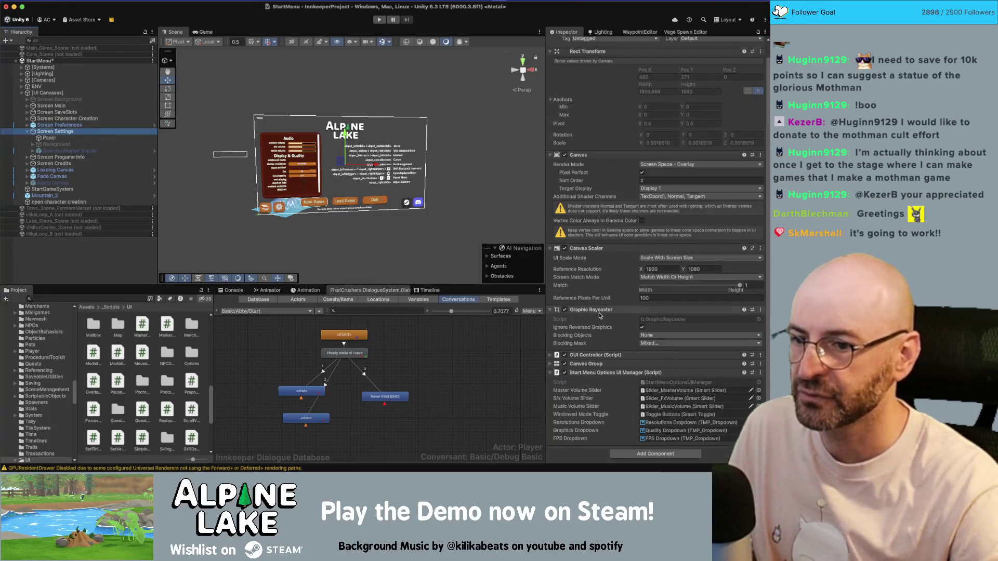
right_click(599, 312)
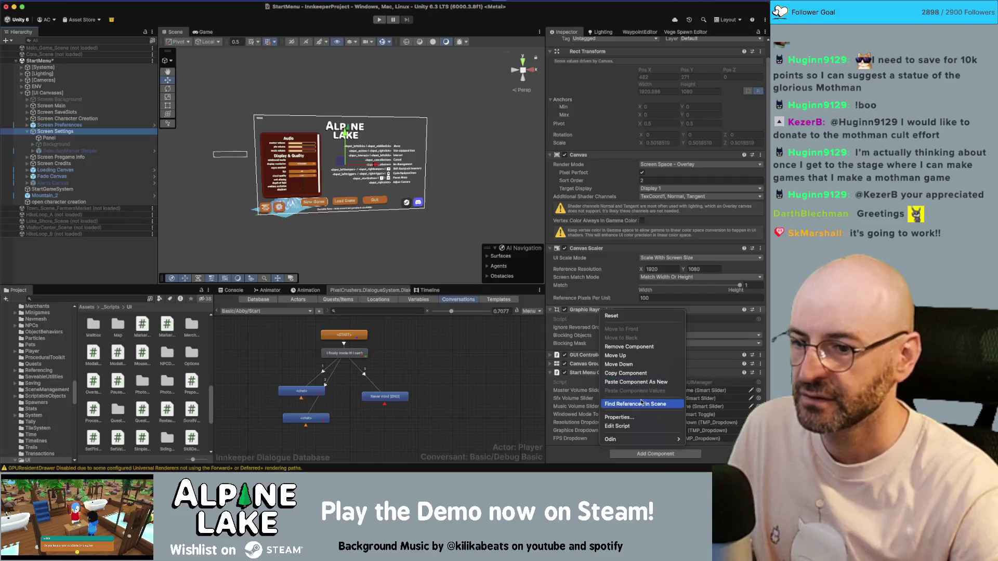
left_click(634, 371)
left_click(56, 126)
right_click(606, 373)
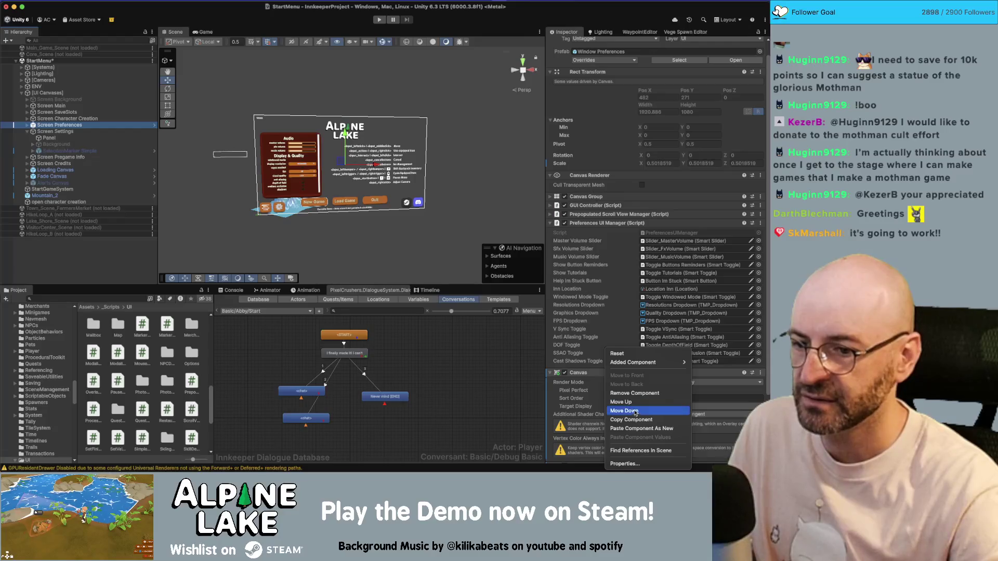
left_click(641, 428)
scroll(604, 365, "down", 5)
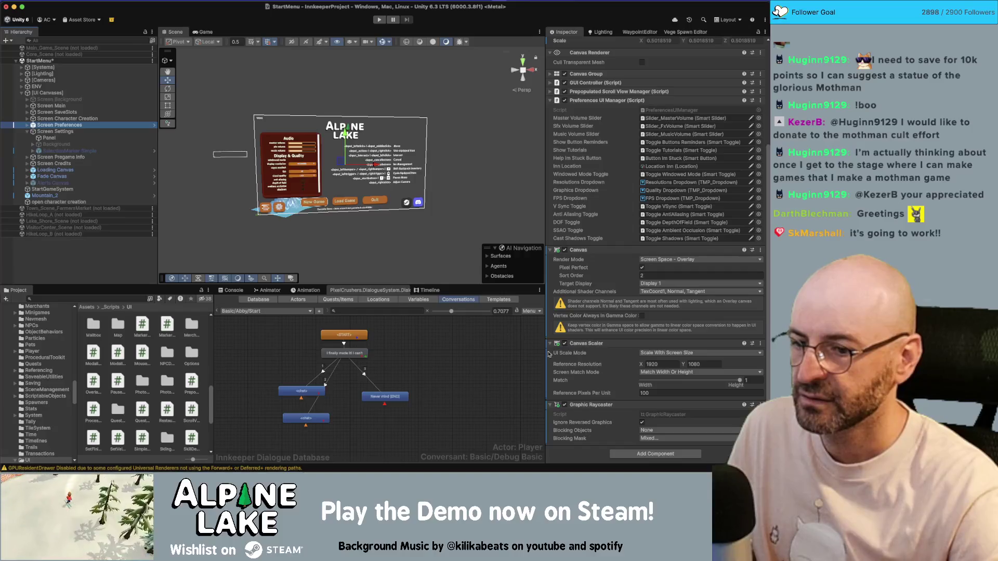
left_click(646, 438)
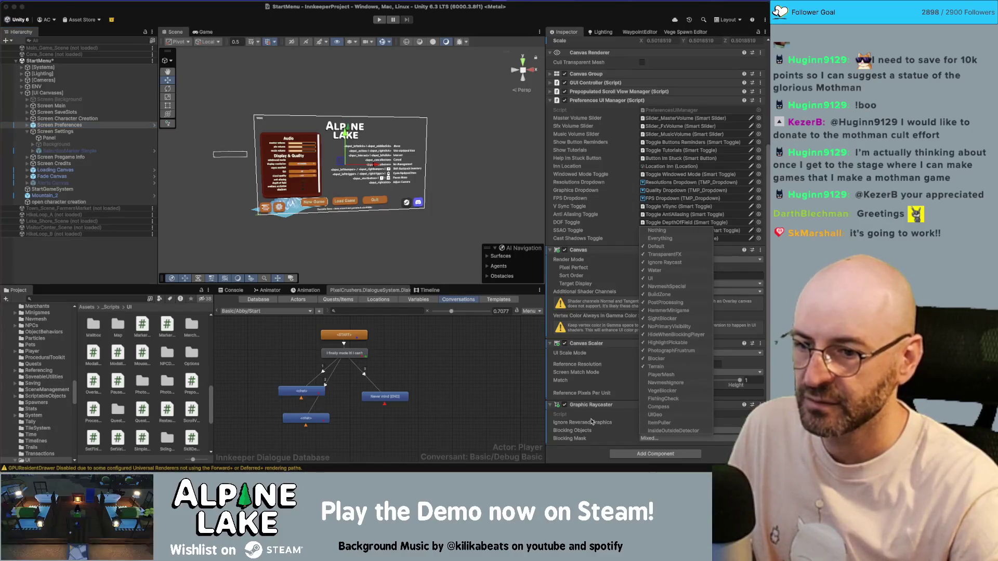
left_click(574, 445)
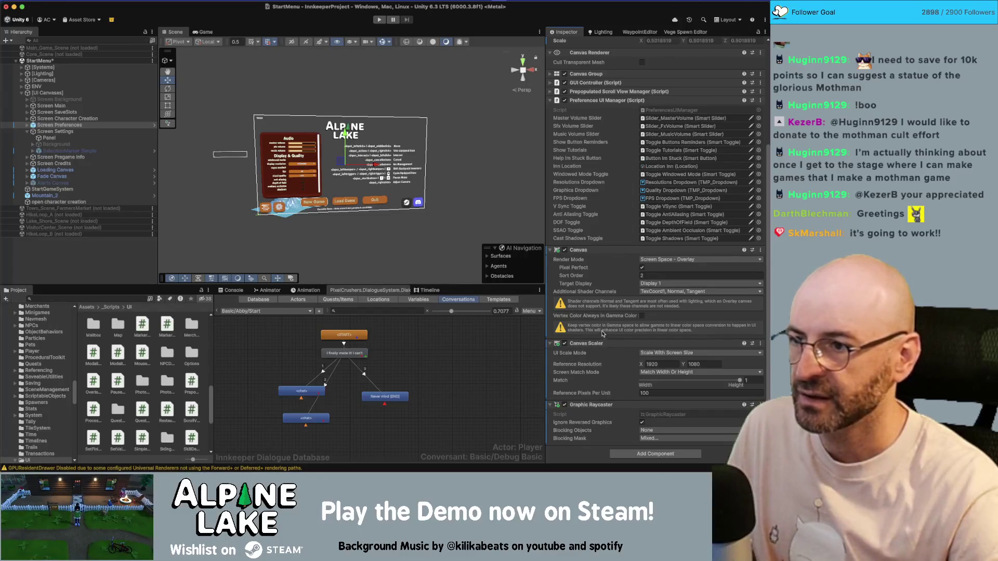
left_click(27, 132)
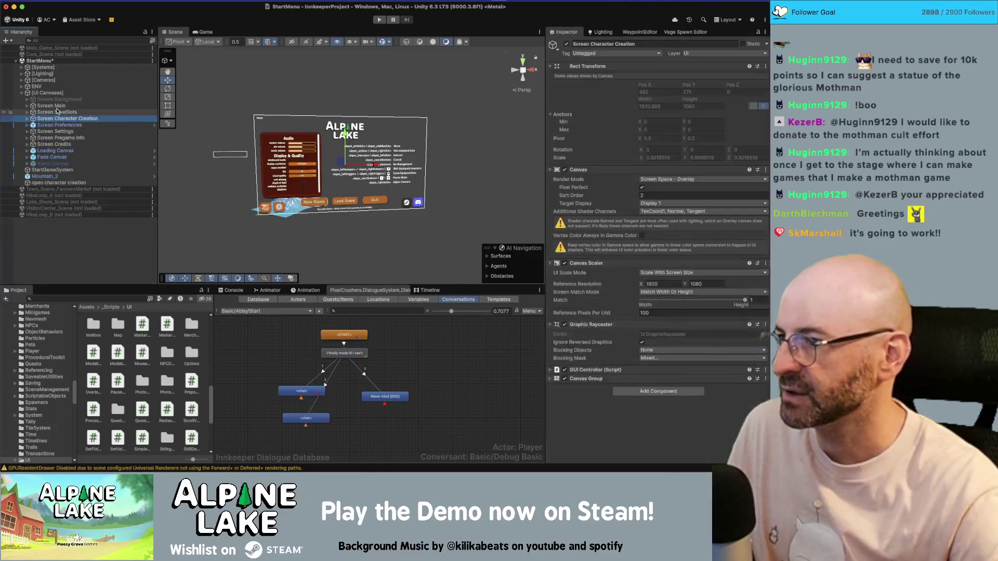
- Expand Screen Preferences' GUI Controller settings and compare them with Screen Settings
key("Up")
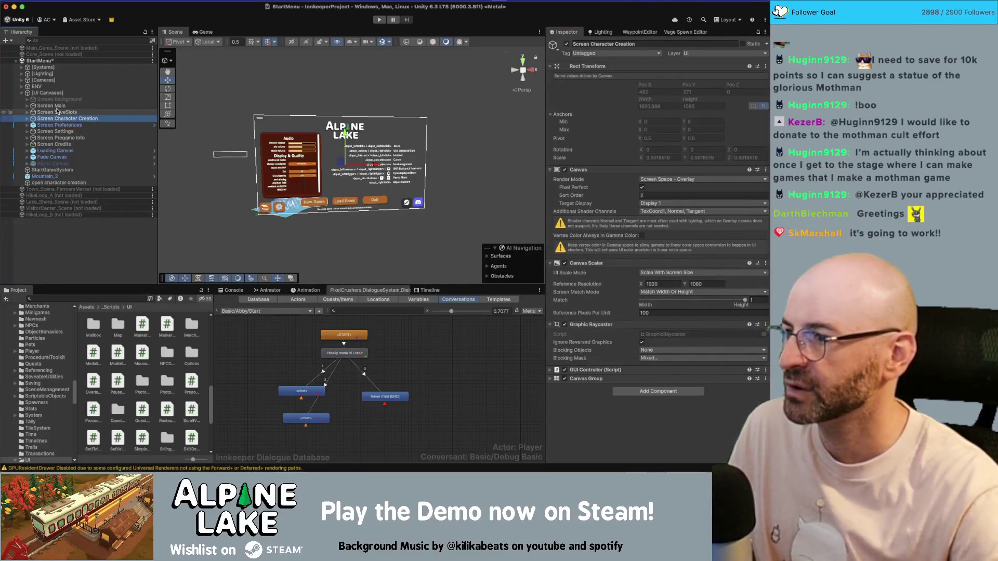
key("Down")
key("Down")
key("Up")
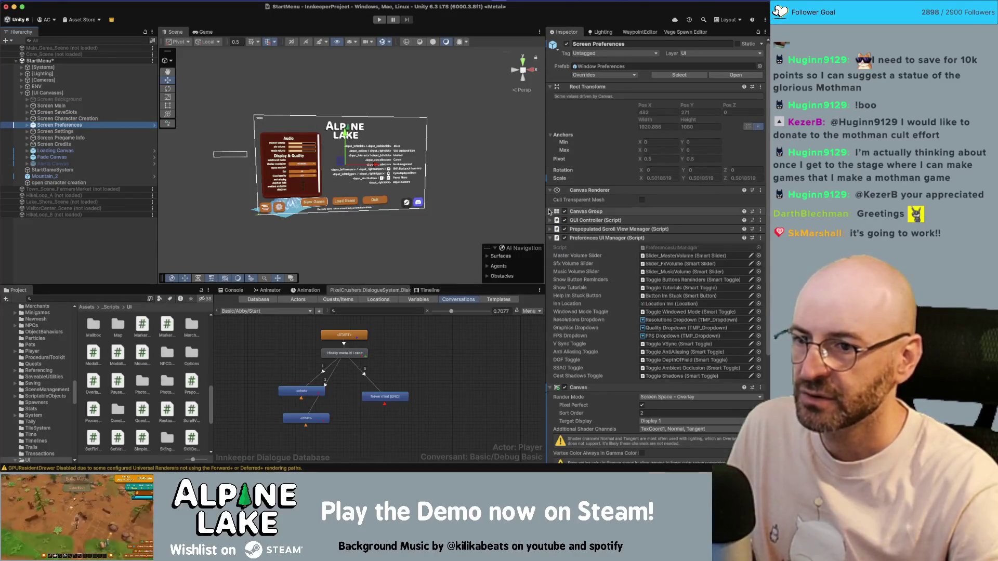
left_click(588, 220)
scroll(588, 220, "down", 2)
key("Down")
scroll(601, 212, "down", 5)
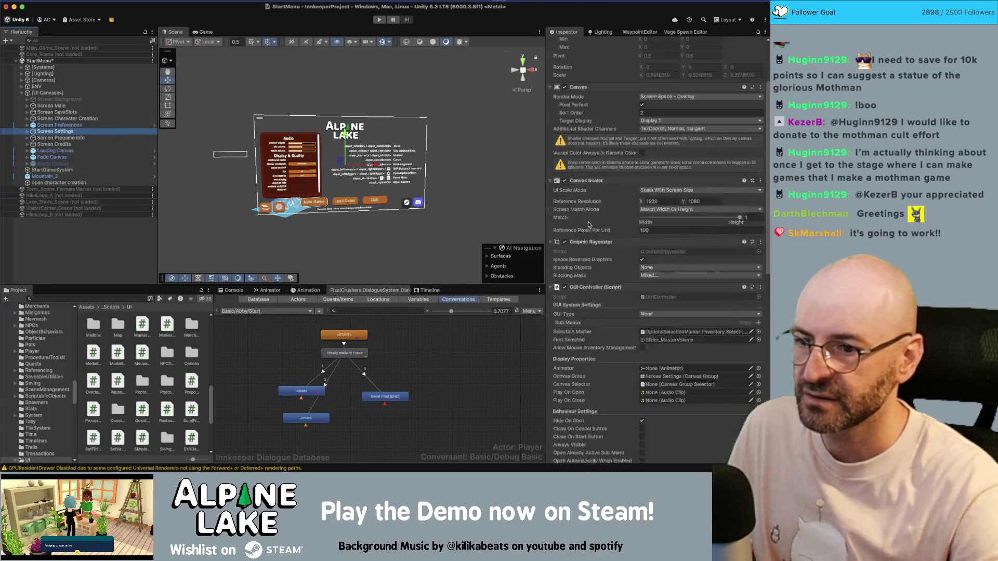
key("Up")
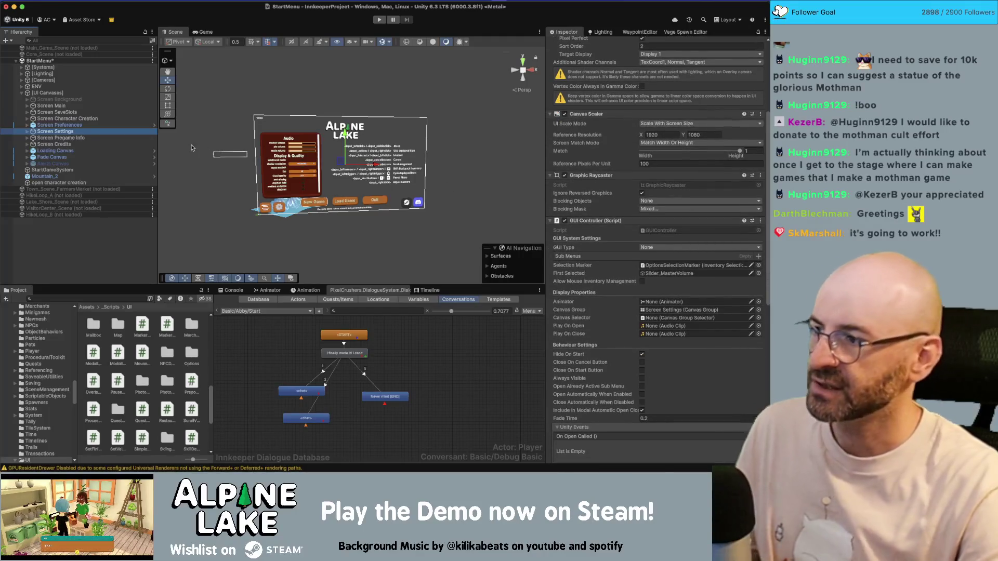
- Set GUI Type to None, verify against Screen Settings, and check the first-selected element
left_click(650, 108)
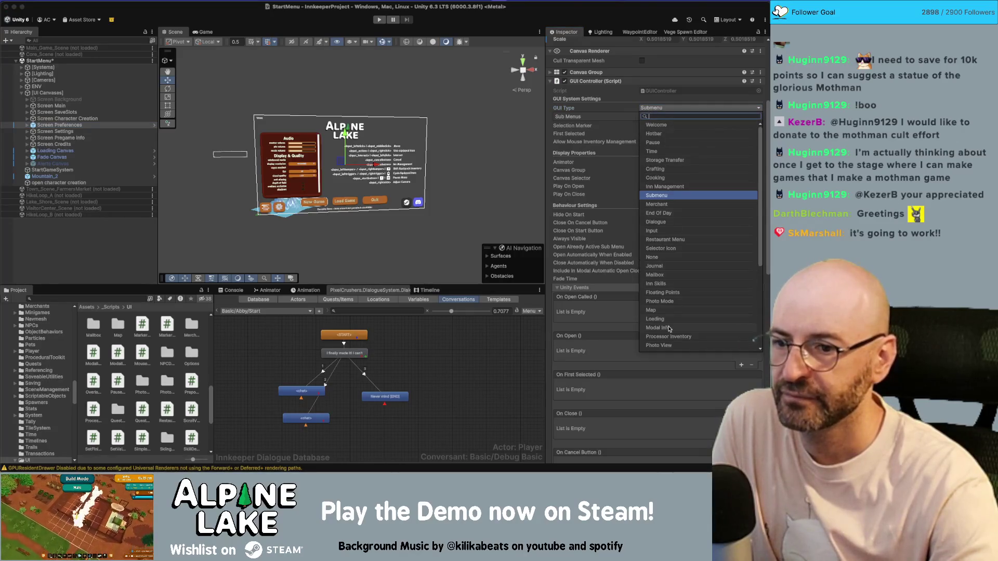
left_click(656, 259)
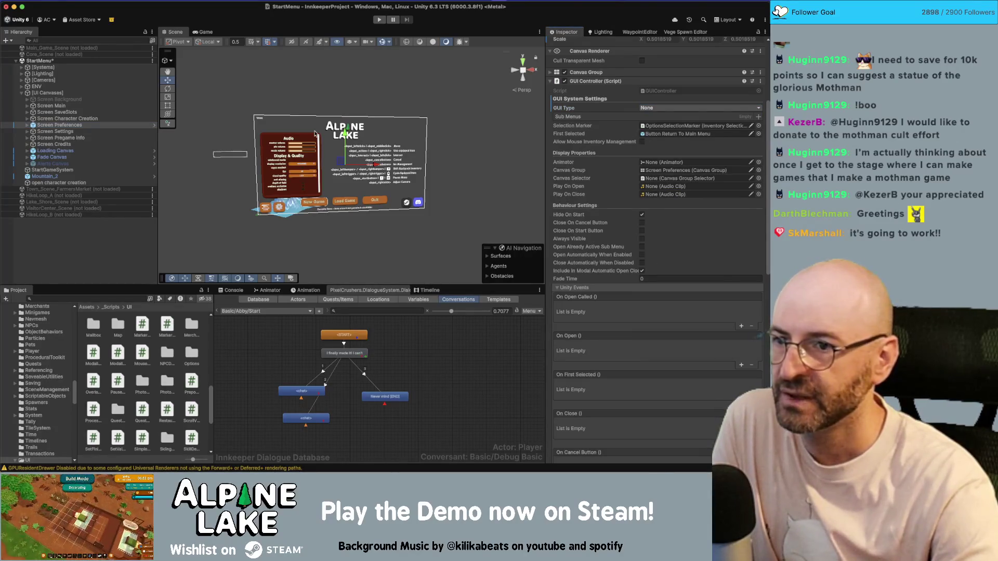
left_click(55, 131)
scroll(649, 234, "down", 1)
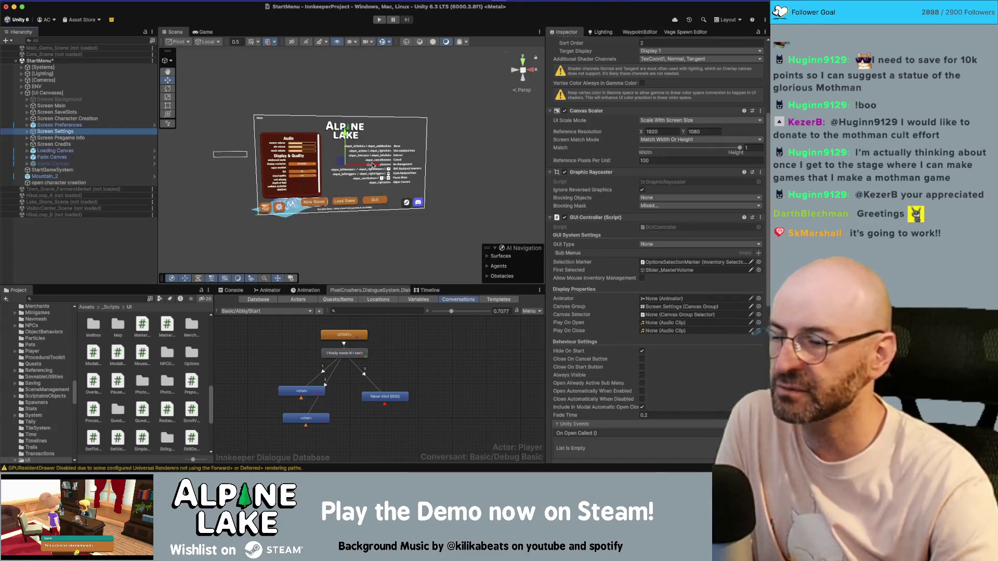
left_click(104, 126)
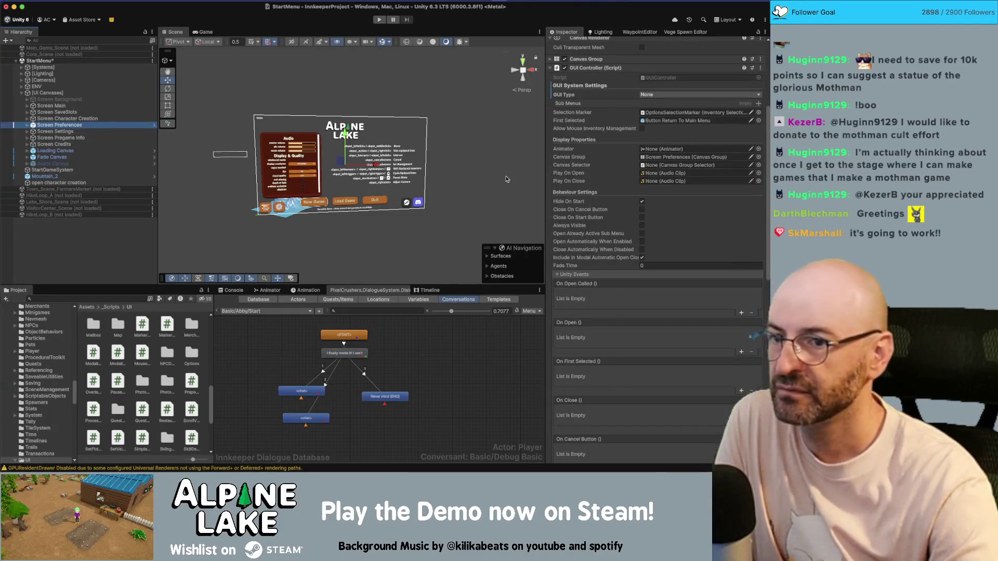
left_click(676, 120)
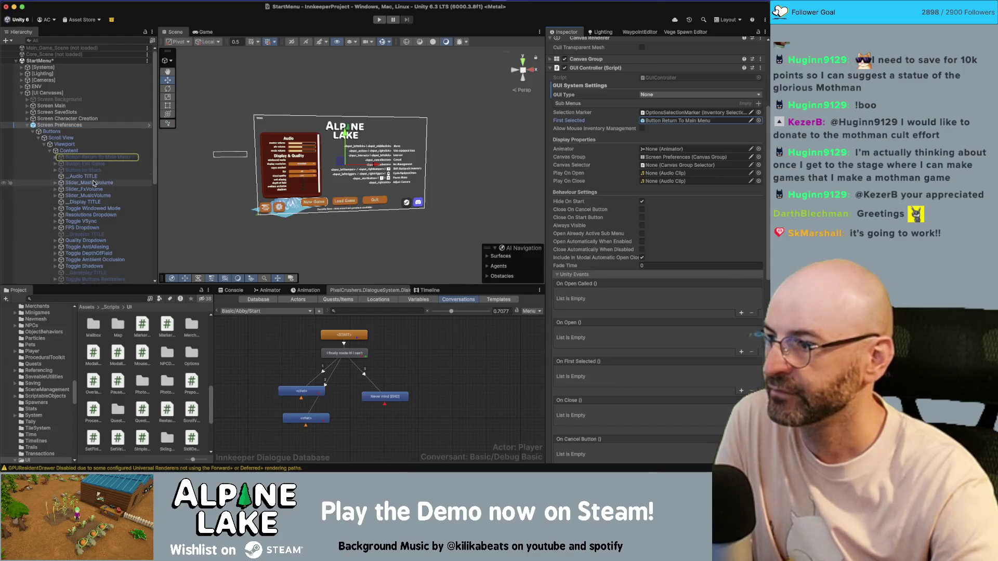
- Make Slider_MasterVolume Screen Preferences' first selected element and set Fade Time to 0.2
left_click_drag(570, 158, 654, 122)
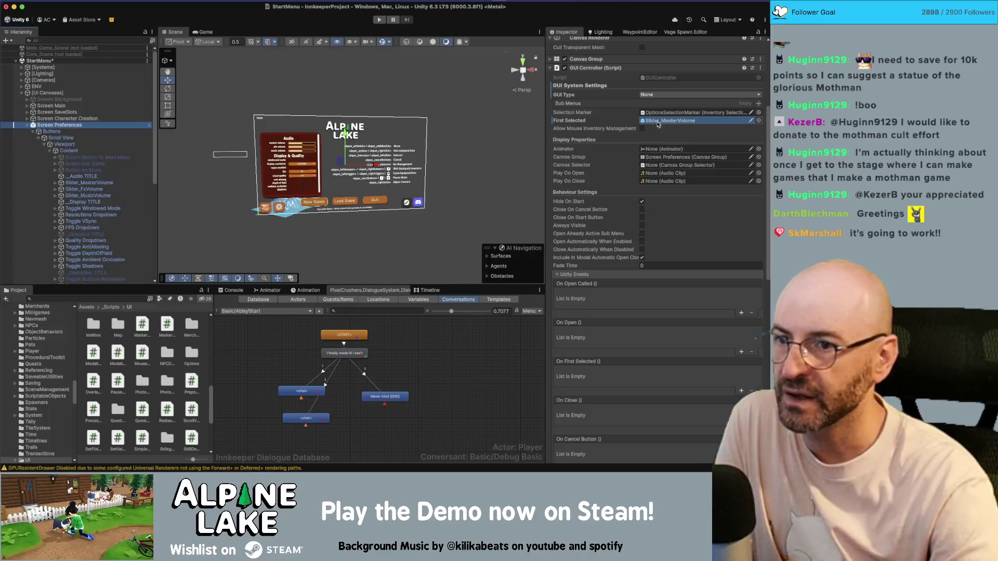
left_click_drag(641, 123, 642, 122)
left_click(27, 126)
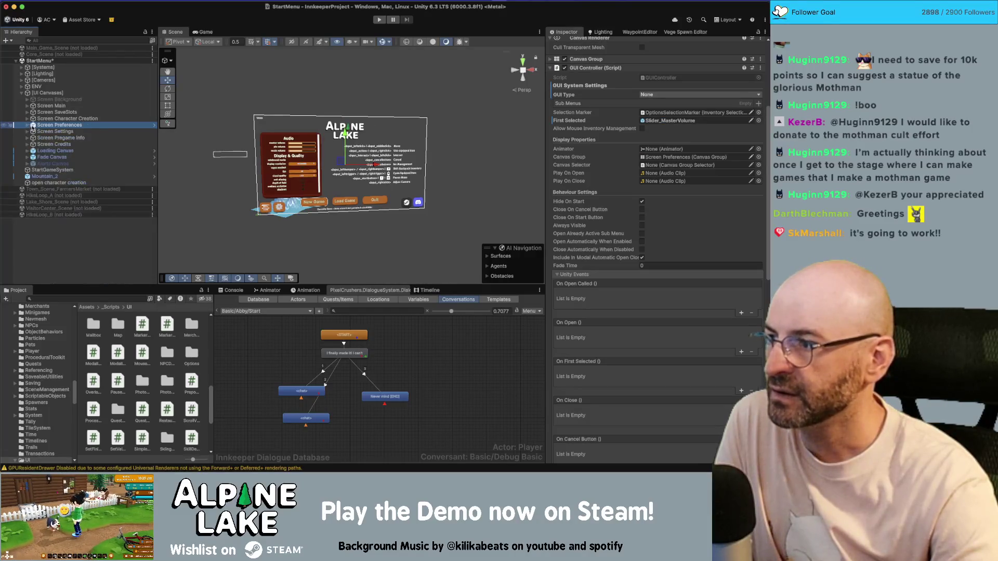
left_click(44, 132)
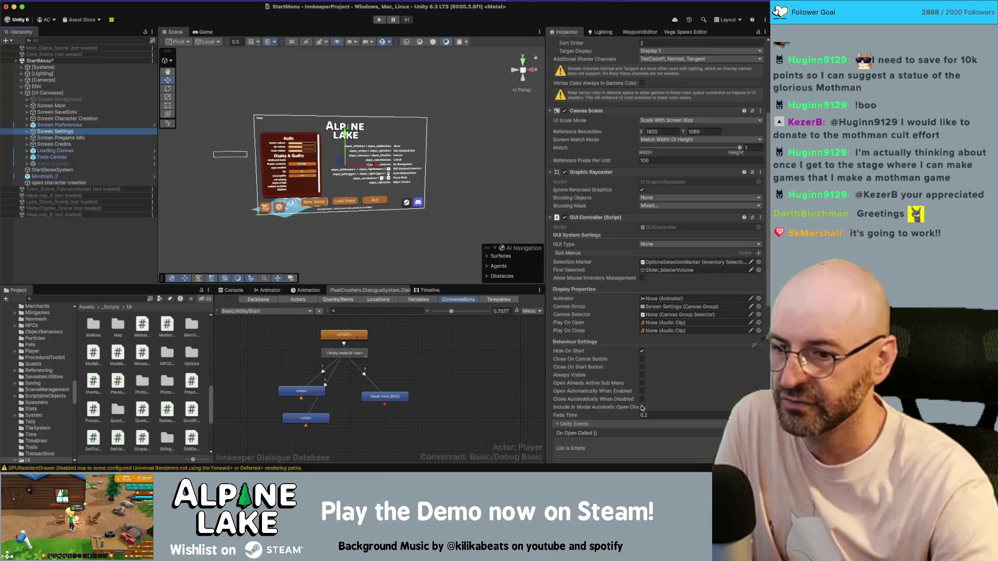
key("Up")
left_click(660, 265)
type("0.2")
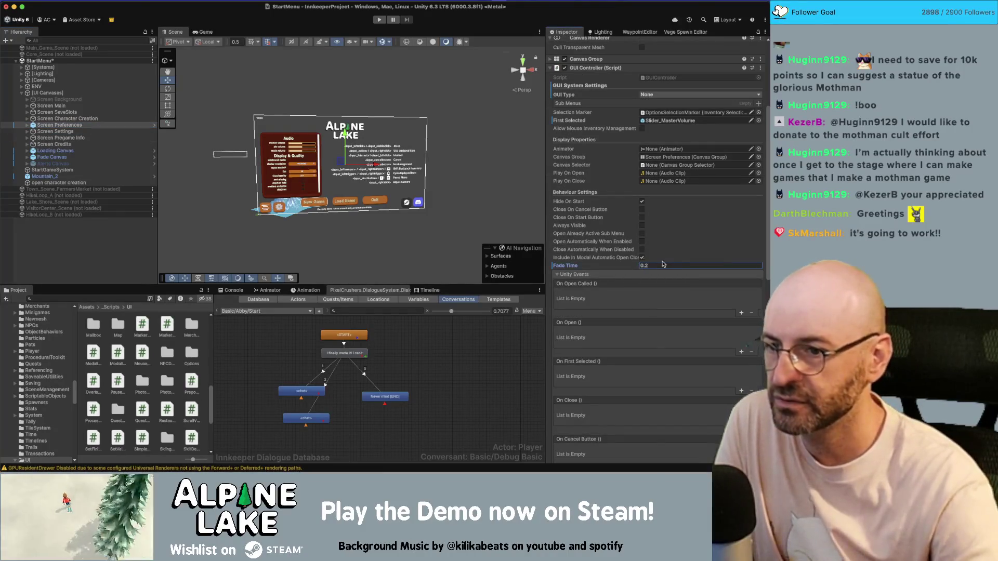
- Compare with Screen Settings, then hook Screen Preferences into its On Open event
key("Down")
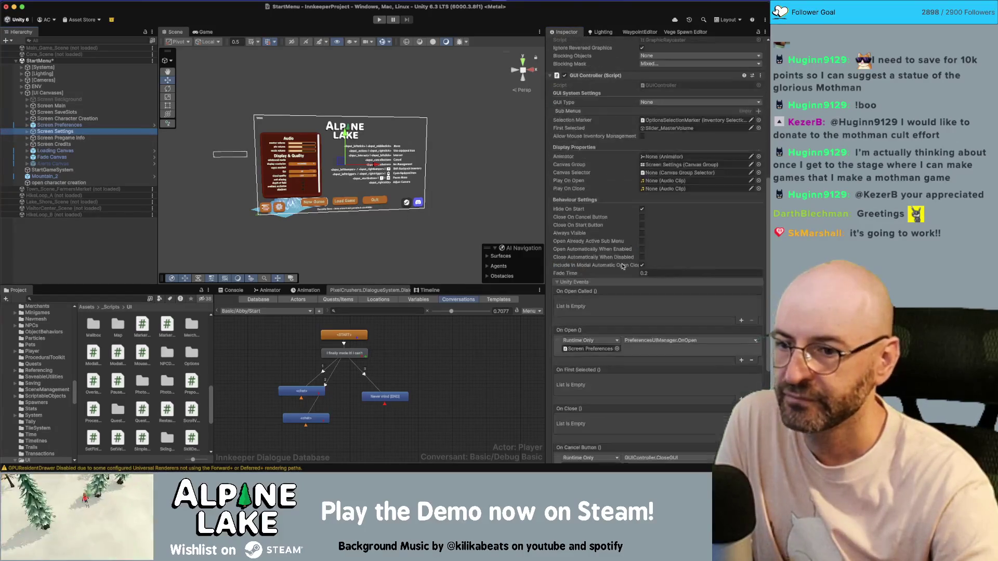
scroll(622, 266, "down", 3)
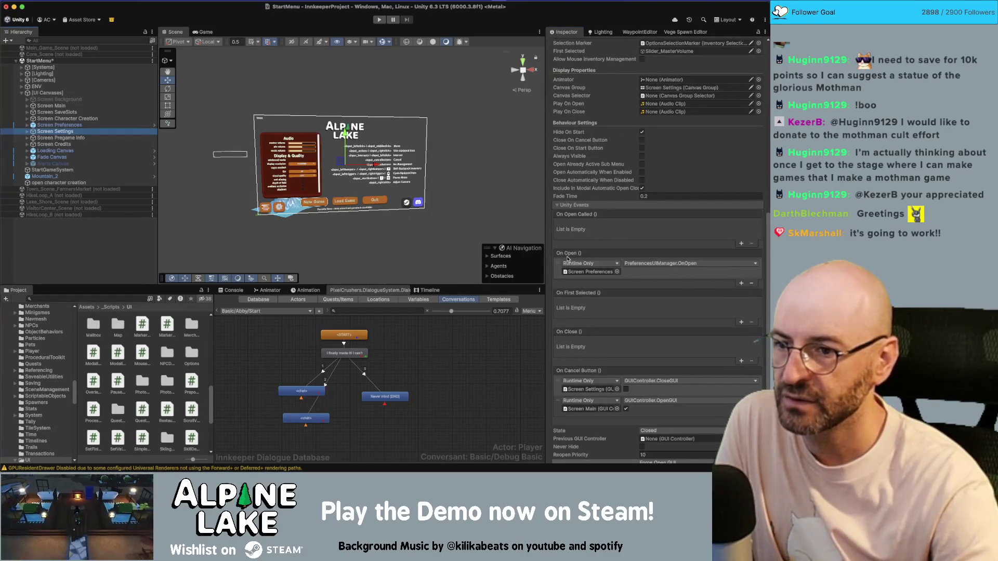
left_click(102, 127)
left_click_drag(572, 106, 572, 107)
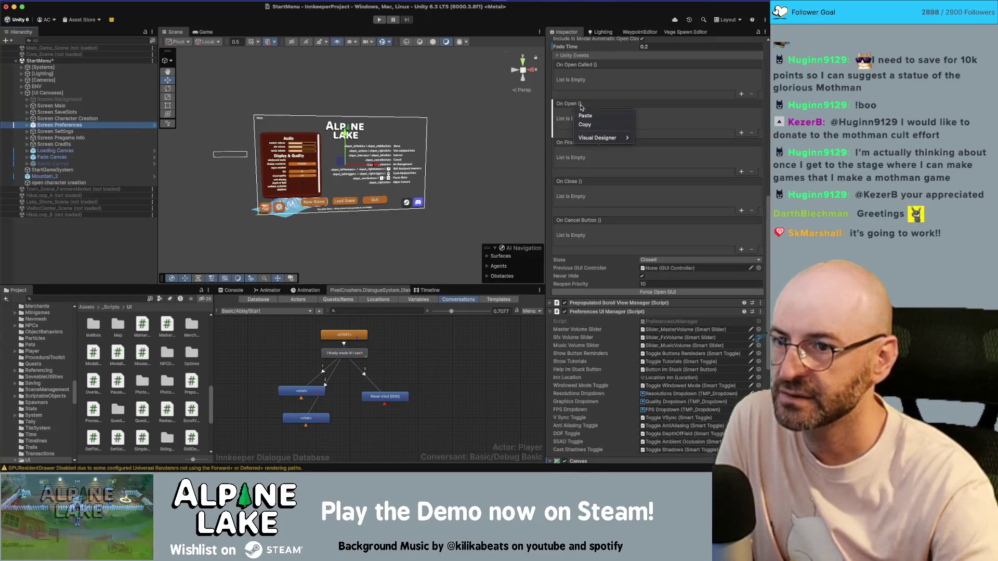
left_click(584, 116)
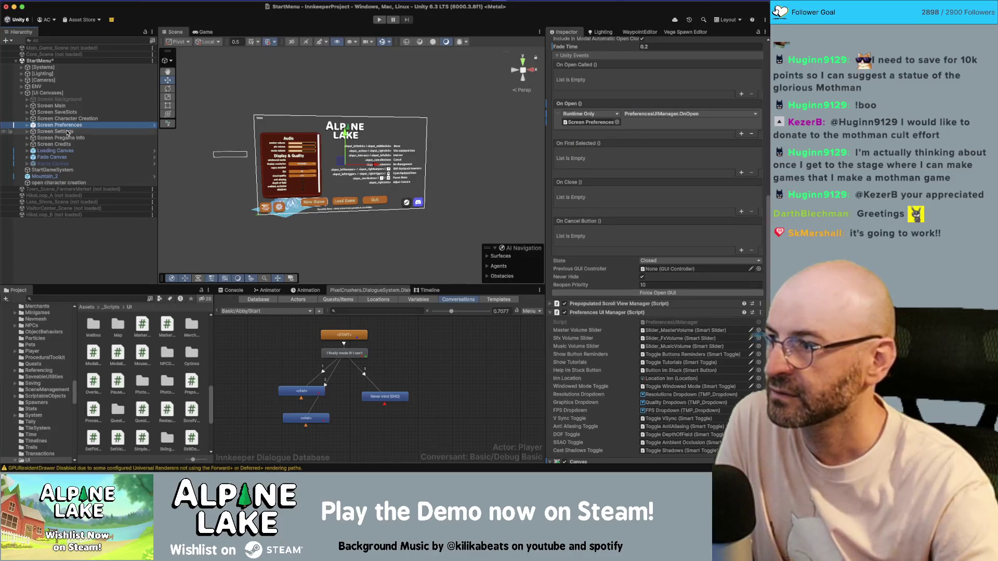
- Paste the copied CloseGUI and OpenGUI cancel actions into Screen Preferences' On Cancel Button list
left_click(55, 131)
scroll(599, 310, "down", 1)
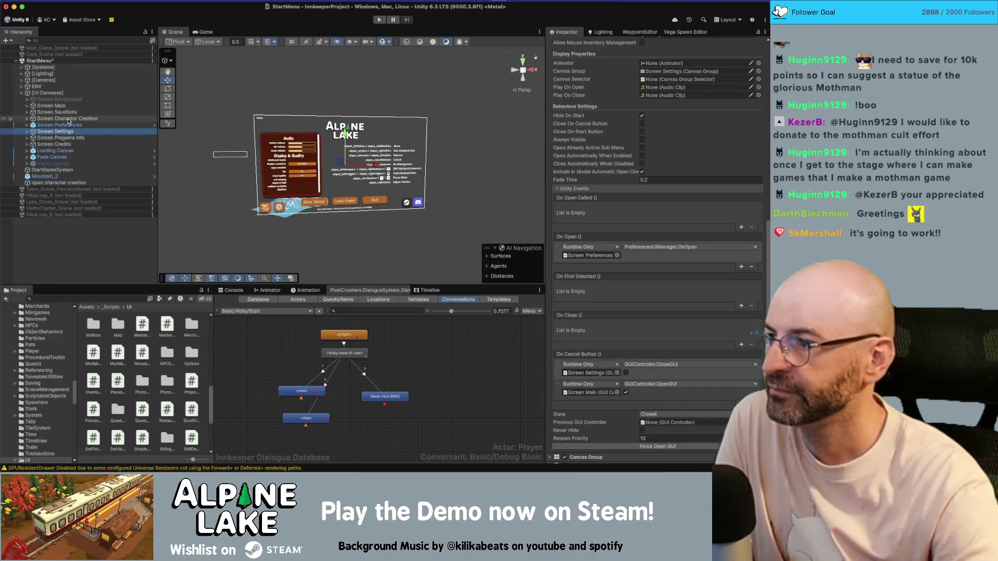
left_click(221, 154)
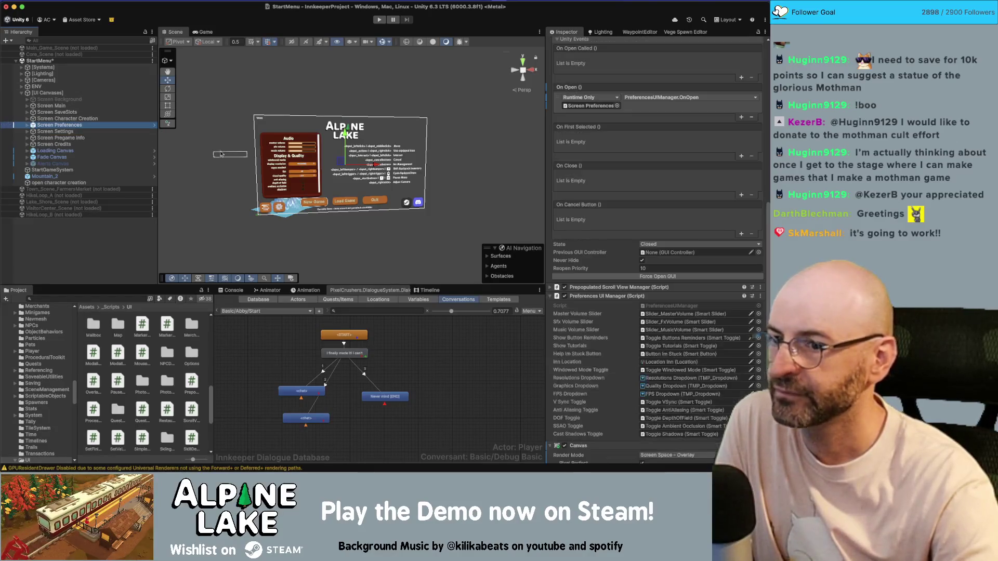
right_click(578, 205)
left_click(593, 222)
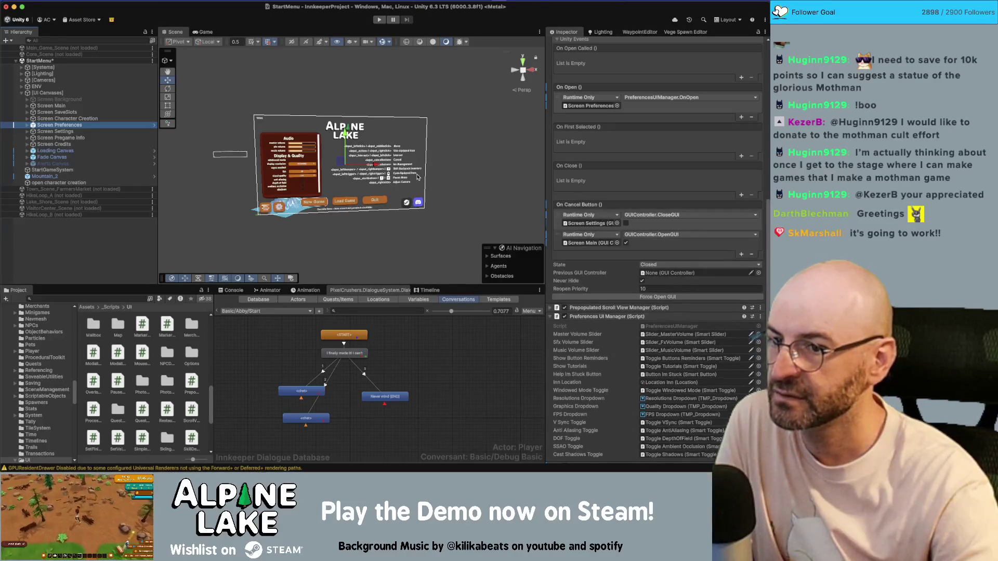
- Review the event setup on Screen Character Creation and Screen Settings for comparison
left_click(67, 119)
scroll(643, 247, "down", 1)
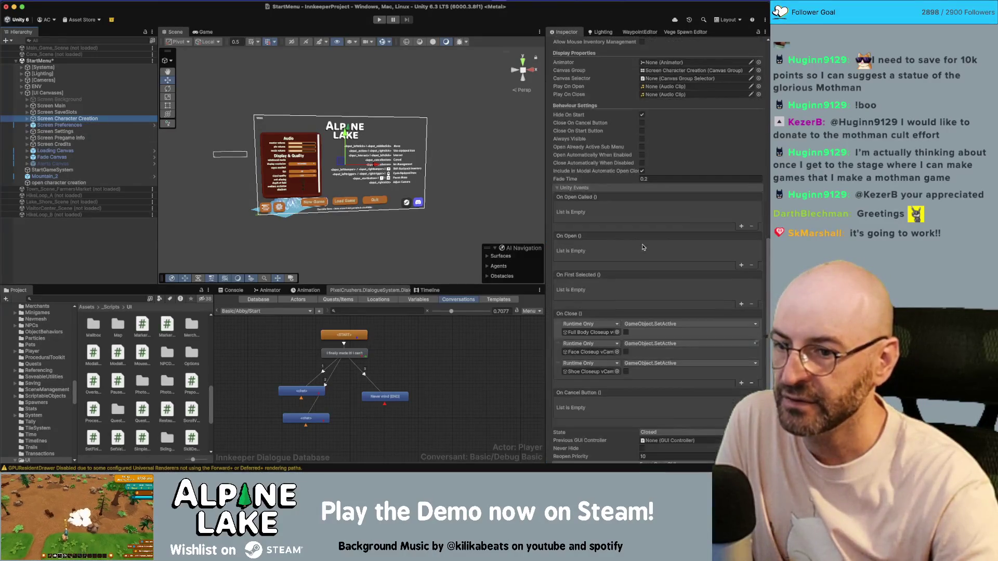
scroll(643, 247, "down", 1)
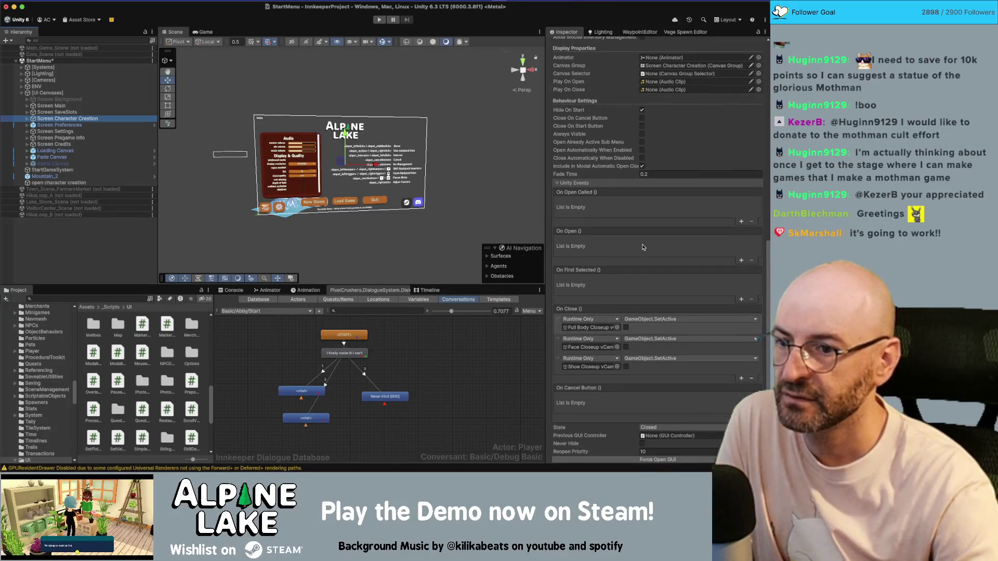
key("Down")
key("Down")
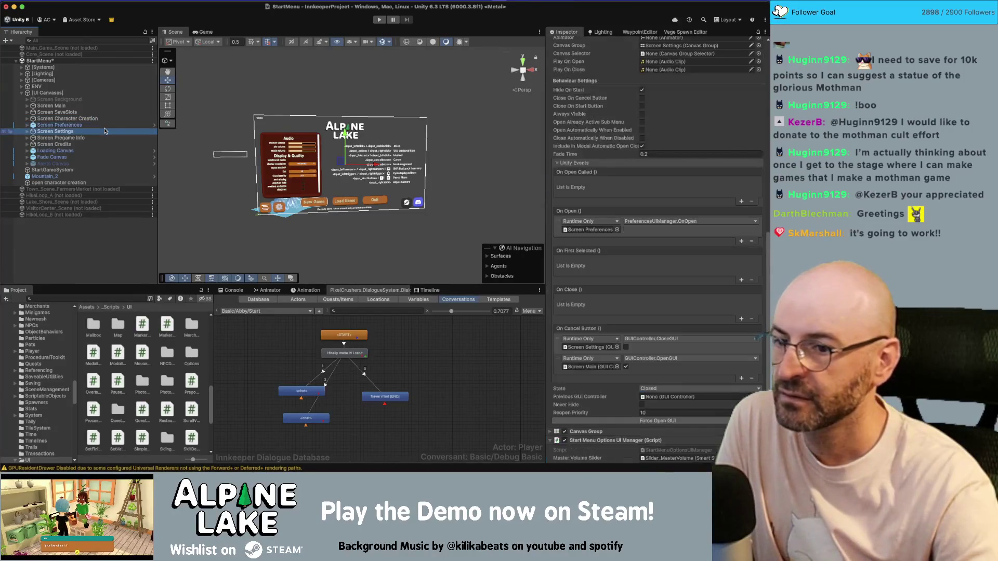
scroll(653, 270, "down", 5)
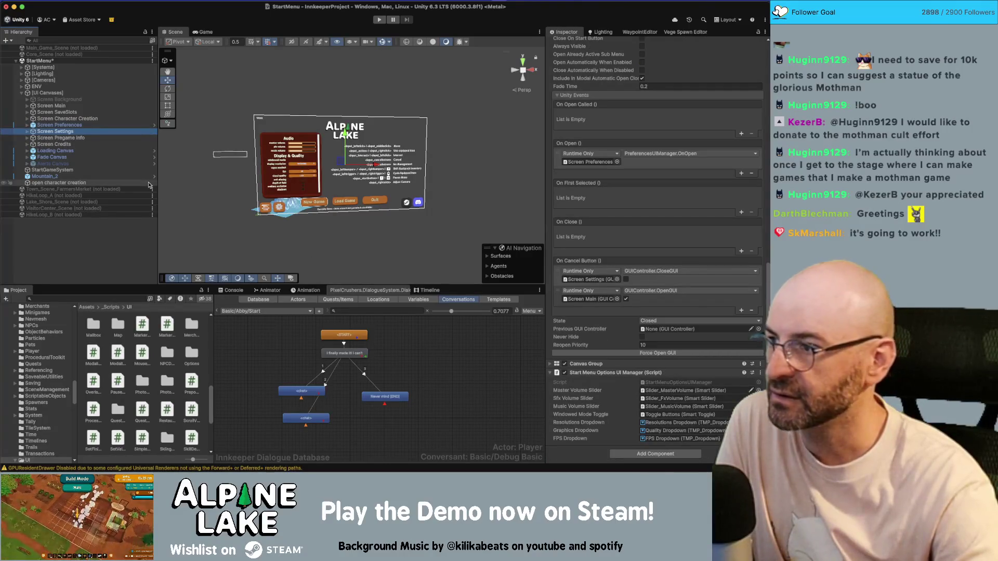
left_click(88, 126)
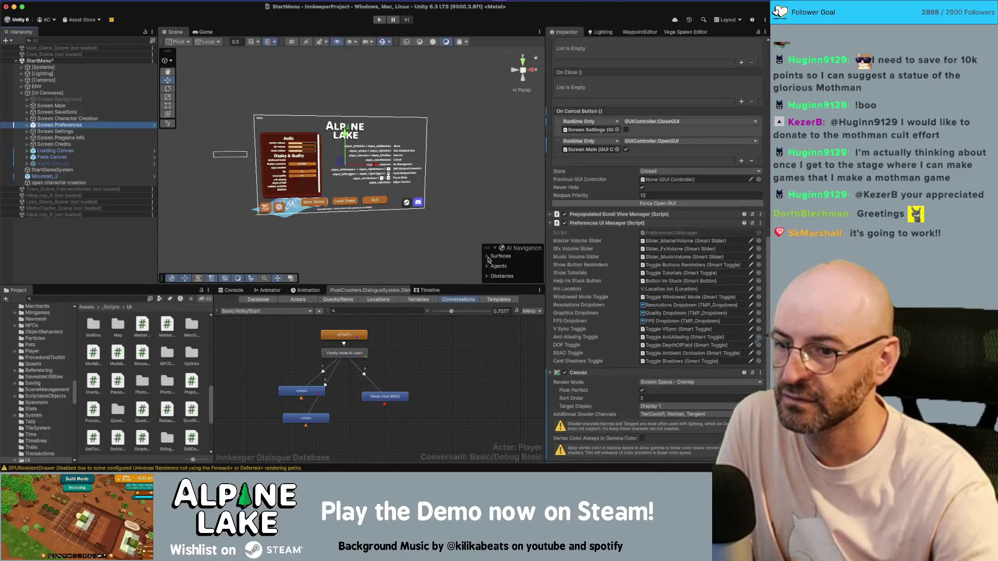
scroll(657, 326, "down", 4)
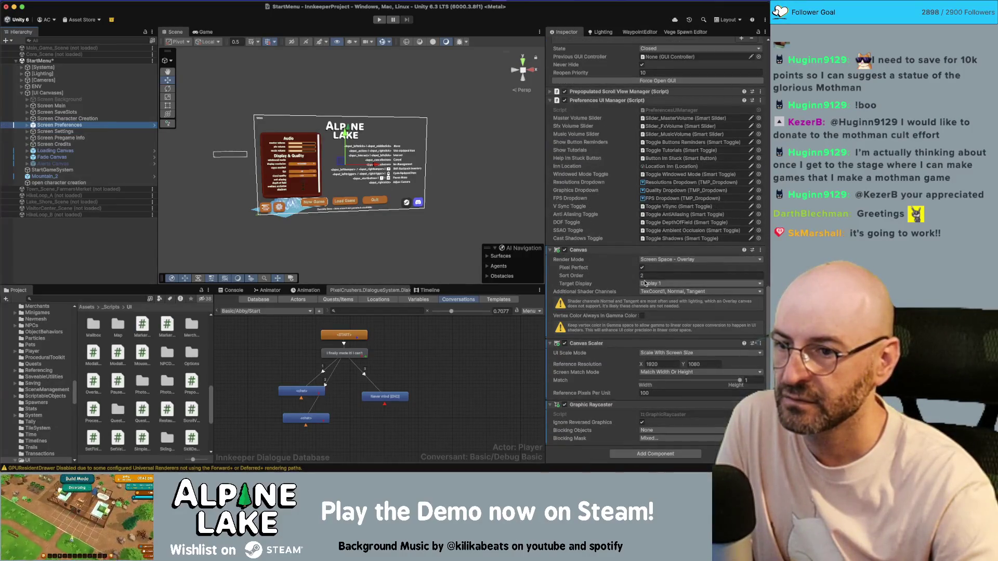
- On Screen Preferences, collapse Preferences UI Manager and expand Prepopulated Scroll View Manager
left_click(66, 126)
scroll(643, 233, "up", 6)
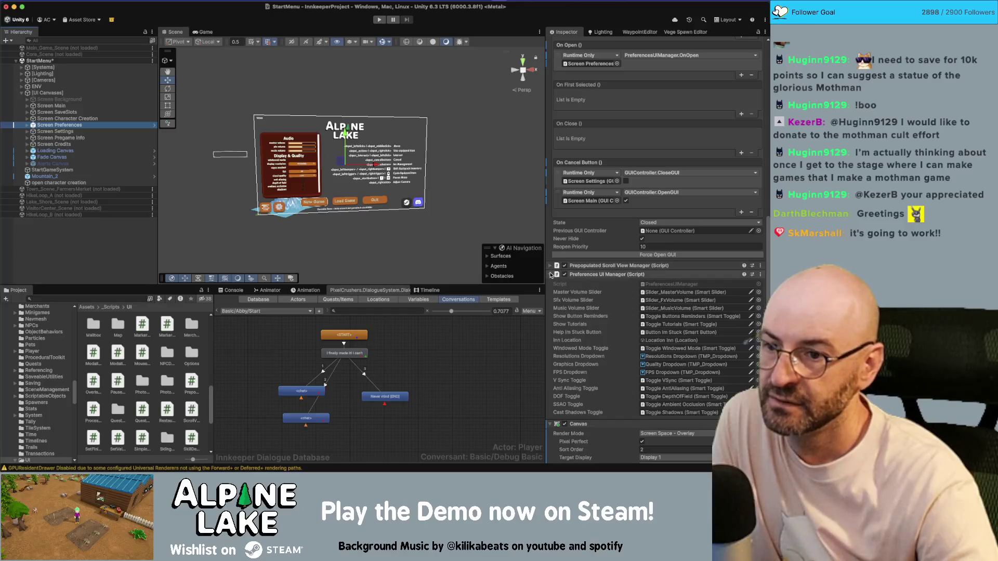
left_click(553, 273)
left_click(550, 266)
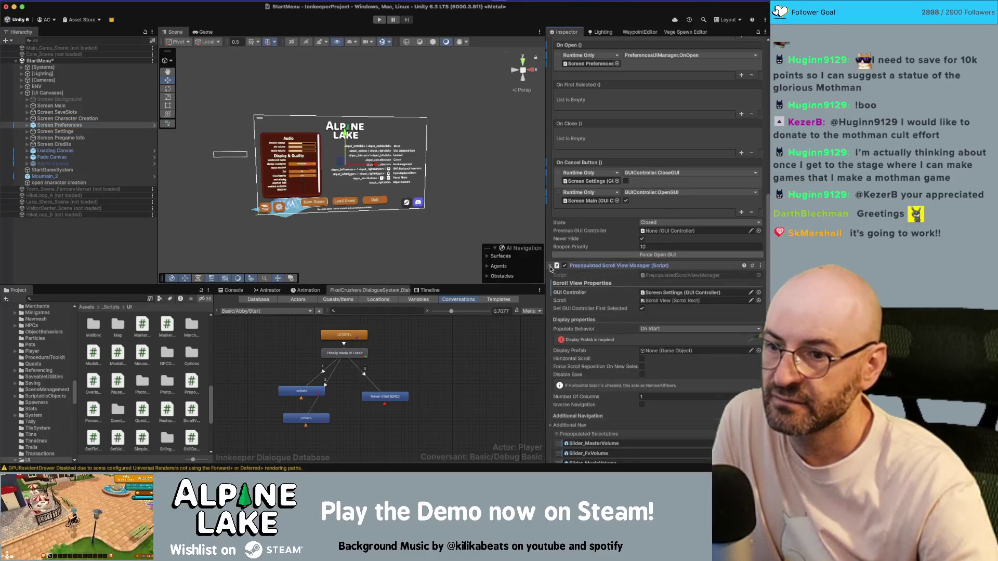
- Untick the Screen Settings object's active checkbox, then reselect Screen Preferences
left_click(101, 131)
scroll(577, 230, "down", 3)
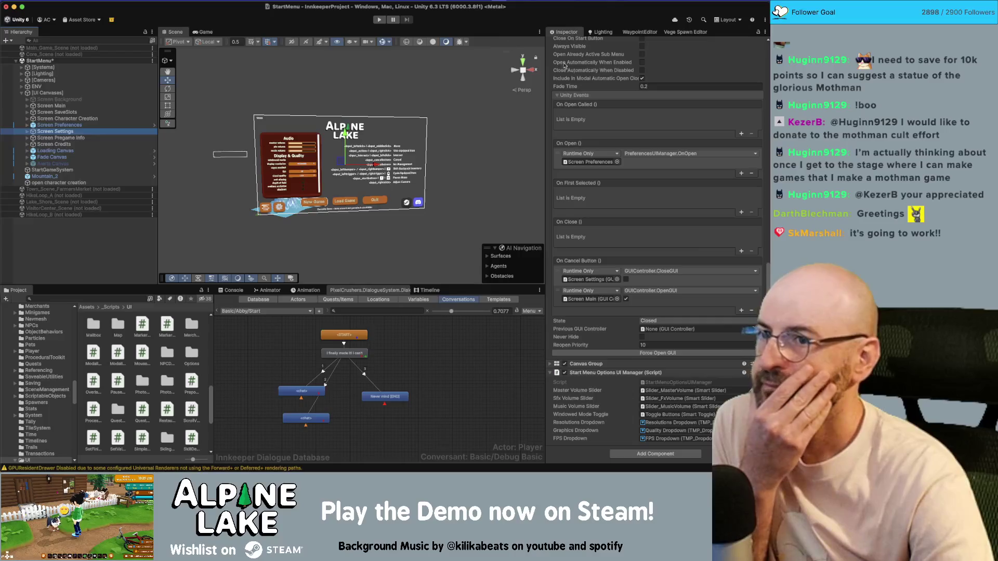
scroll(560, 62, "up", 10)
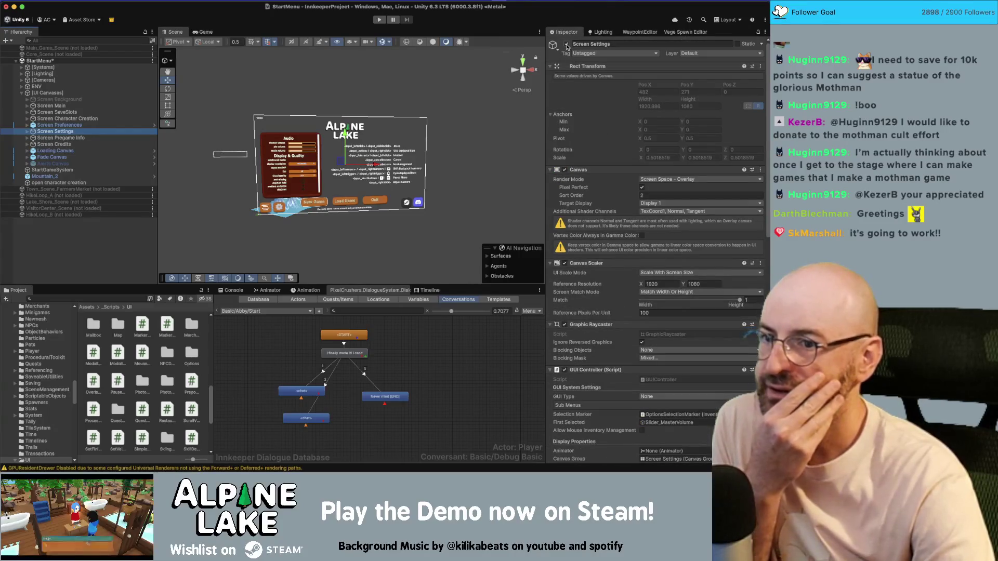
left_click(566, 45)
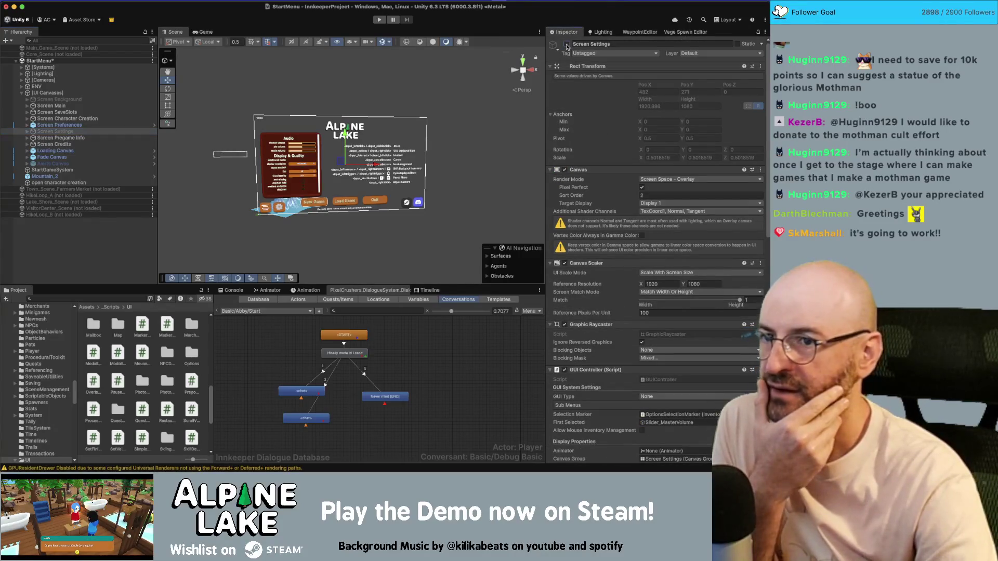
left_click(122, 125)
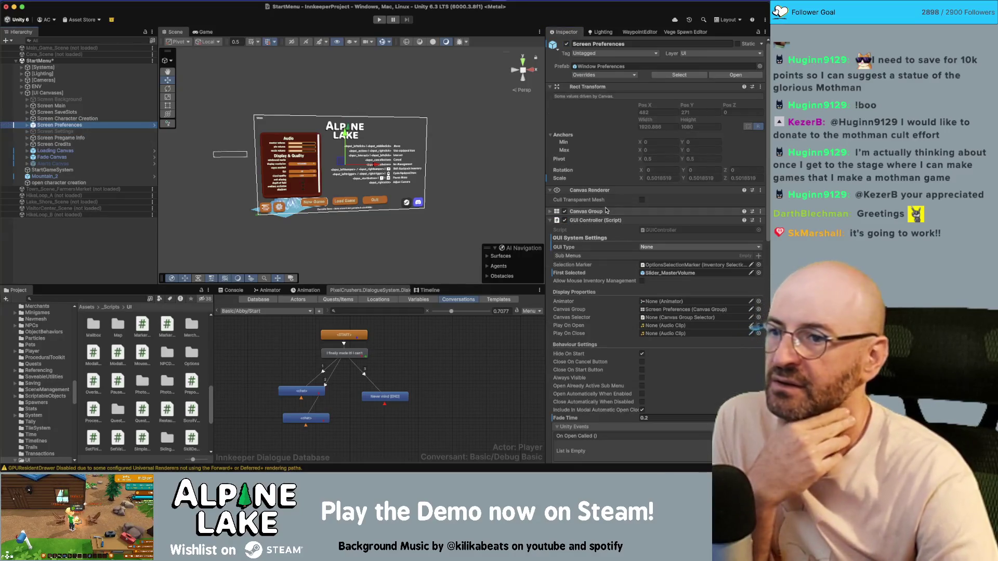
- Expand Screen Main and its Buttons group to select the Settings SmartButton
left_click(51, 107)
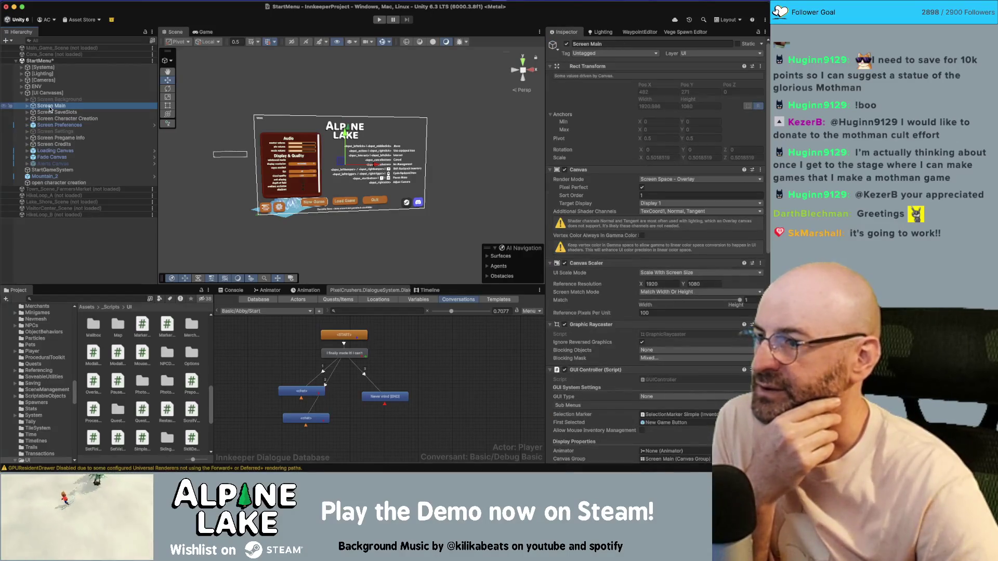
key("Right")
key("Down")
key("Down")
key("Up")
key("Right")
key("Down")
key("Down")
key("Down")
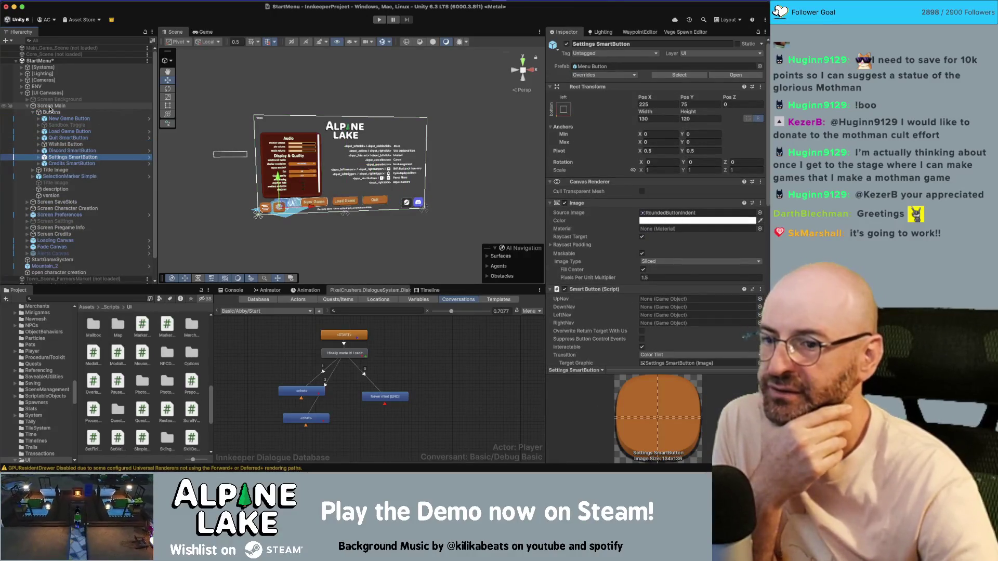
scroll(650, 260, "down", 10)
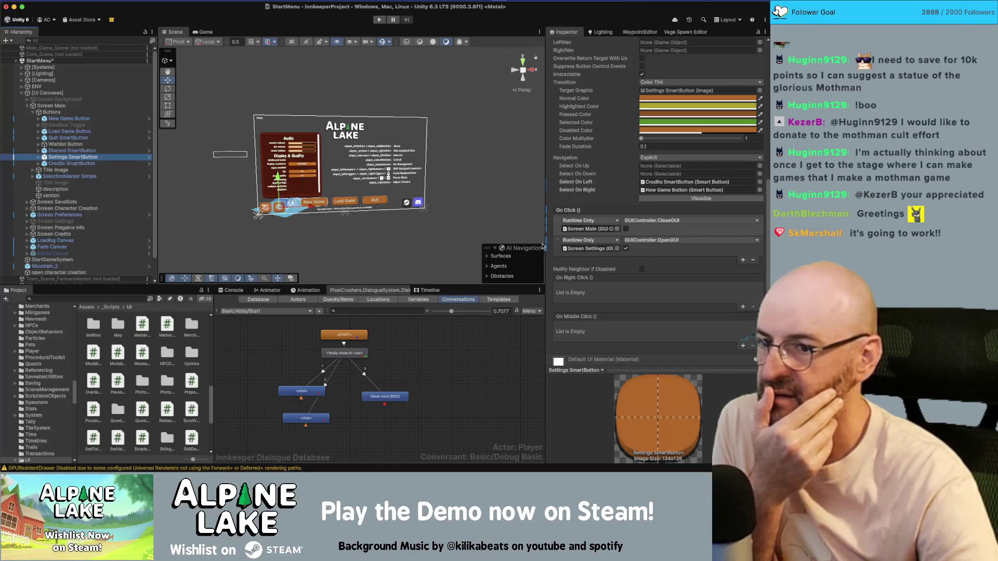
- Point the Settings button's On Click at Screen Preferences with GUIController.OpenGUI
mouse_move(74, 216)
left_mouse_down()
mouse_move(363, 219)
mouse_move(572, 234)
mouse_move(593, 249)
left_mouse_up()
left_click(691, 241)
mouse_move(661, 322)
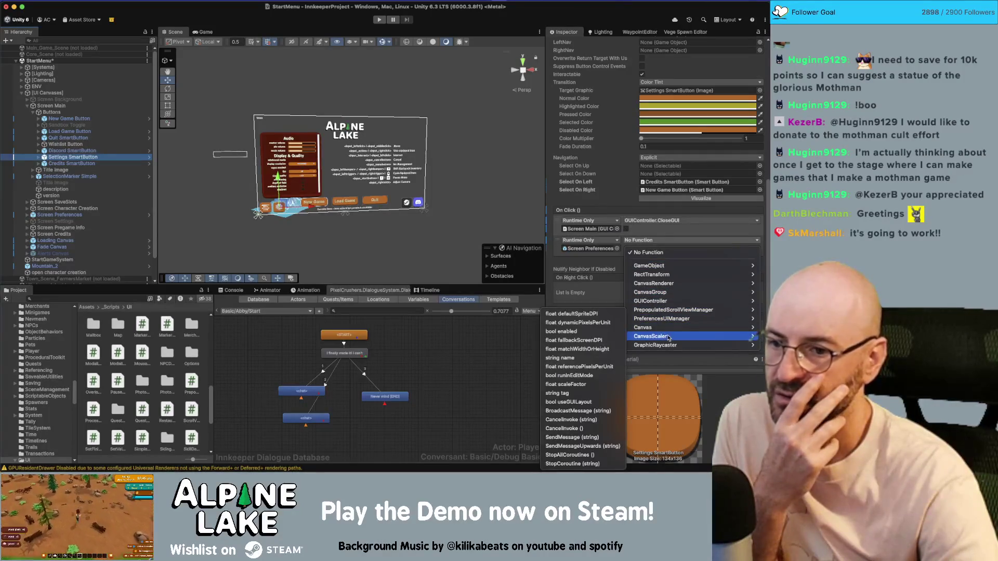
mouse_move(665, 303)
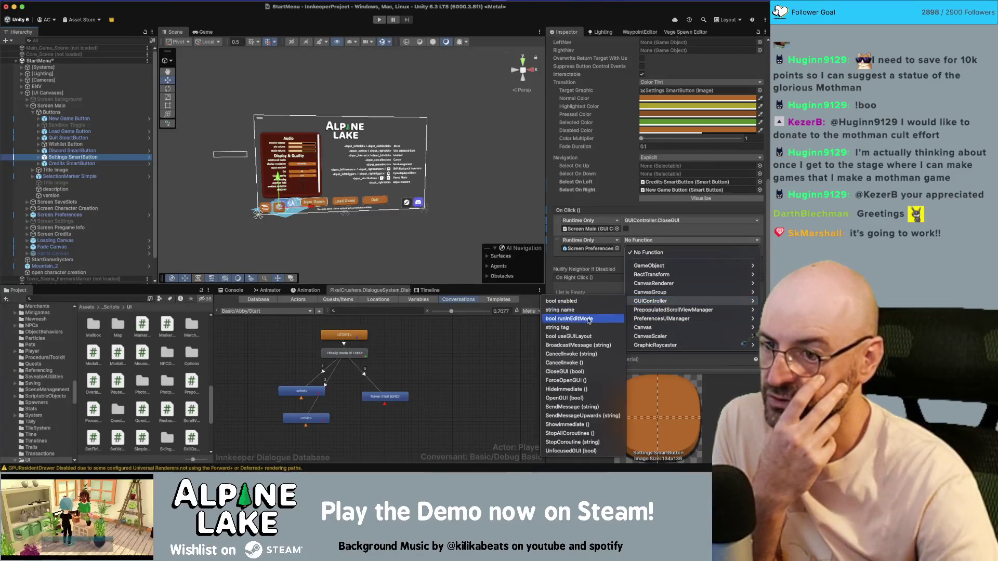
left_click(565, 398)
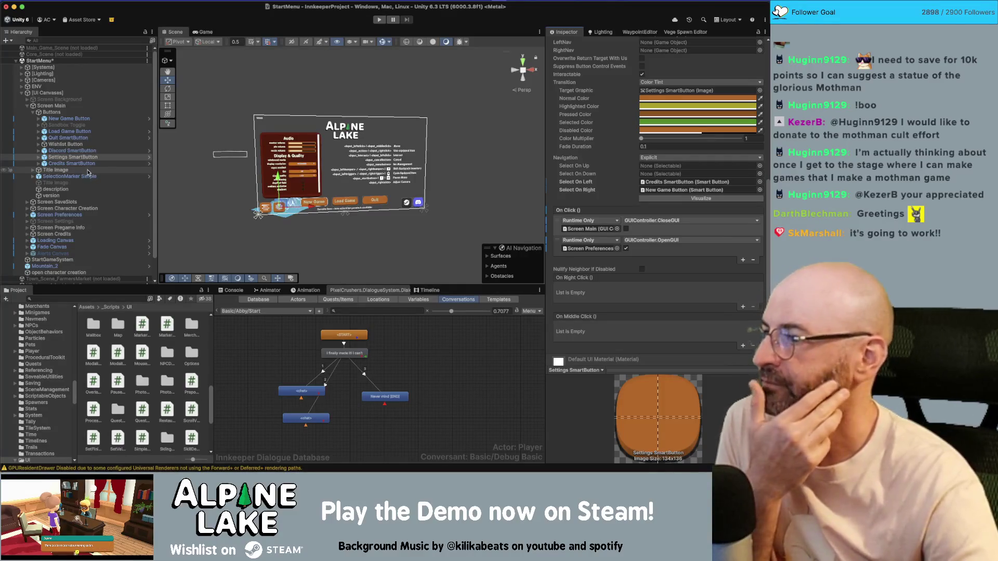
left_click(96, 221)
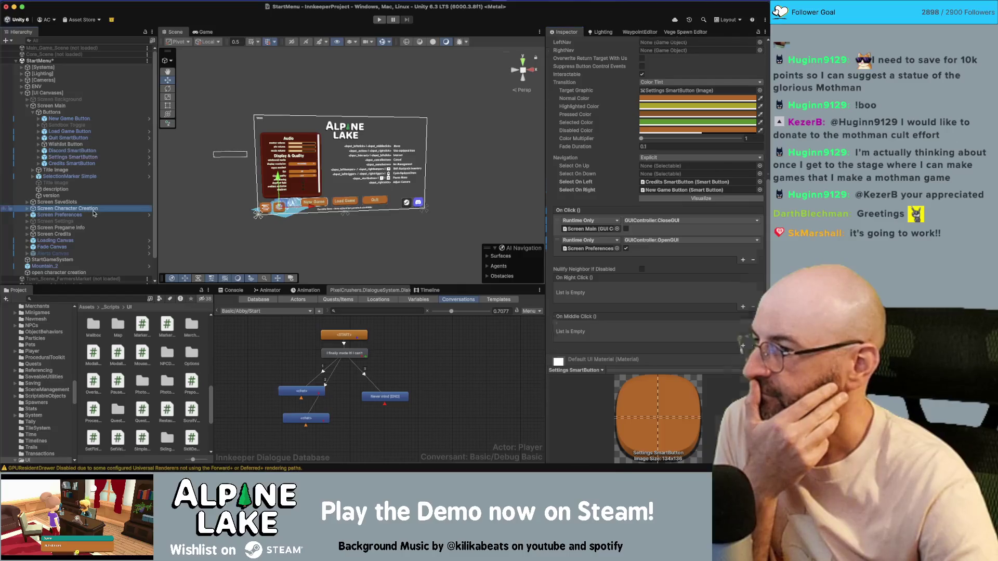
- Collapse Screen Settings' expanded children in the Hierarchy
key("Right")
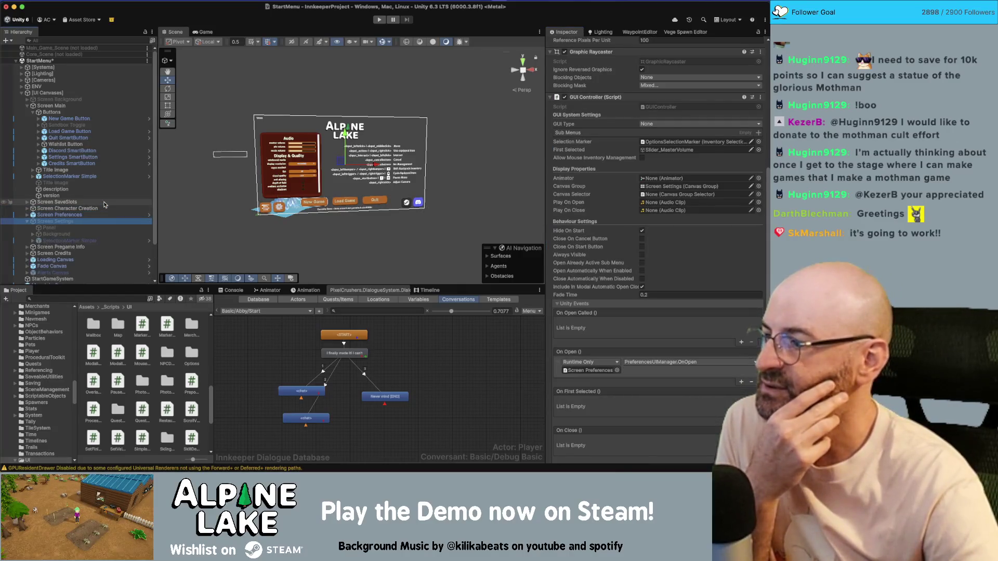
key("Down")
key("Down")
key("Right")
key("Down")
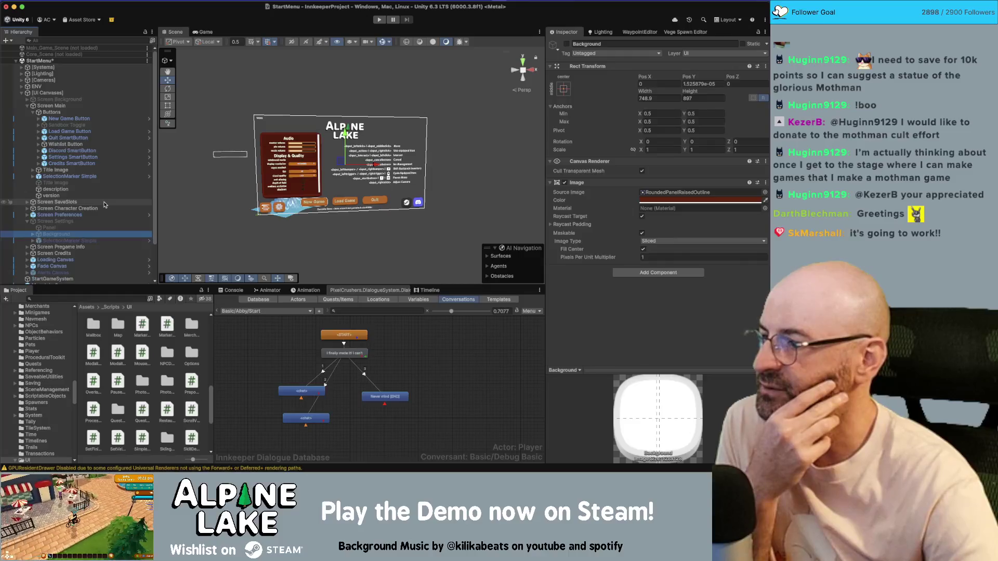
key("Down")
key("Left")
key("Left")
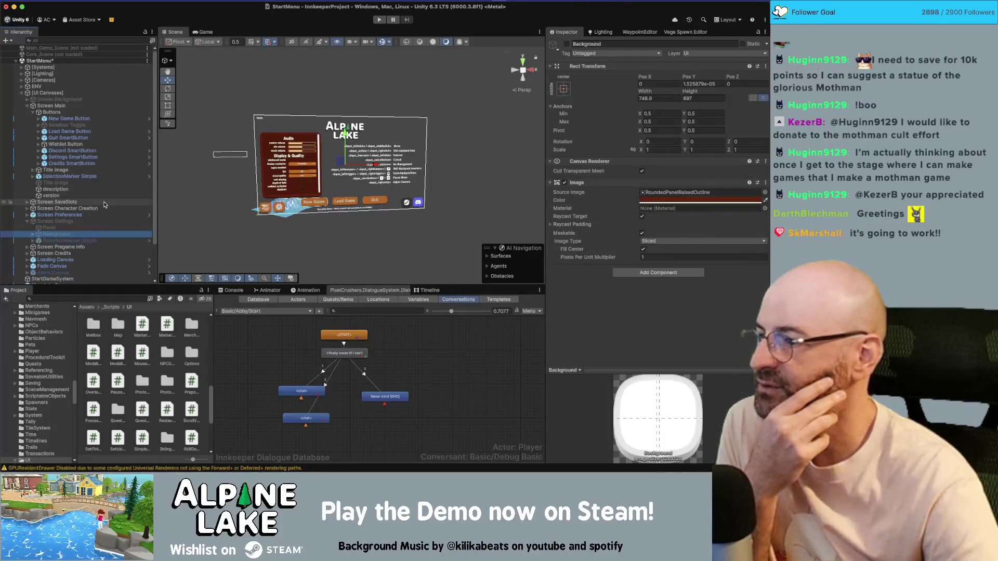
- Save the StartMenu scene with Ctrl+S and enter Play mode
left_click(332, 33)
key("ctrl+s")
left_click(378, 20)
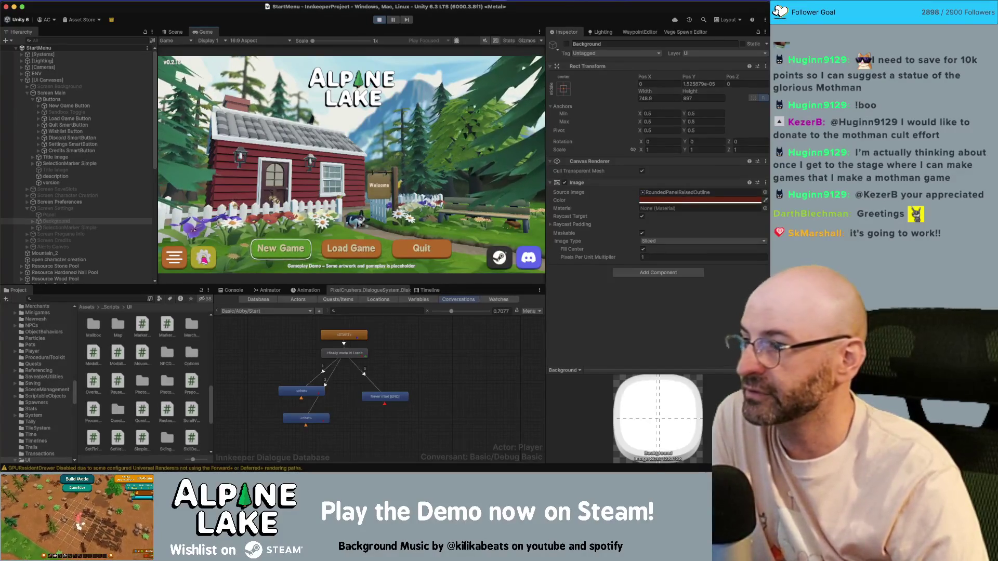
- Open the in-game settings panel and tick Interactable on Screen Preferences' Canvas Group
left_click(204, 260)
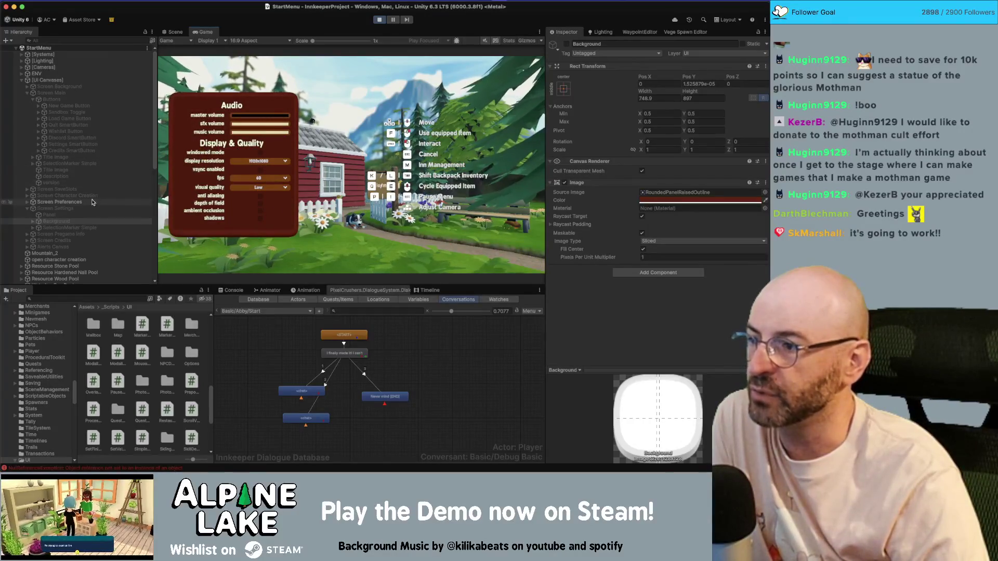
left_click(59, 203)
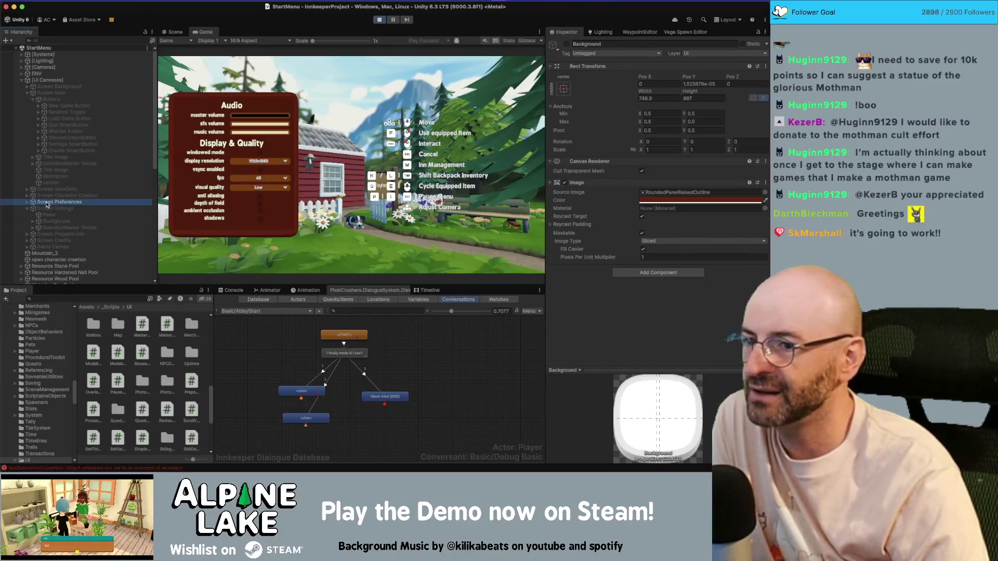
left_click(549, 191)
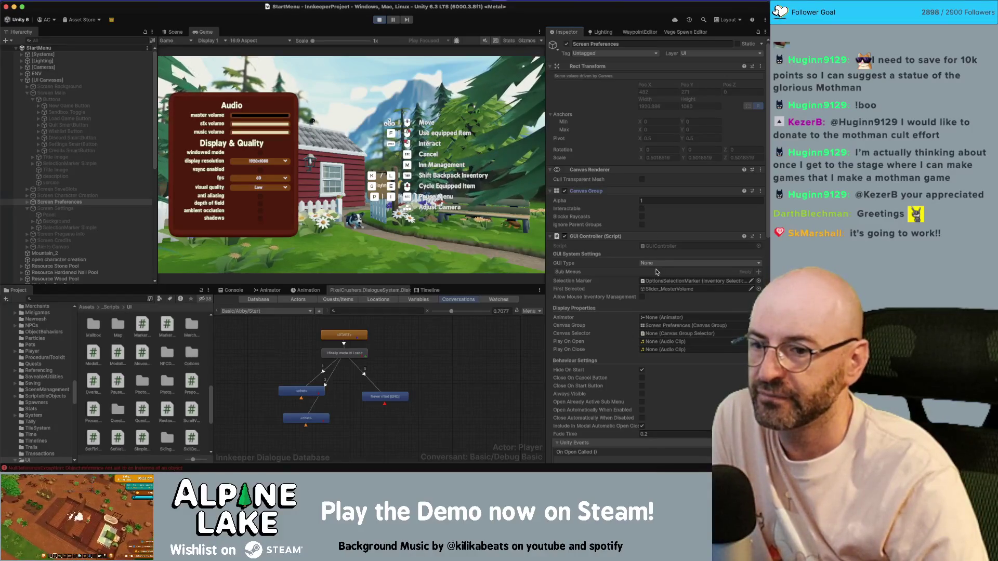
left_click(677, 325)
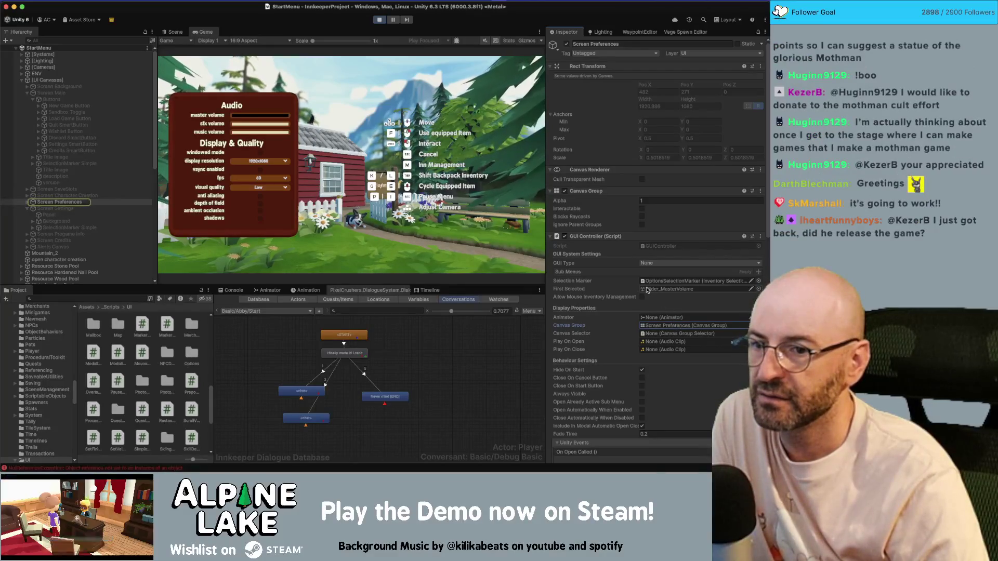
left_click(642, 208)
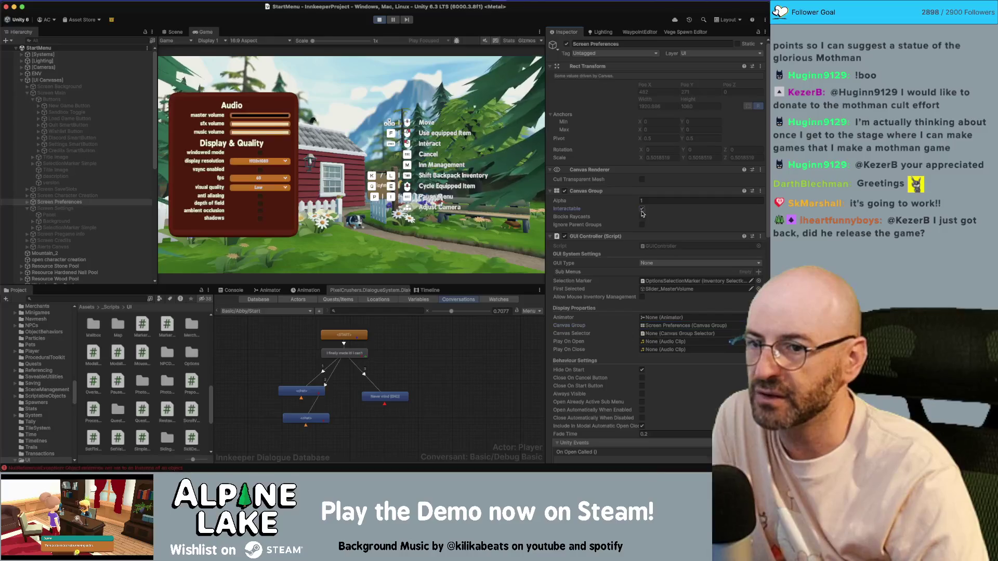
- Enable Blocks Raycasts, turn on depth of field, and try Medium then Low visual quality
left_click(641, 216)
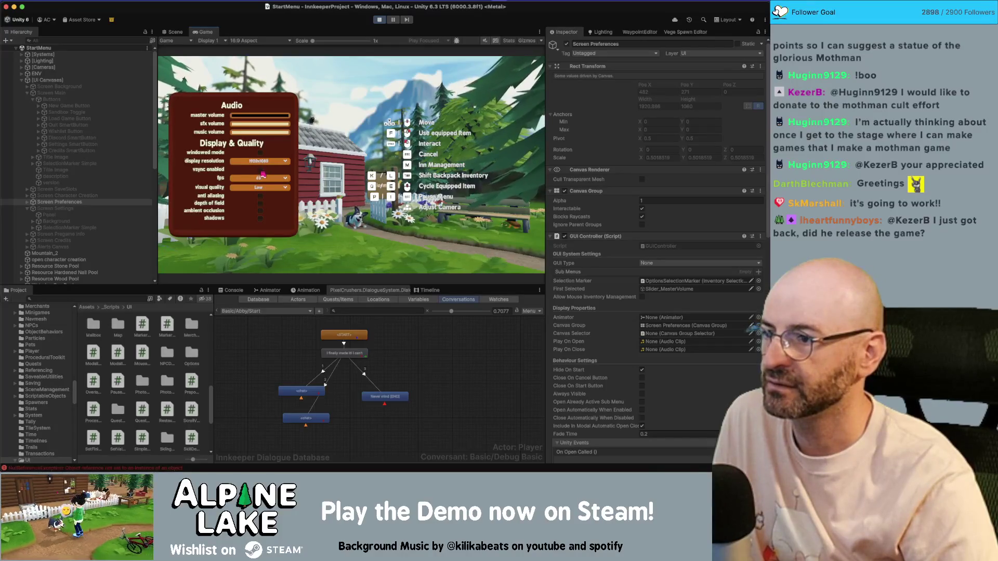
left_click(260, 203)
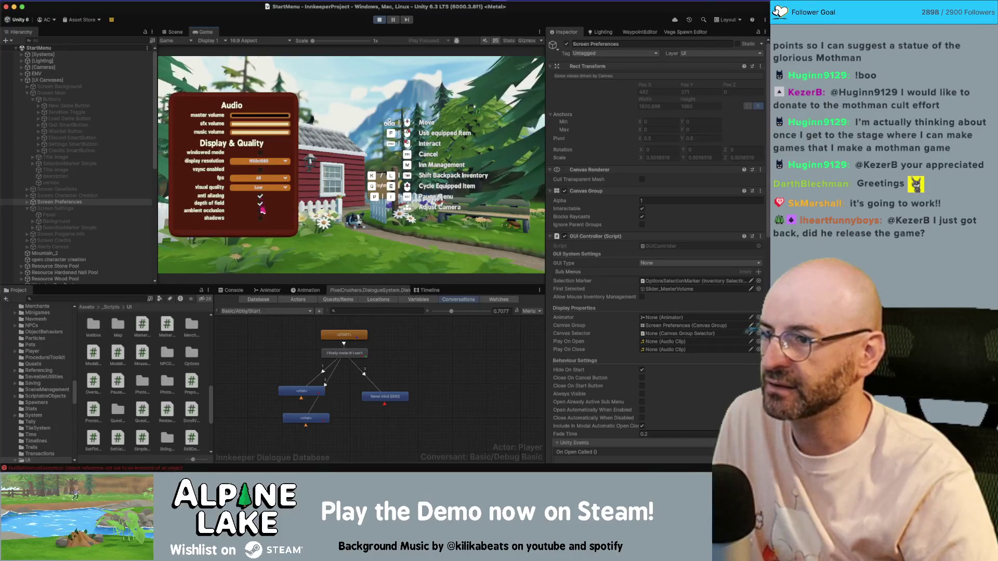
left_click(266, 189)
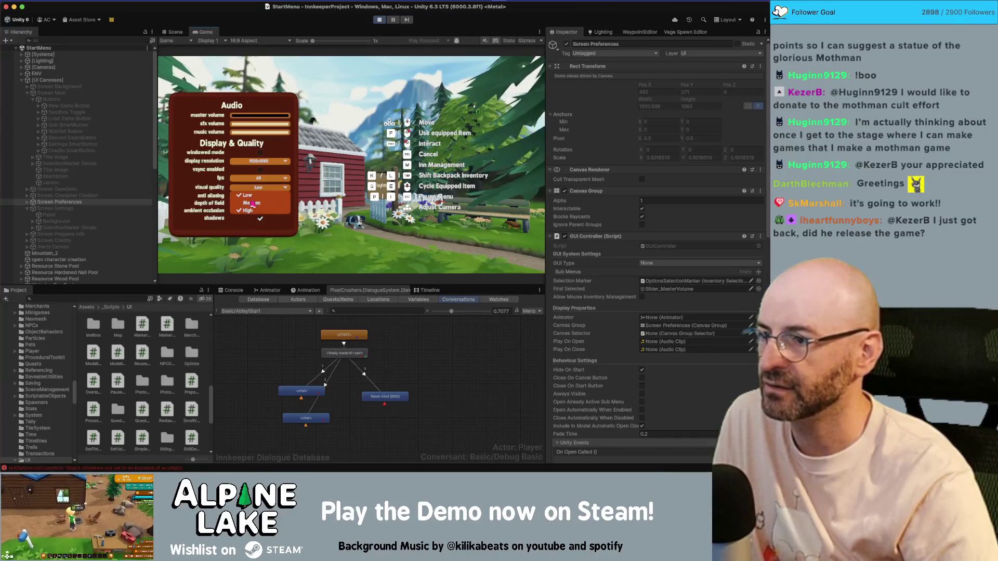
left_click(251, 203)
left_click(257, 190)
left_click(249, 196)
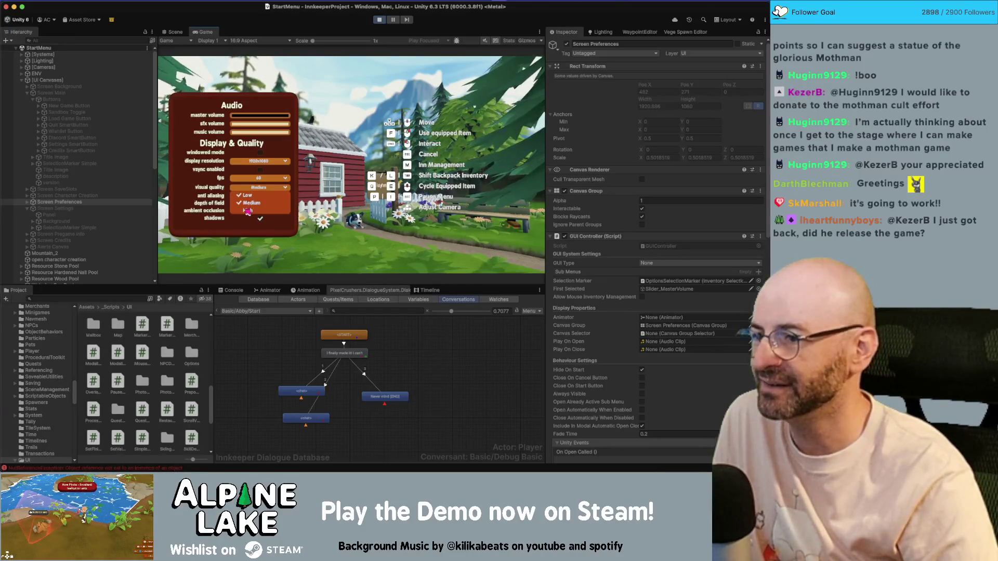
left_click(243, 197)
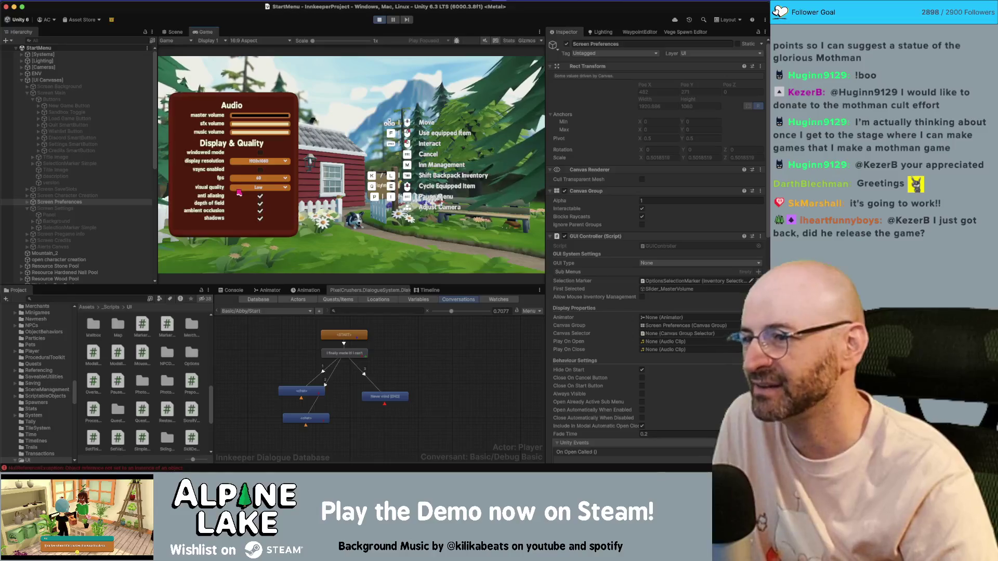
- Cycle the FPS dropdown through 60, Unlimited, and finally 30
left_click(262, 186)
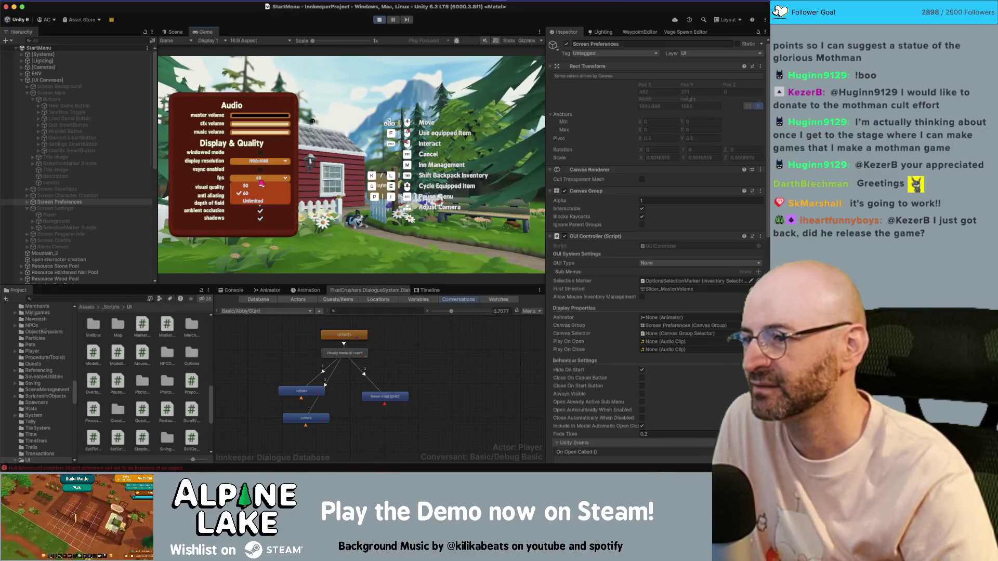
left_click(262, 186)
left_click(259, 178)
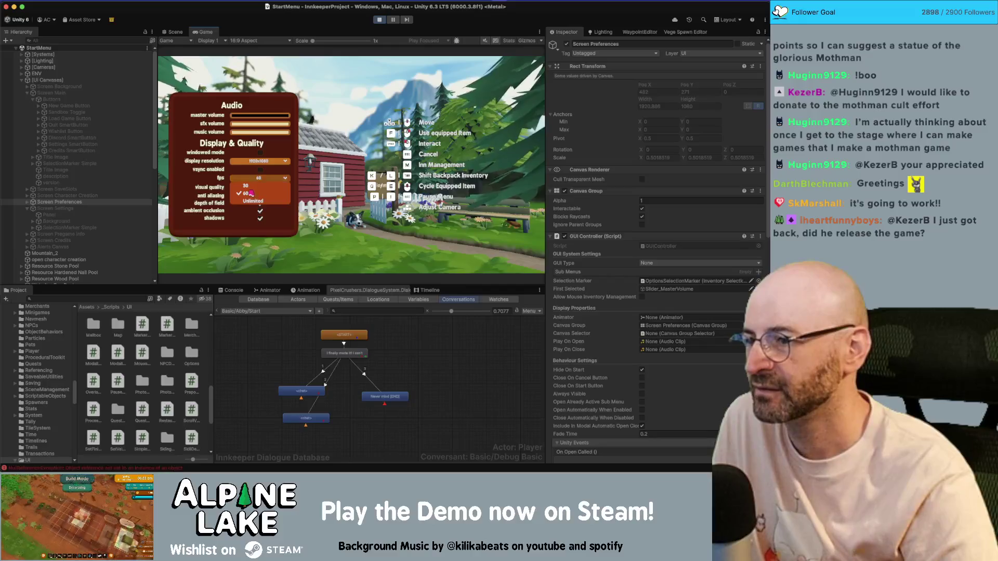
left_click(248, 192)
left_click(258, 187)
left_click(258, 187)
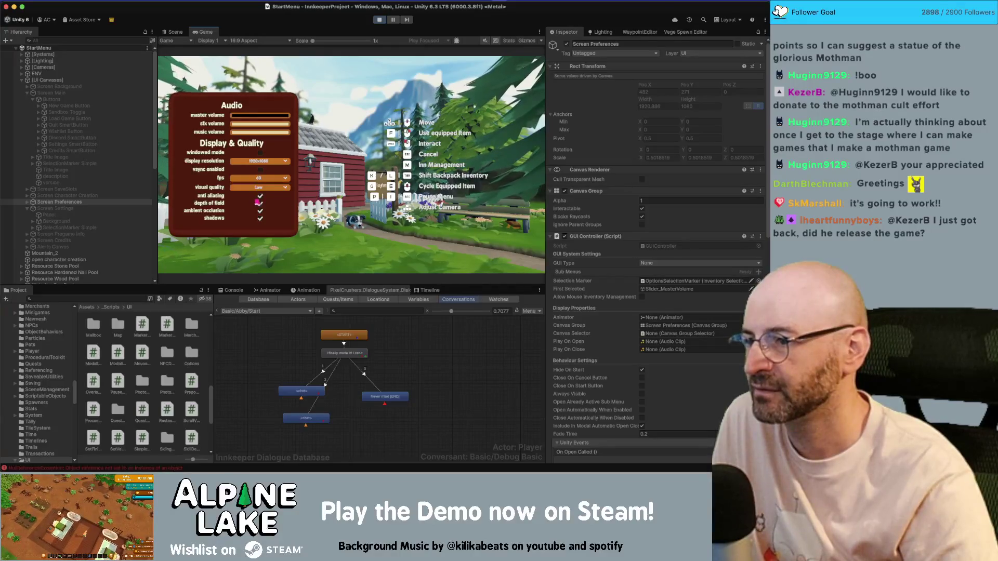
left_click(258, 187)
left_click(258, 179)
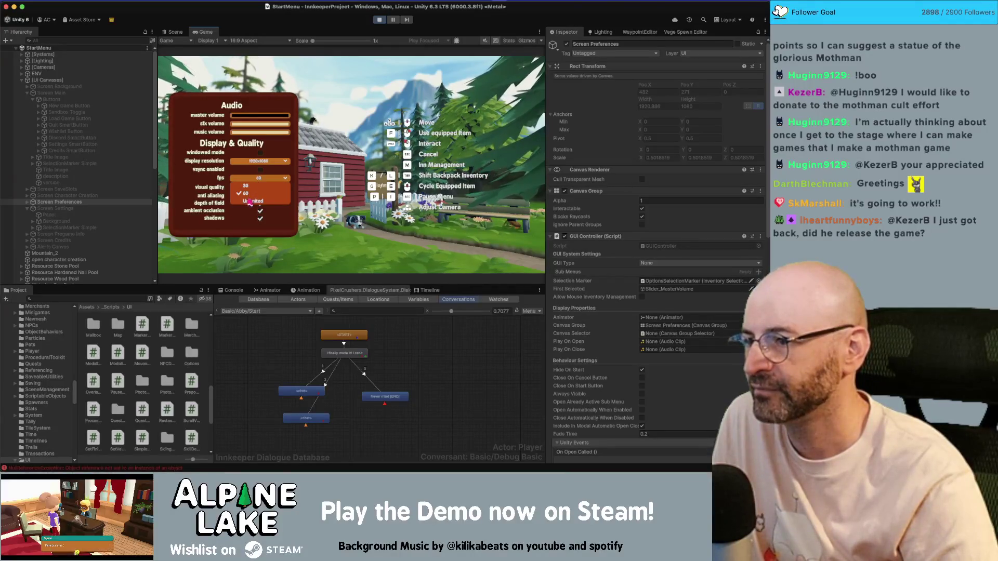
left_click(249, 202)
left_click(257, 178)
- Set visual quality to High and maximize the Game view
left_click(256, 186)
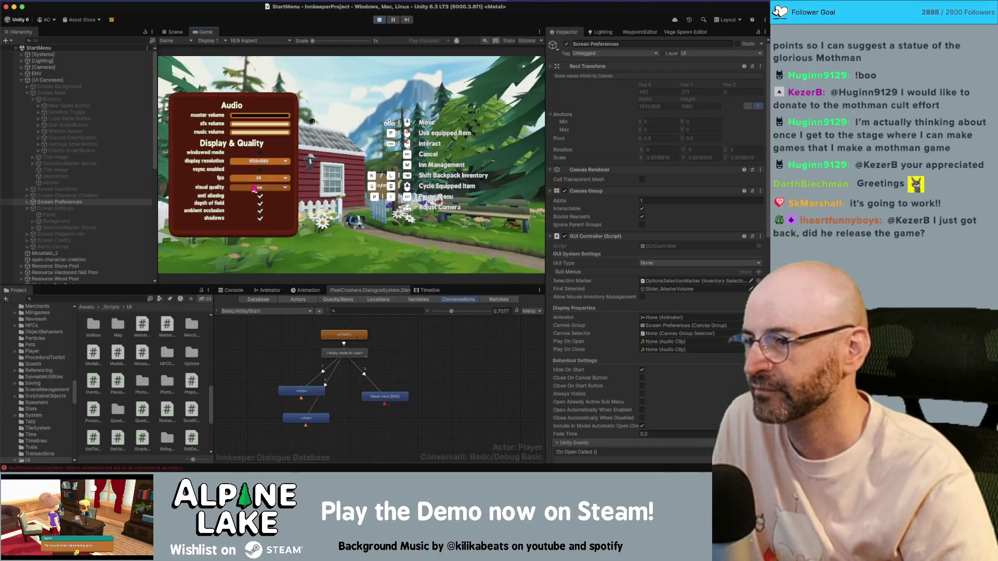
left_click(258, 187)
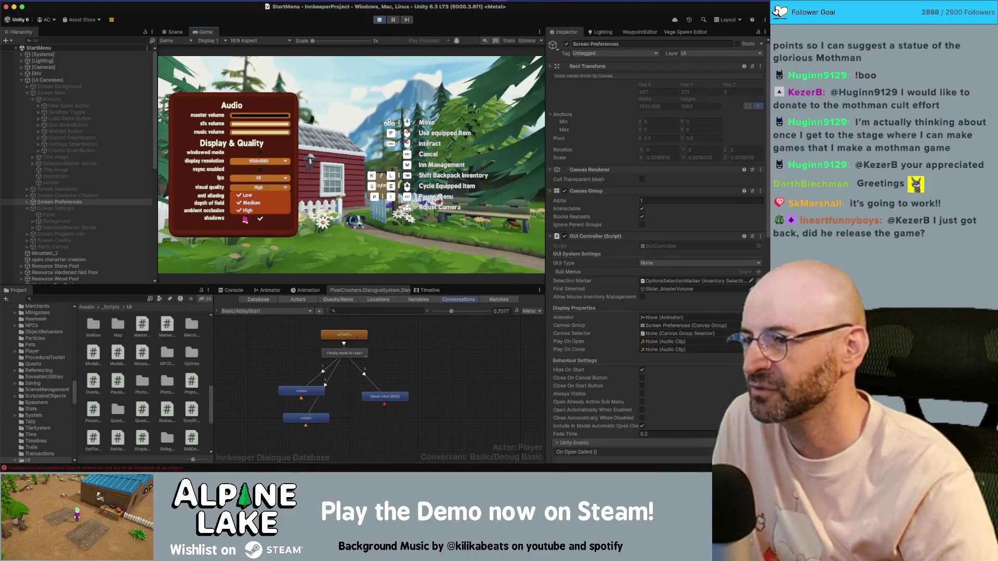
left_click(247, 210)
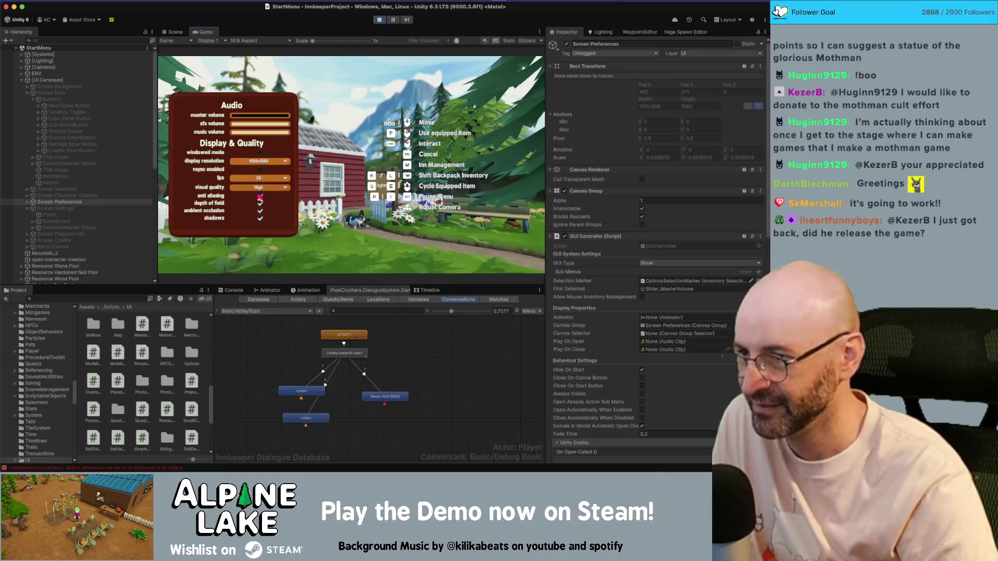
double_click(204, 32)
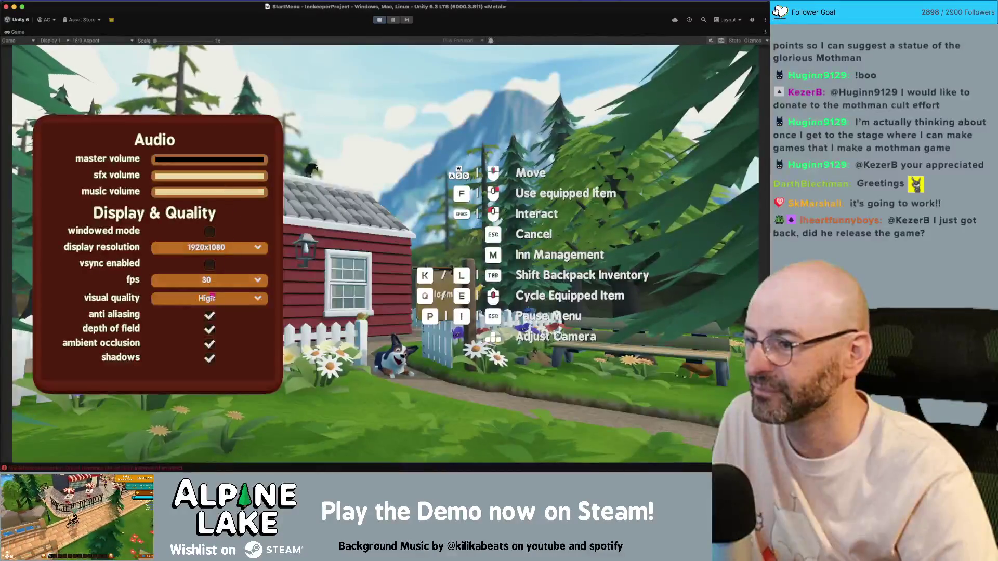
- Set the game's visual quality dropdown to Low
left_click(210, 316)
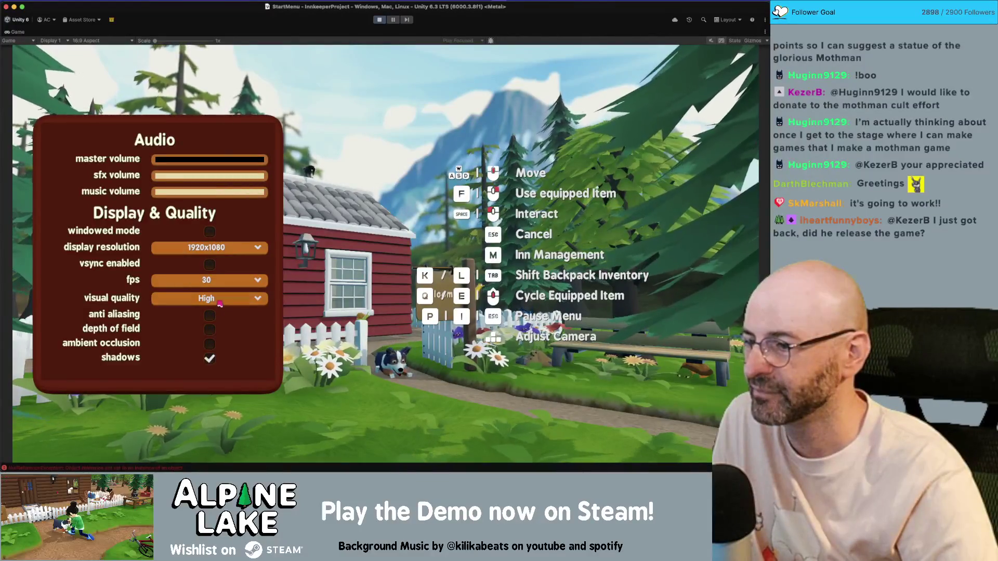
left_click(208, 298)
left_click(192, 328)
left_click(196, 314)
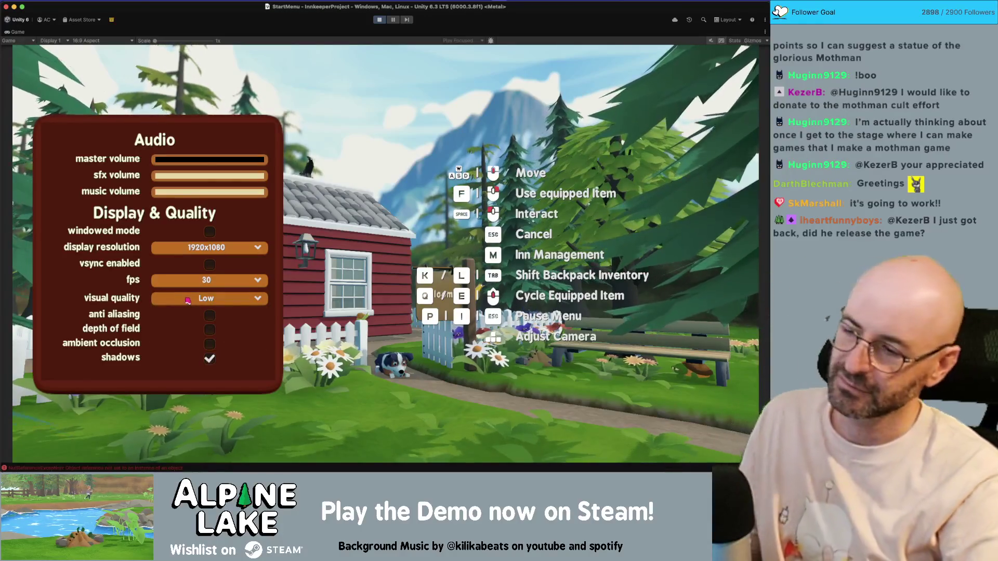
- Test the master, sfx and music volume sliders, dragging sfx to zero, then stop the game
left_click(194, 159)
left_click(202, 176)
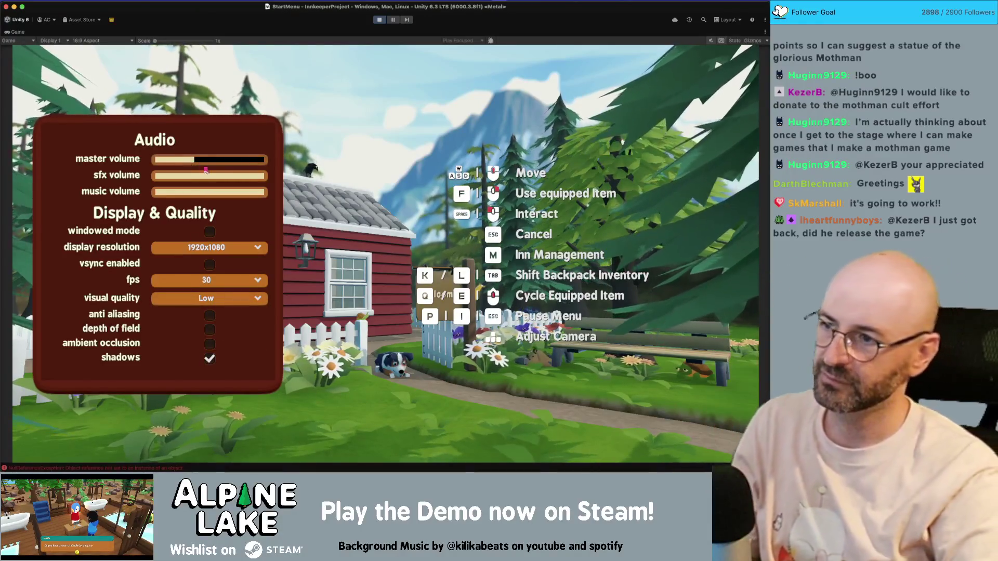
left_click(207, 192)
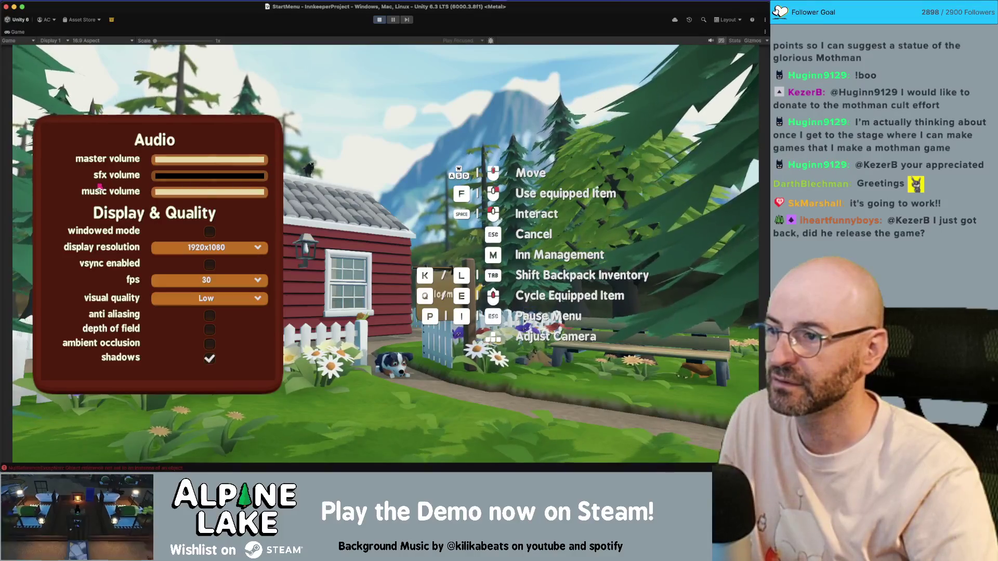
left_click(172, 184)
left_click(237, 194)
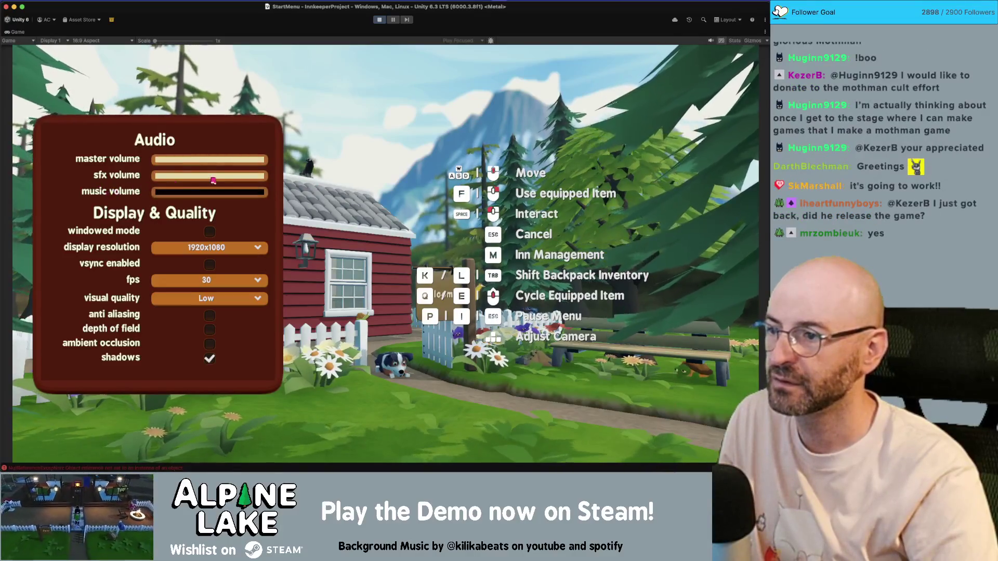
mouse_move(244, 176)
left_mouse_down()
mouse_move(150, 176)
mouse_move(260, 176)
mouse_move(58, 177)
left_mouse_up()
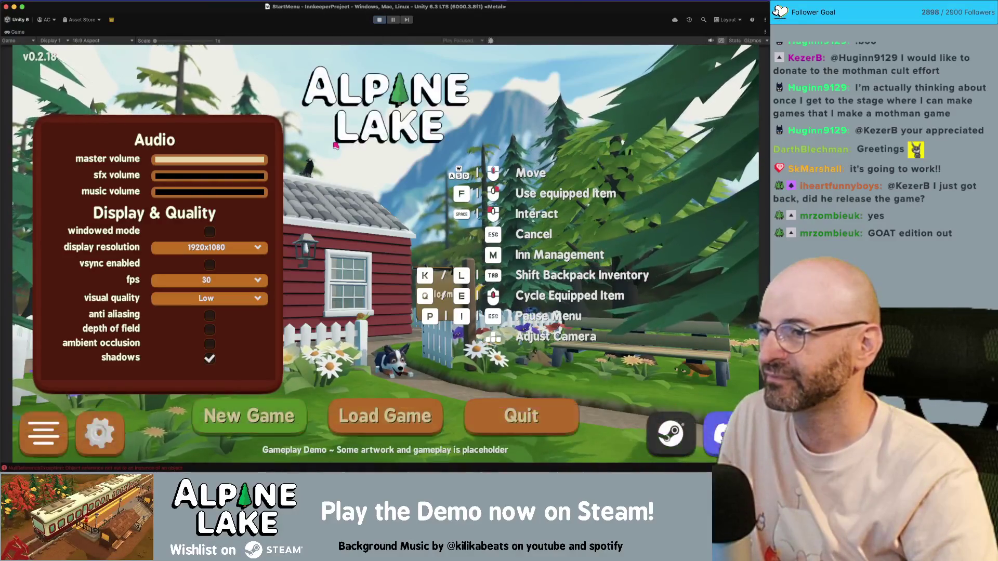
left_click(379, 20)
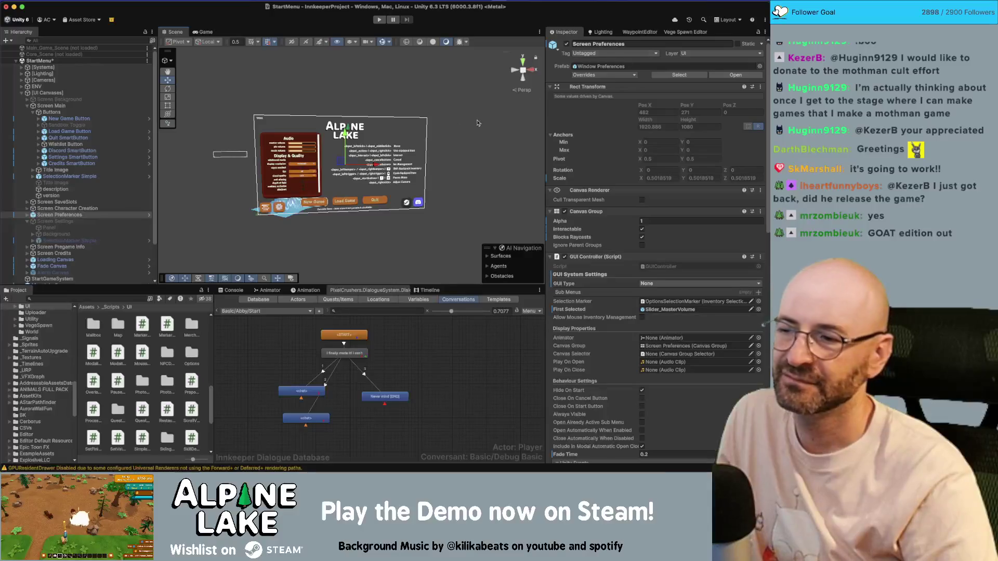
- Review Screen Settings' GUI Controller events, then select Screen Preferences
left_click(125, 222)
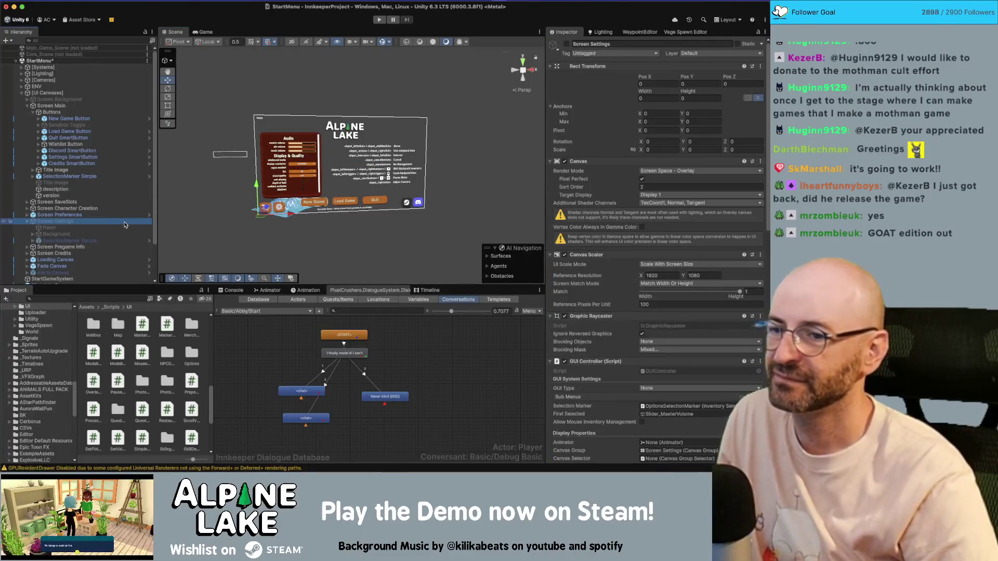
scroll(596, 241, "down", 10)
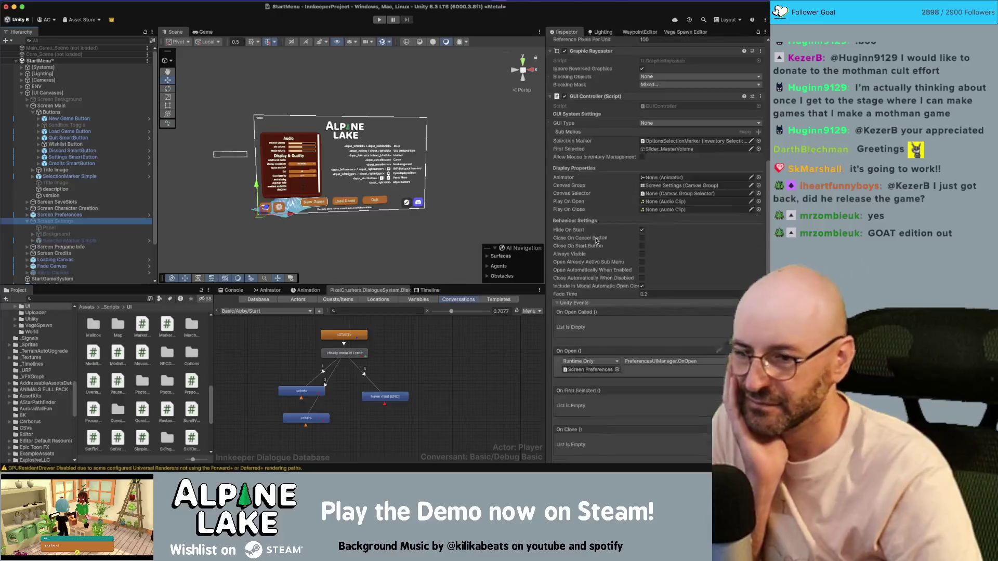
scroll(596, 241, "down", 3)
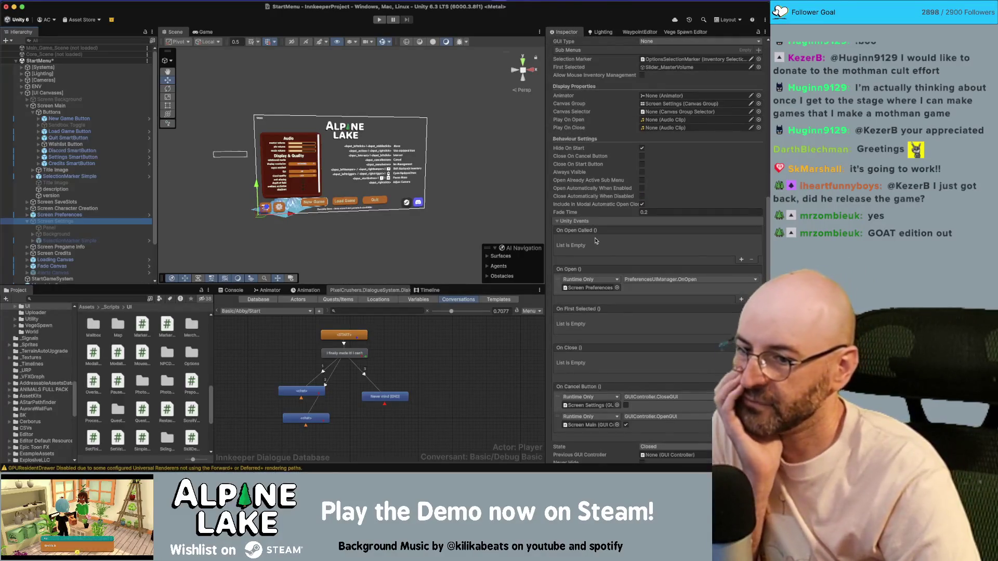
left_click(81, 216)
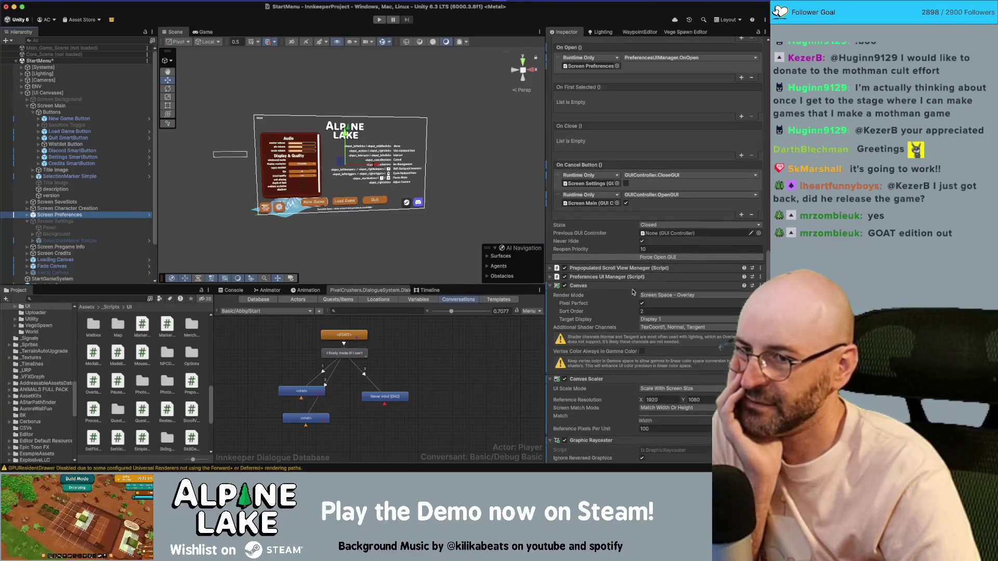
- Target Screen Preferences with GUIController.CloseGUI in its On Cancel Button event, then expand it
mouse_move(71, 215)
left_mouse_down()
mouse_move(502, 219)
mouse_move(590, 186)
left_mouse_up()
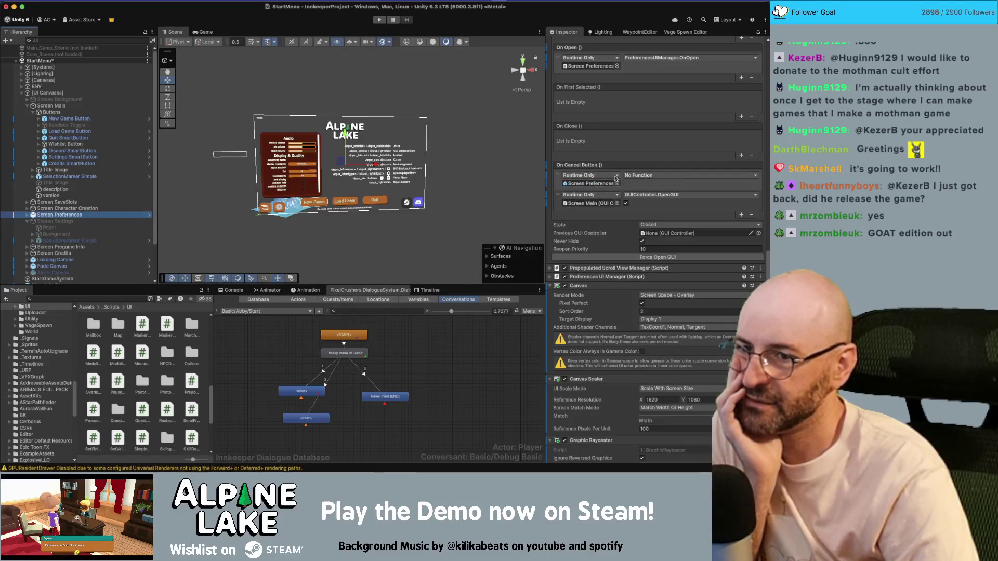
left_click(644, 175)
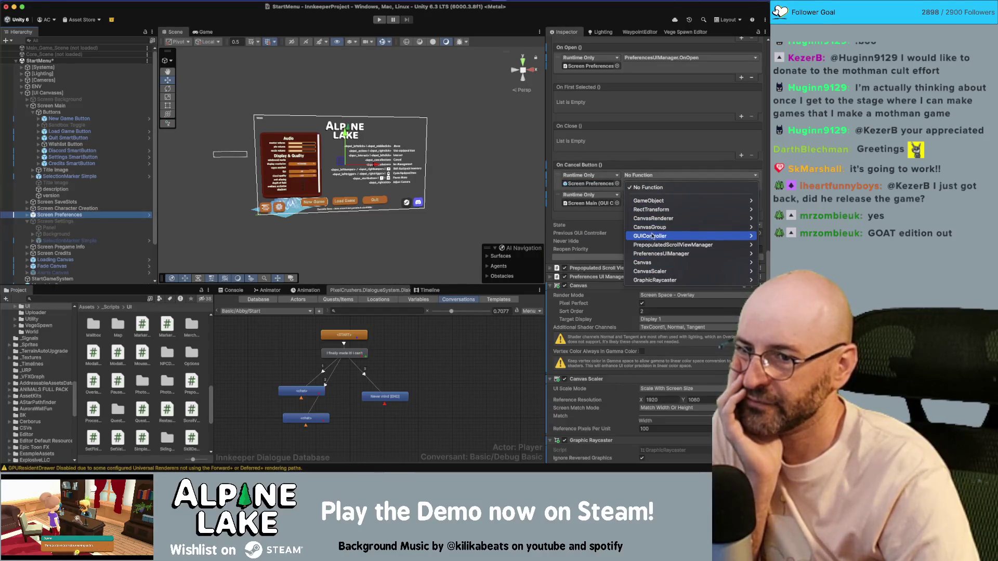
mouse_move(652, 235)
left_click(589, 306)
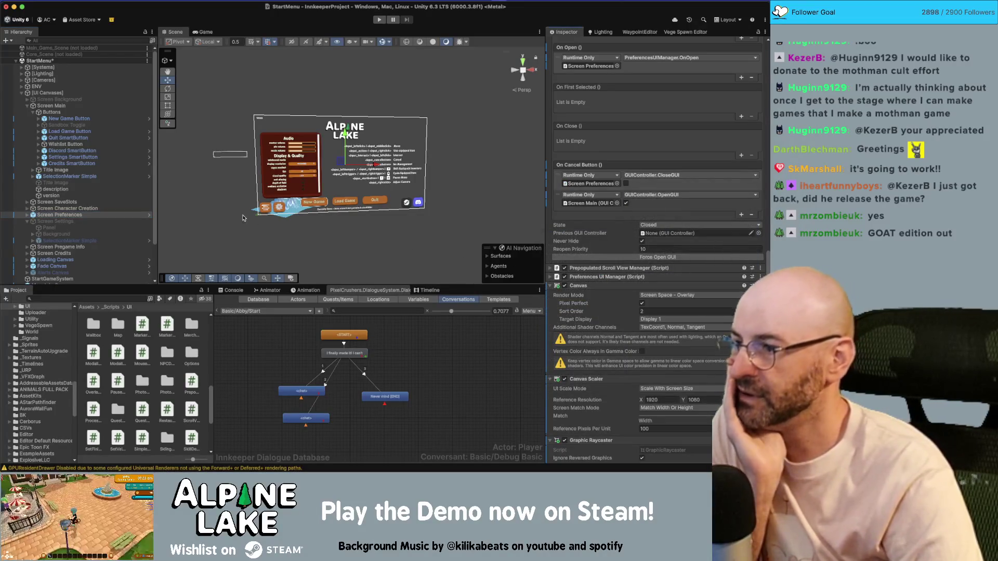
left_click(106, 209)
left_click(104, 215)
key("Right")
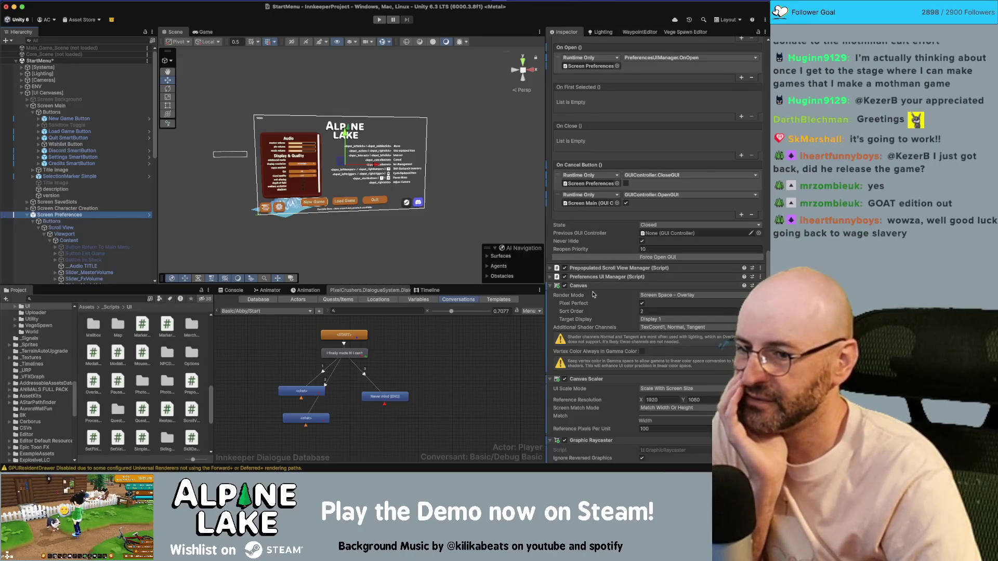
scroll(593, 295, "down", 2)
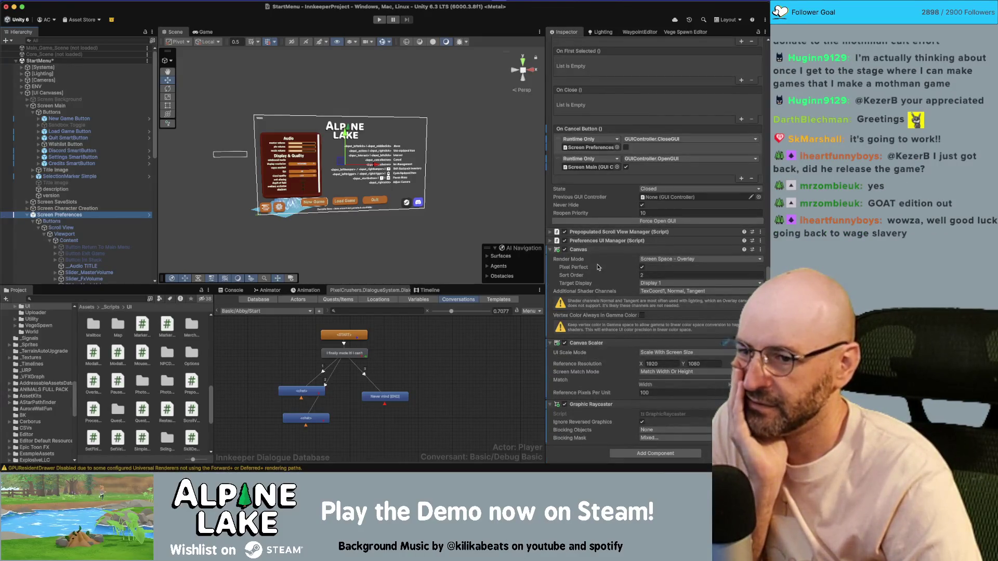
scroll(597, 267, "up", 10)
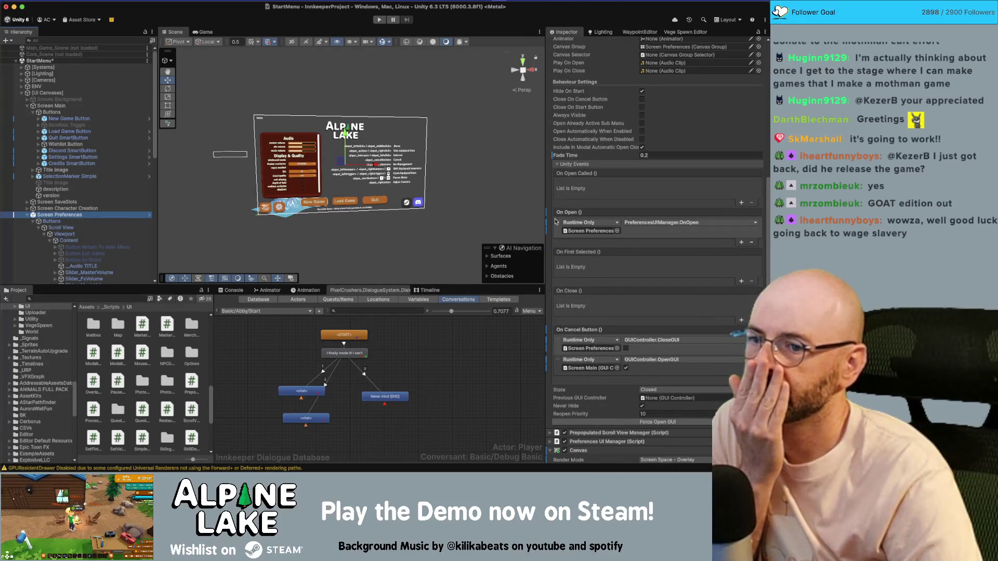
left_click(558, 164)
scroll(565, 191, "up", 6)
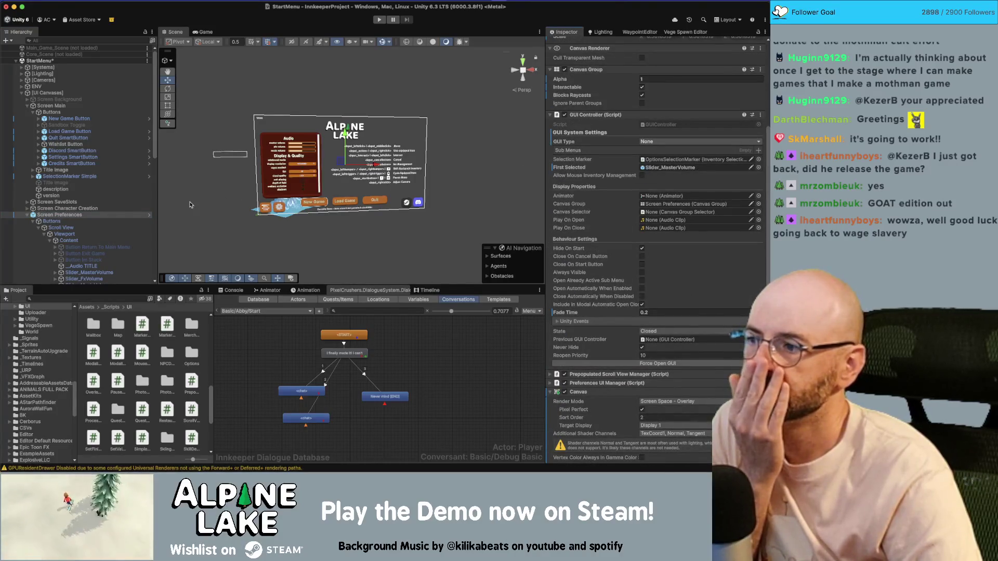
left_click(24, 218)
left_click(25, 216)
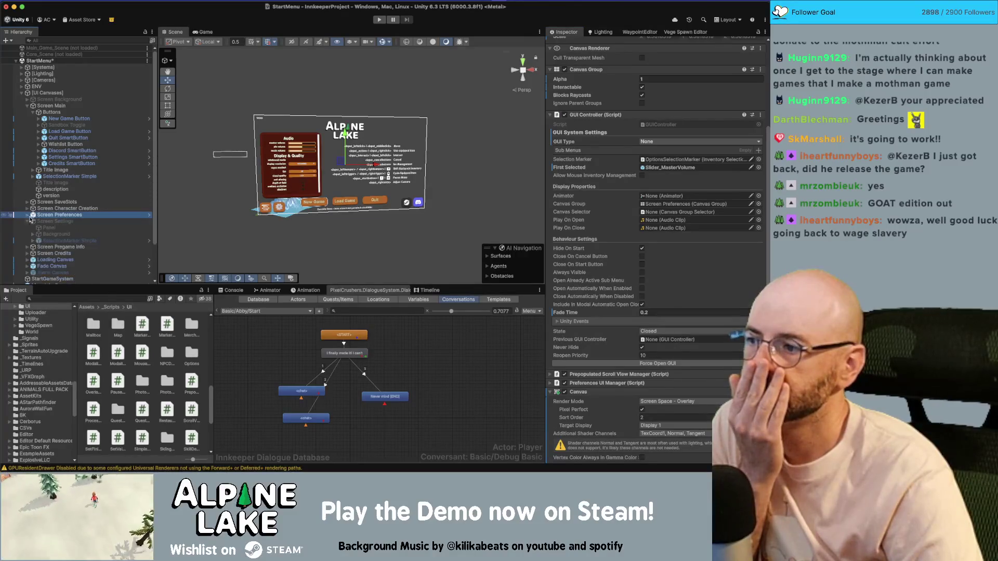
left_click(41, 222)
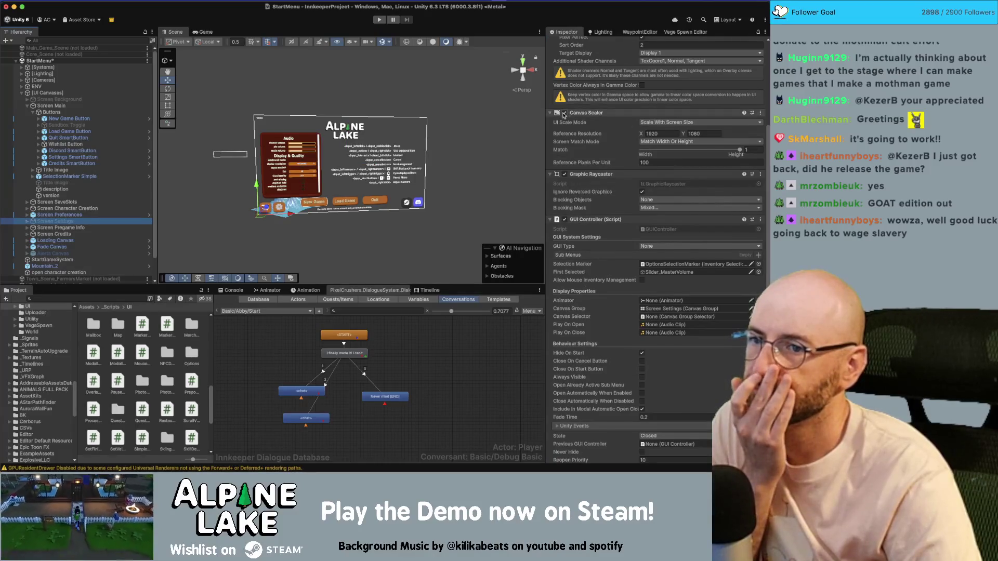
scroll(566, 115, "up", 3)
left_click(550, 92)
left_click(549, 101)
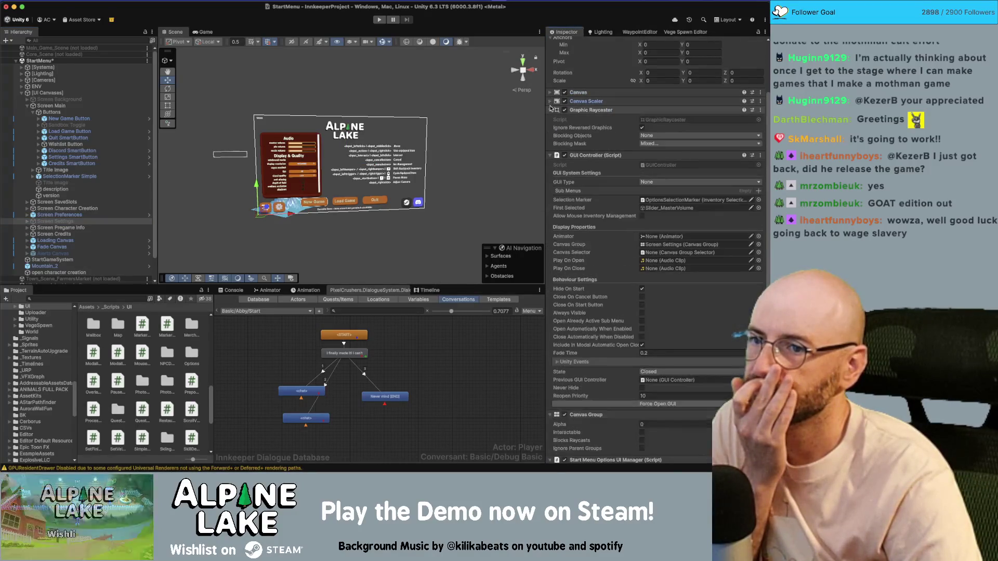
left_click(550, 110)
left_click(94, 221)
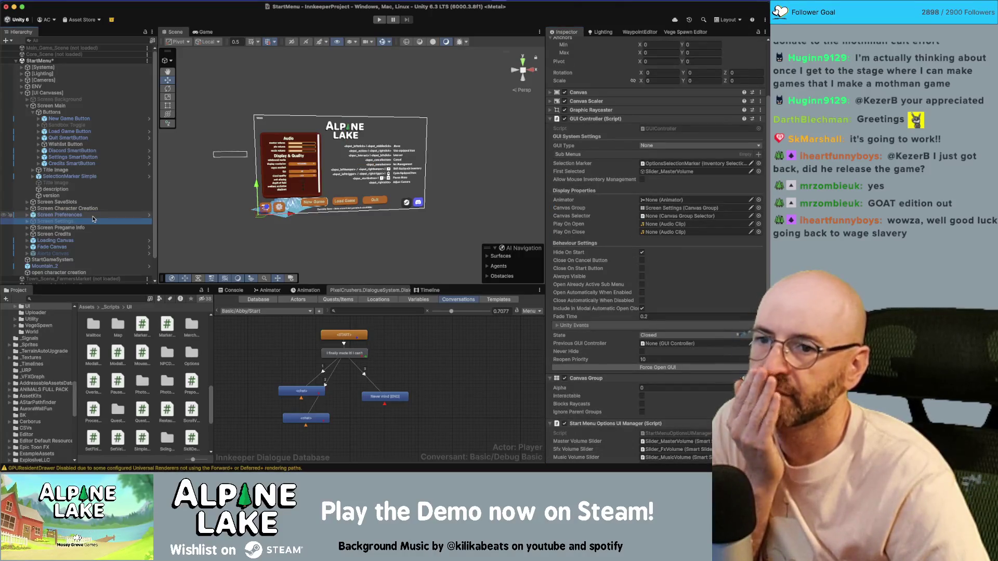
key("Up")
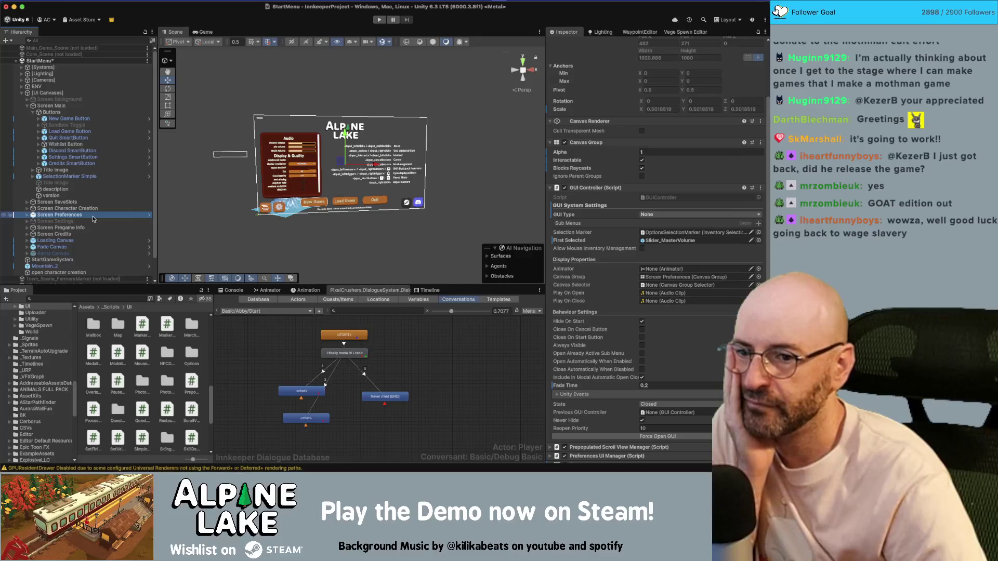
key("Down")
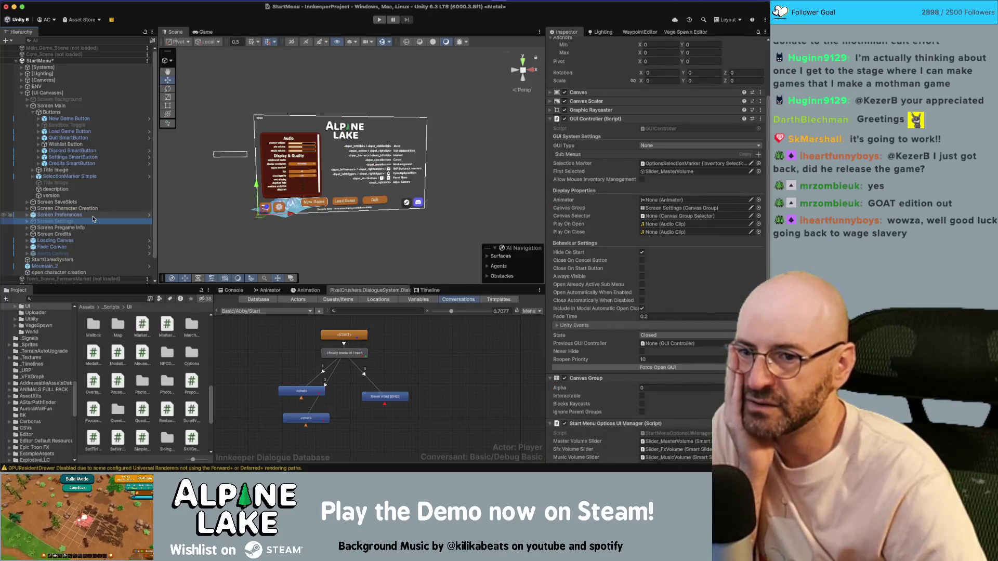
key("Up")
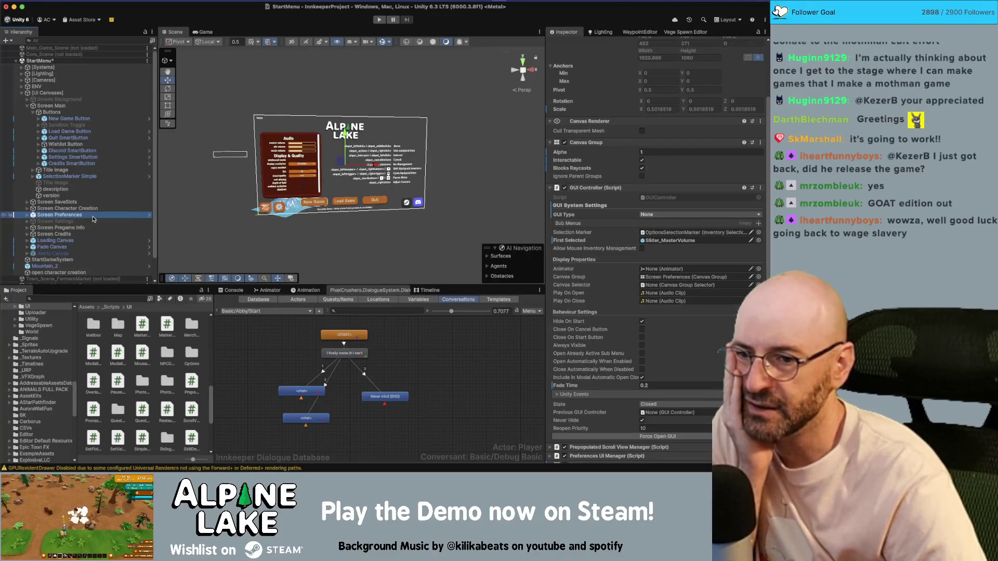
key("Down")
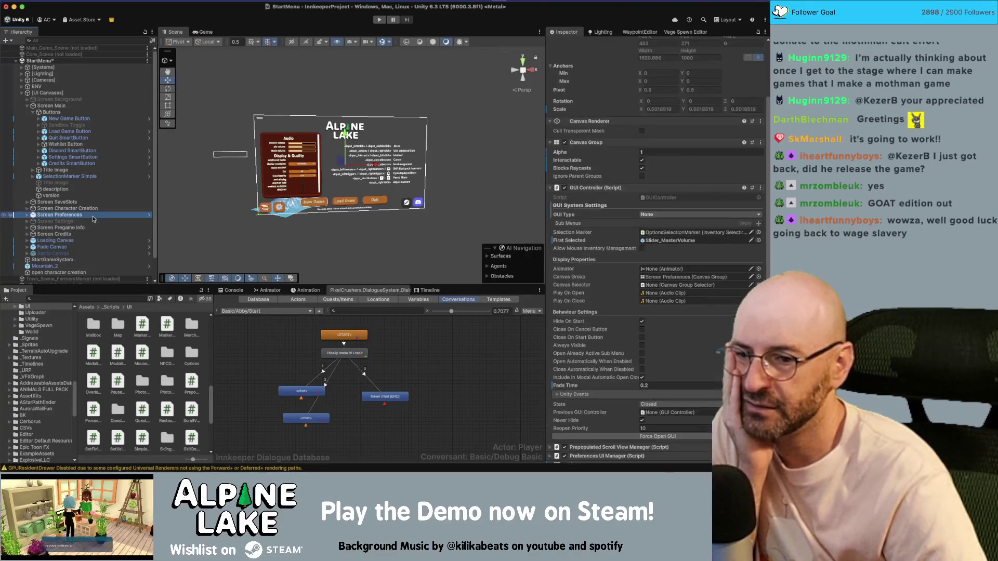
key("Down")
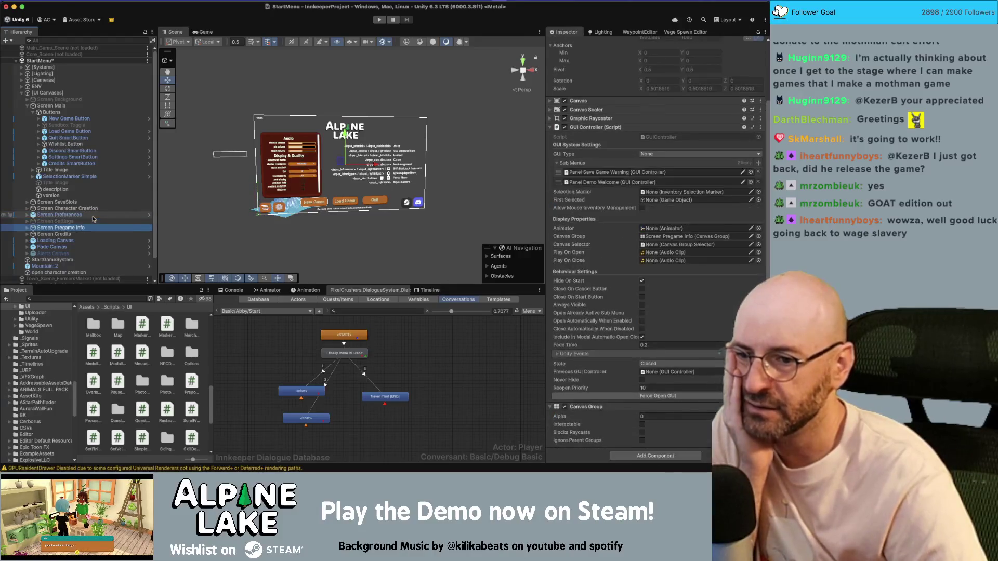
- Collapse the Buttons group and Screen Main in the Hierarchy, ending on Screen Preferences
key("Up")
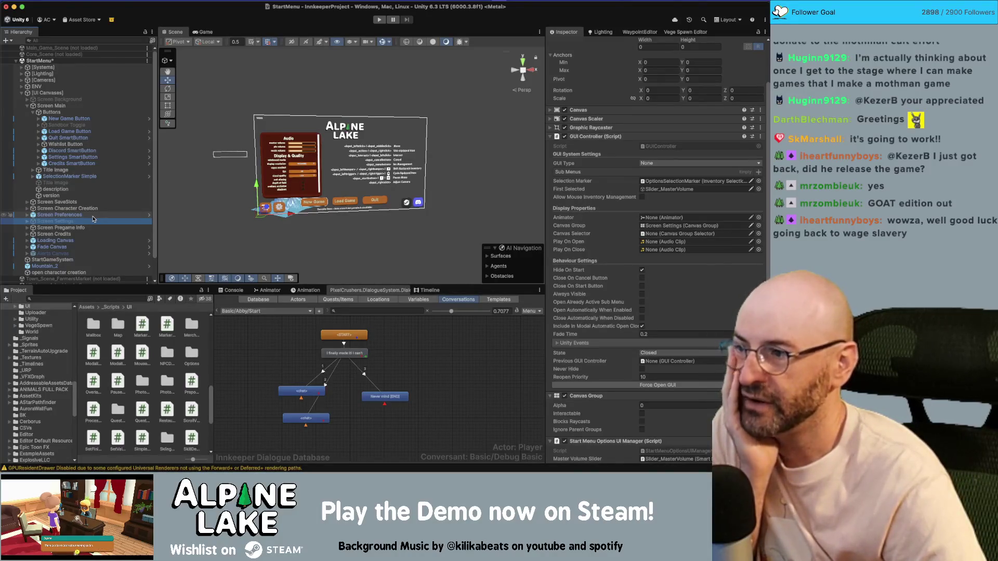
key("Up")
key("Up")
key("Up")
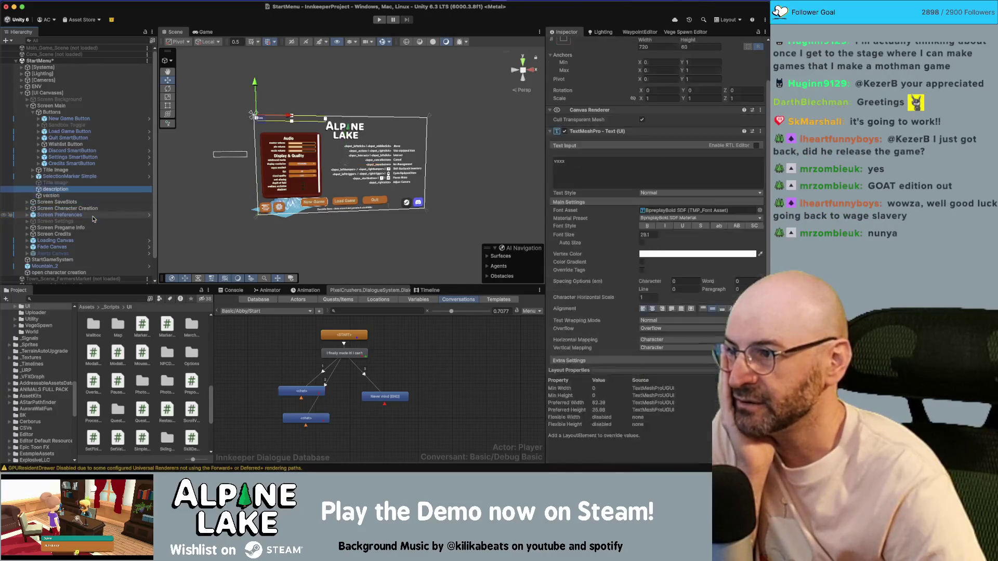
key("Up")
key("Up")
key("Up")
key("Left")
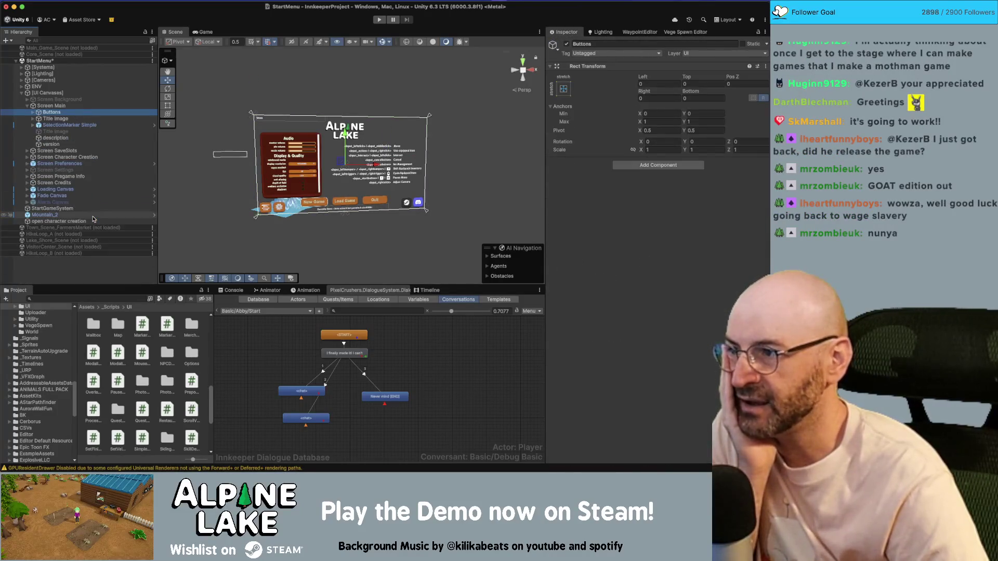
key("Up")
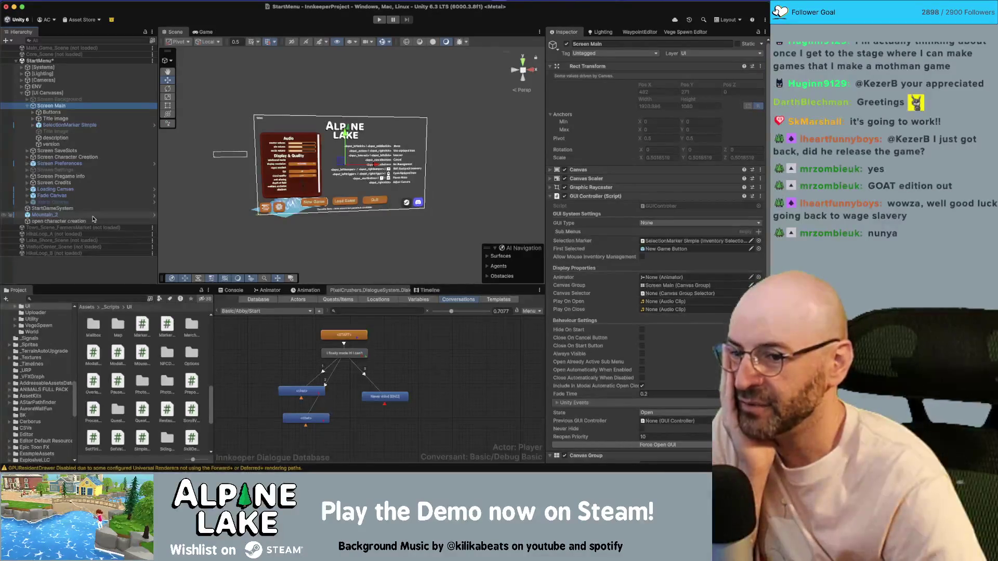
key("Down")
key("Down")
key("Down")
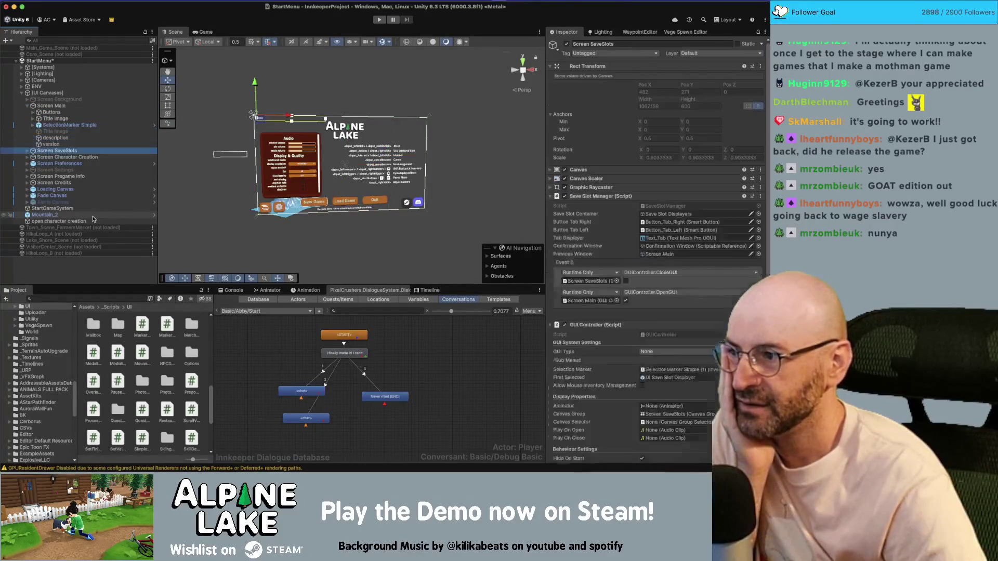
key("Up")
key("Up")
key("Up")
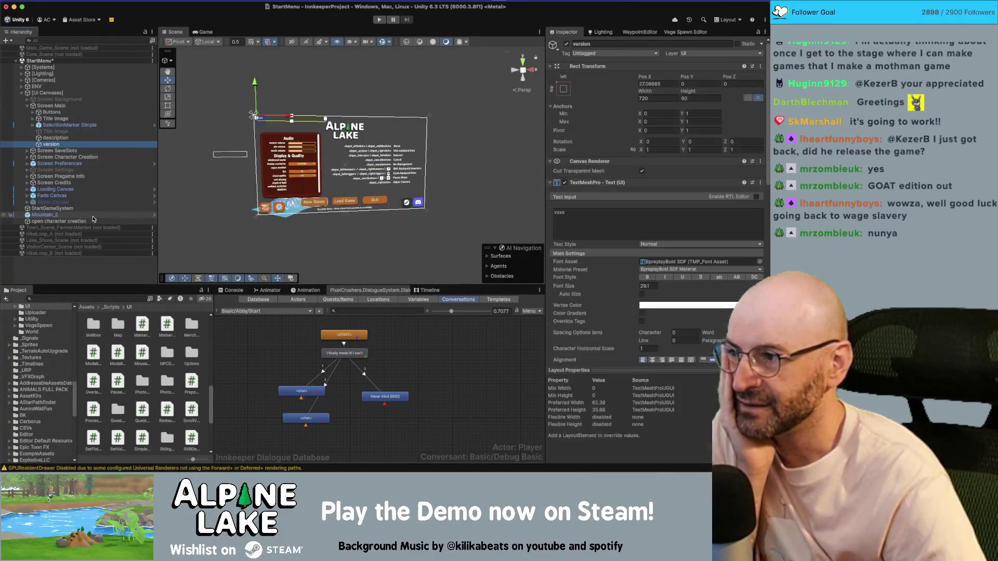
key("Up")
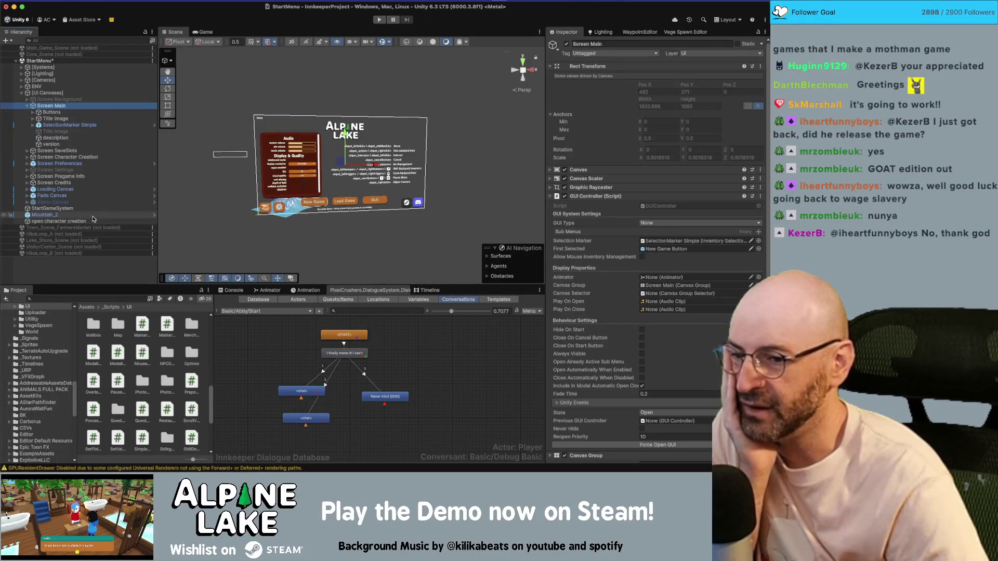
key("Left")
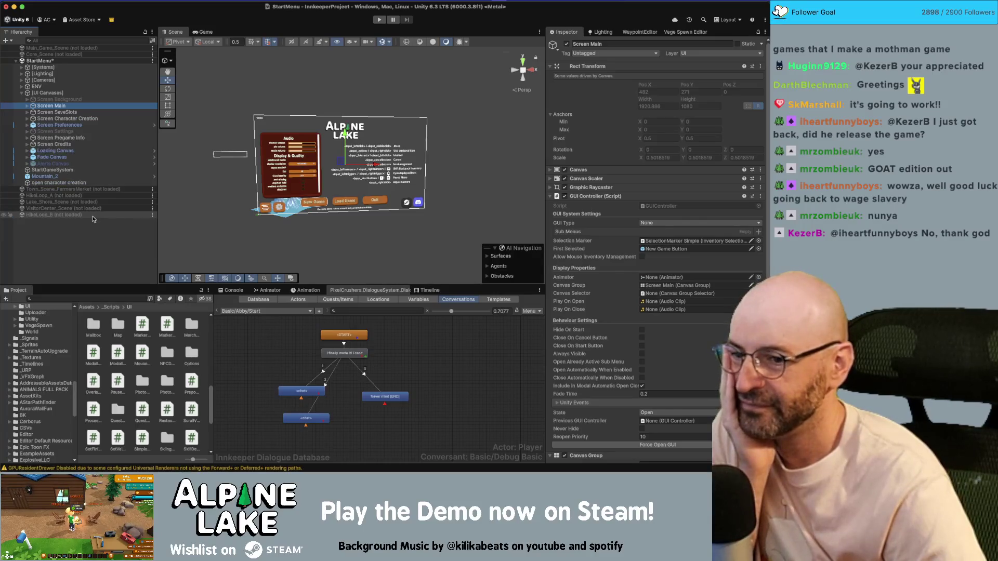
key("Down")
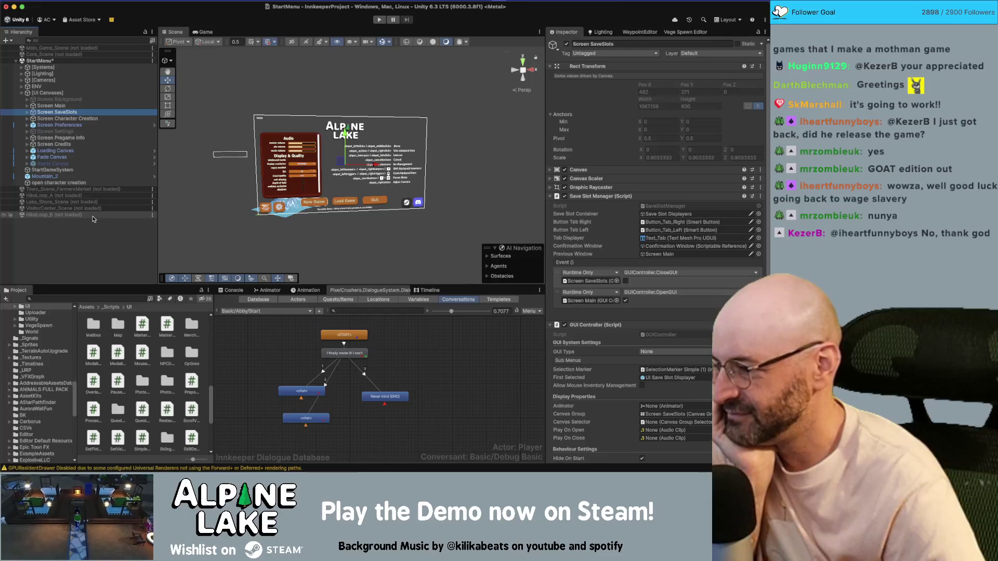
key("Down")
key("Down")
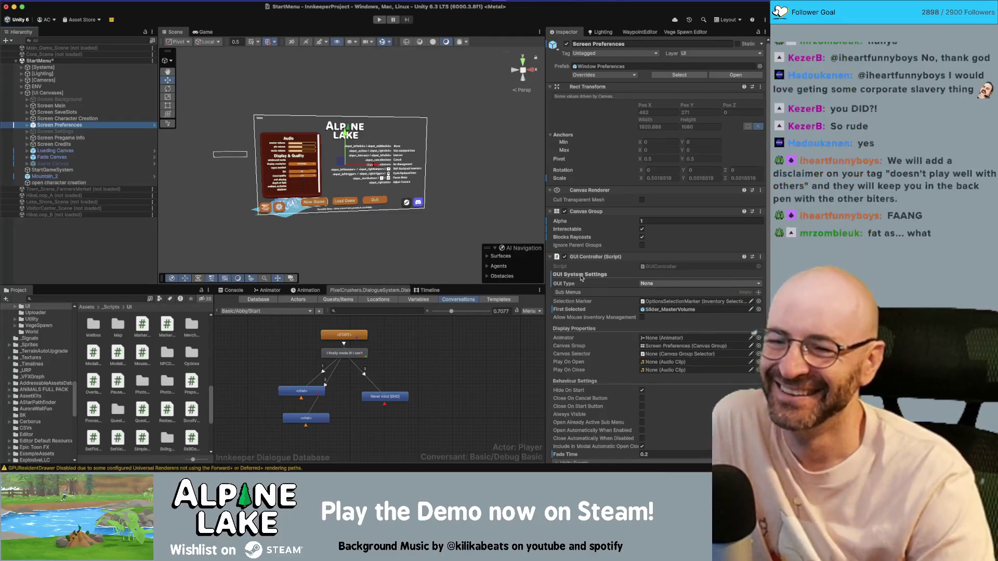
- After comparing with Screen SaveSlots, assign Screen Preferences' own Canvas Group to its GUI Controller's Canvas Group field, then deselect
scroll(582, 277, "down", 3)
scroll(583, 274, "down", 3)
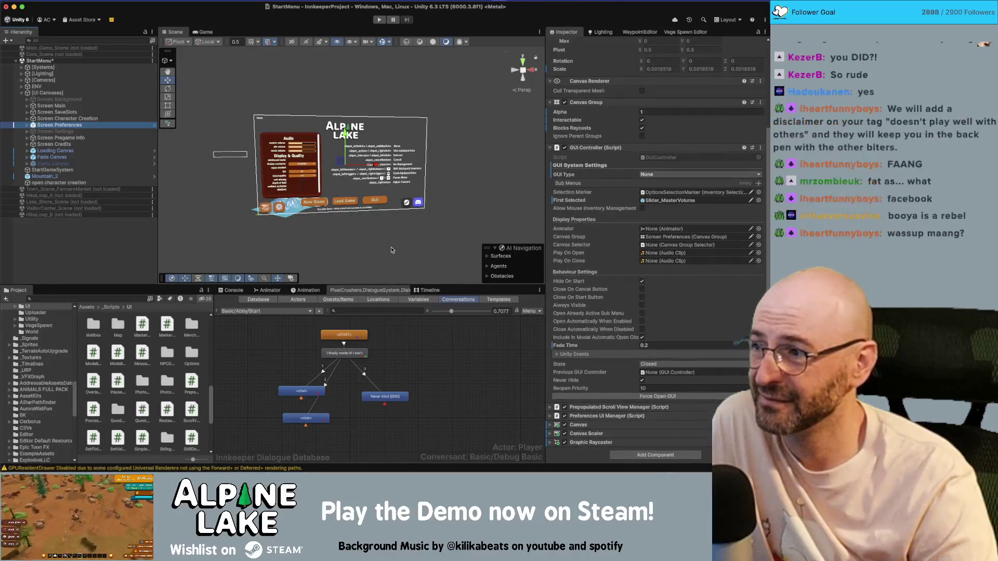
left_click(125, 113)
key("Down")
key("Down")
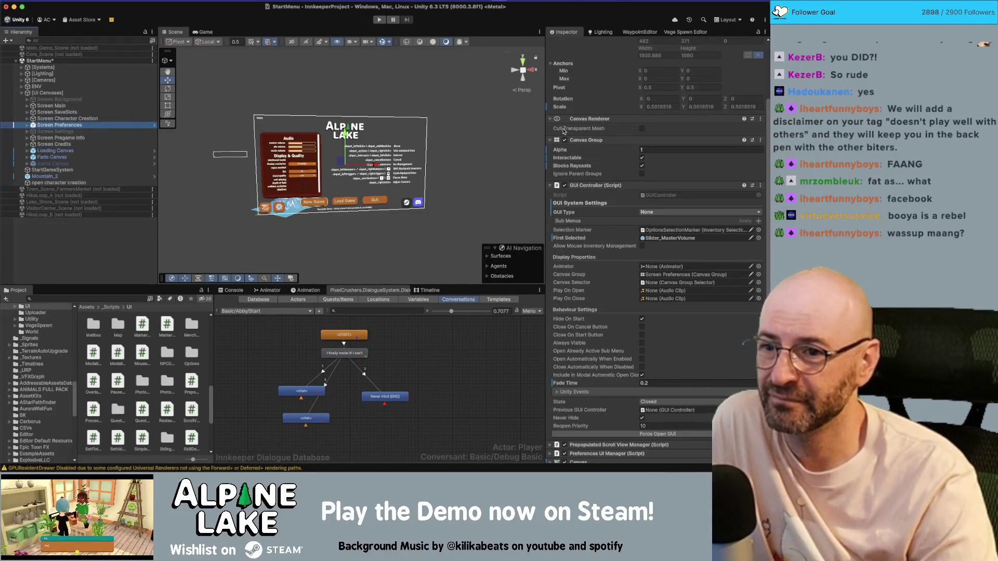
left_click_drag(582, 140, 666, 277)
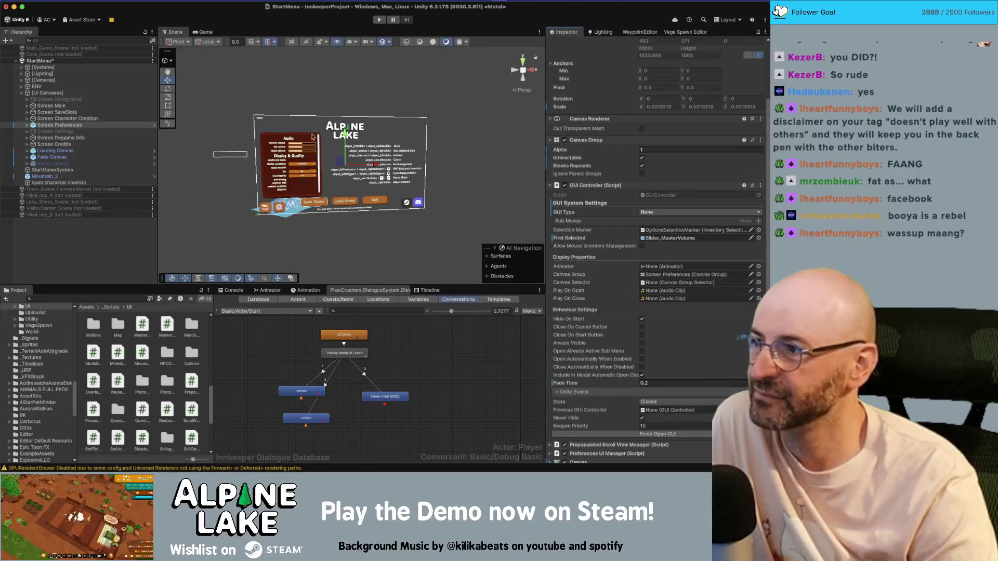
left_click(109, 244)
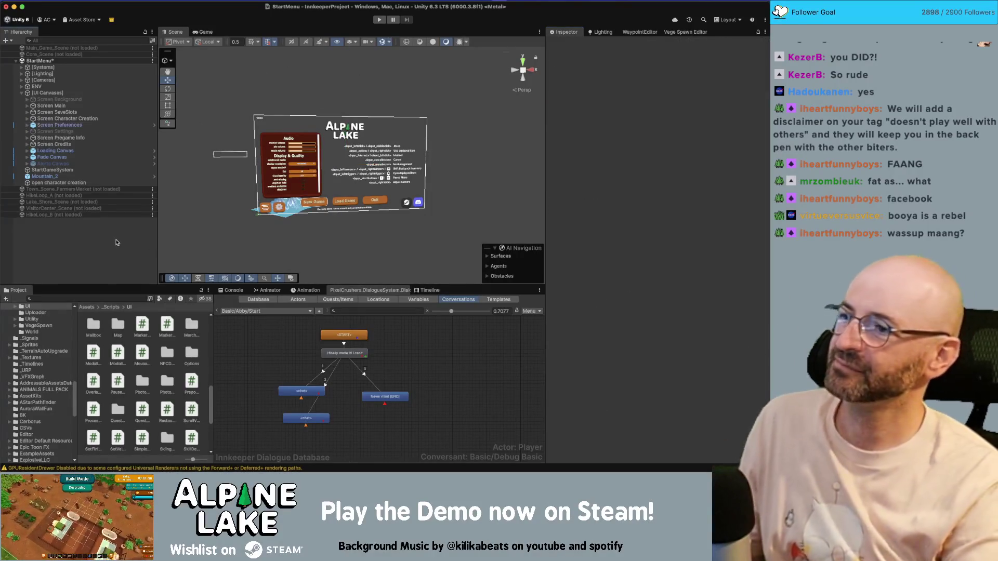
- Save the StartMenu scene with Cmd+S and enter Play mode
key("cmd+s")
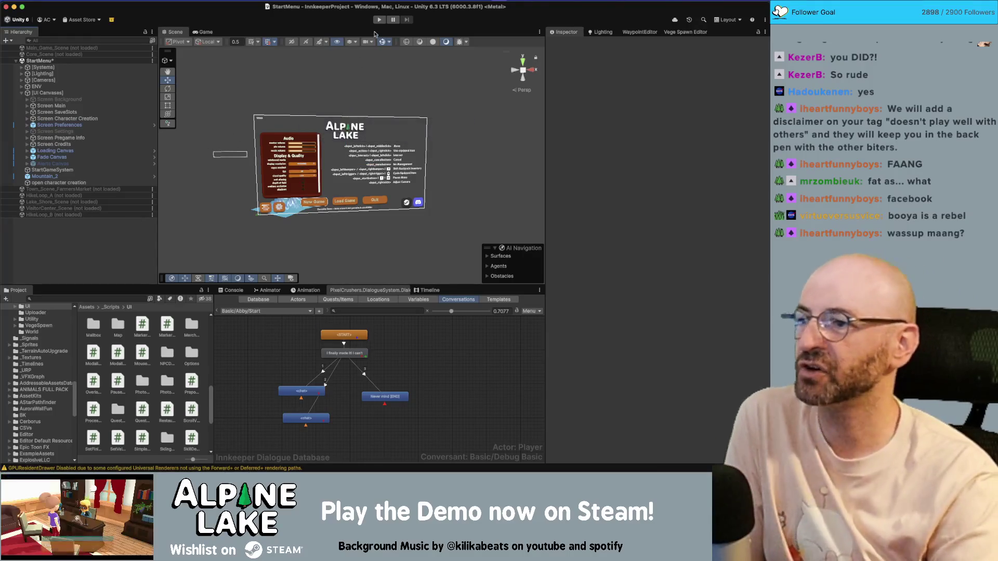
left_click(380, 21)
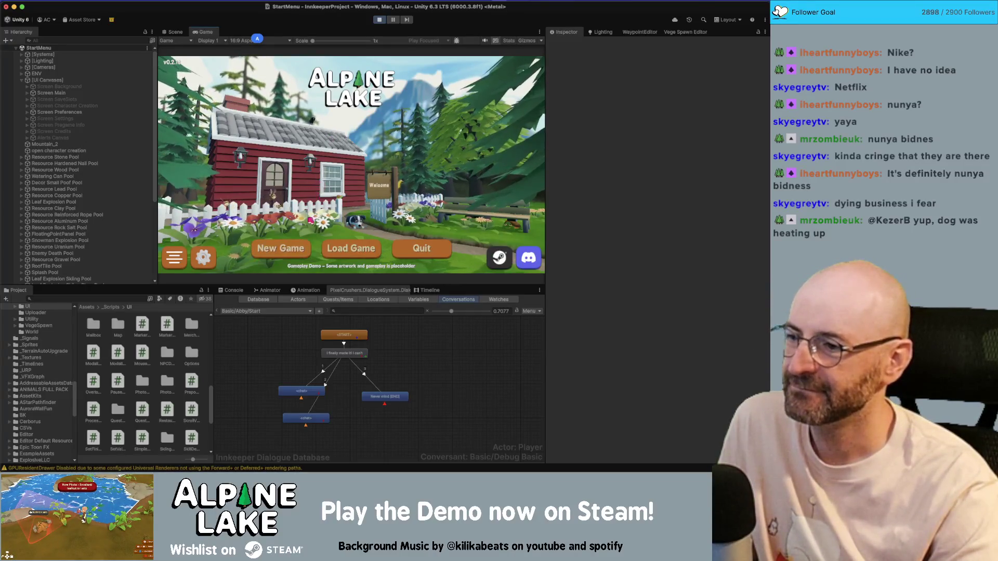
- Open the settings panel with the gear button and close it with Escape, four times over
left_click(211, 253)
key("Escape")
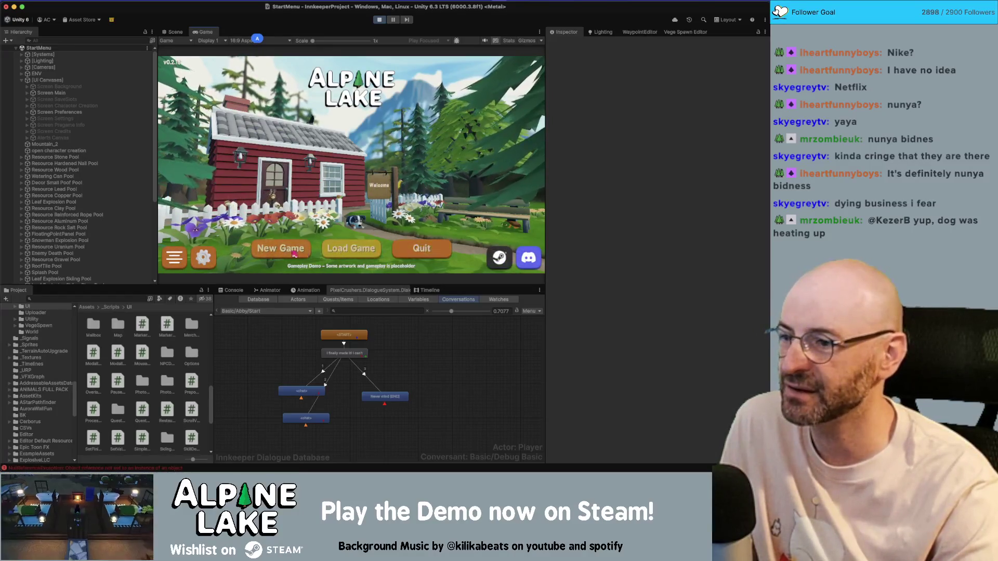
left_click(200, 257)
key("Escape")
left_click(198, 259)
key("Escape")
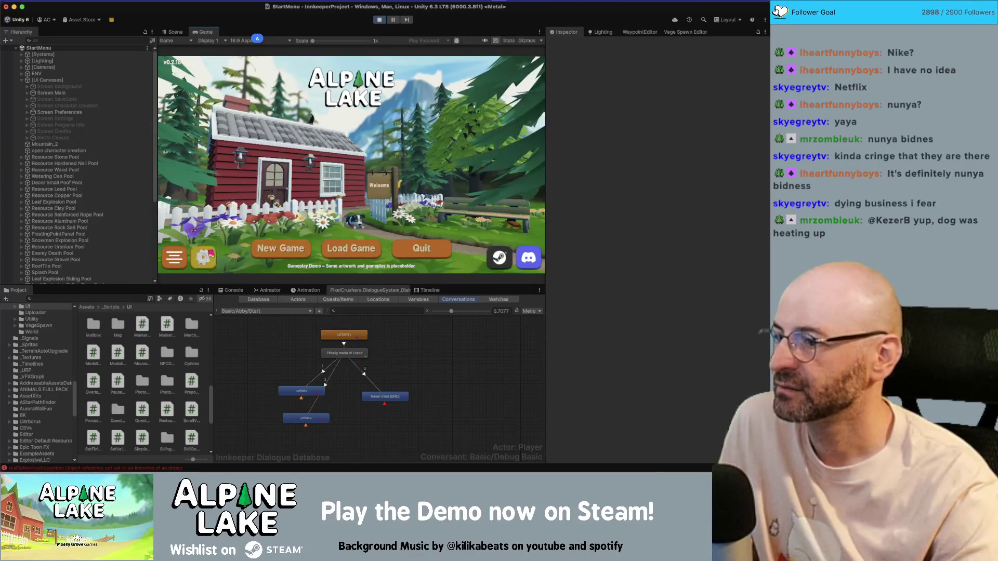
left_click(211, 251)
key("Escape")
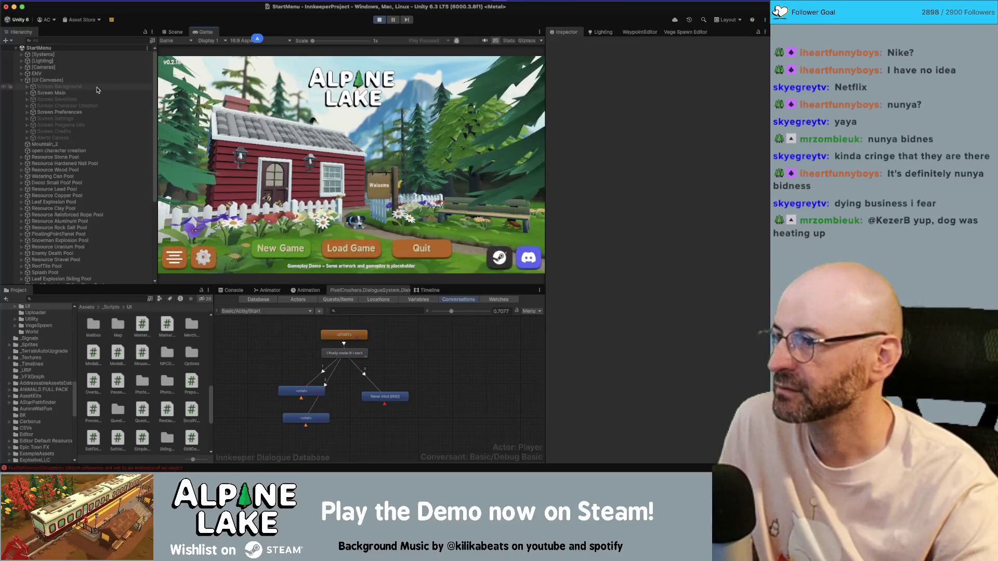
- Select Screen Preferences, stop Play mode, and uncheck Never Hide in its GUI Controller
left_click(88, 112)
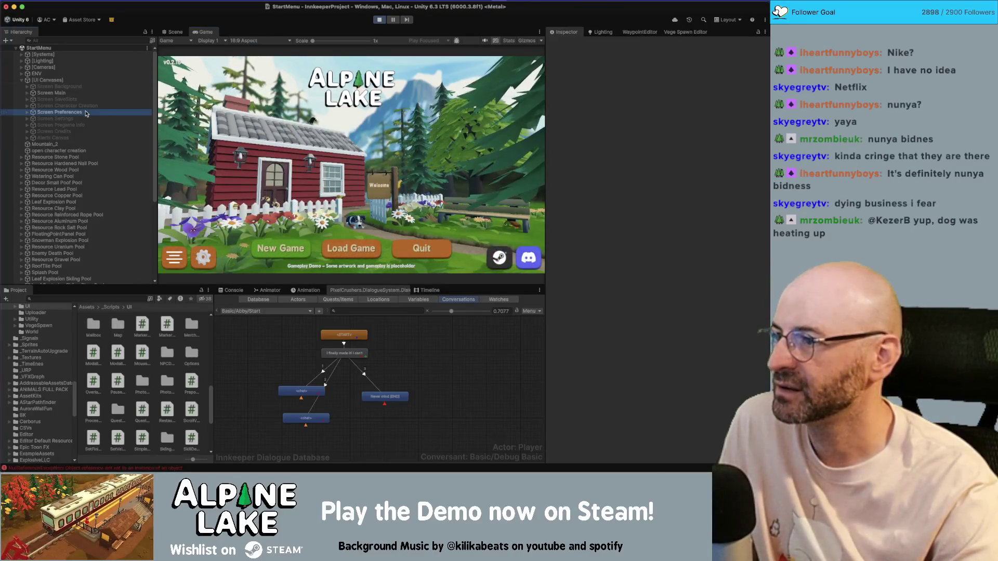
left_click(379, 19)
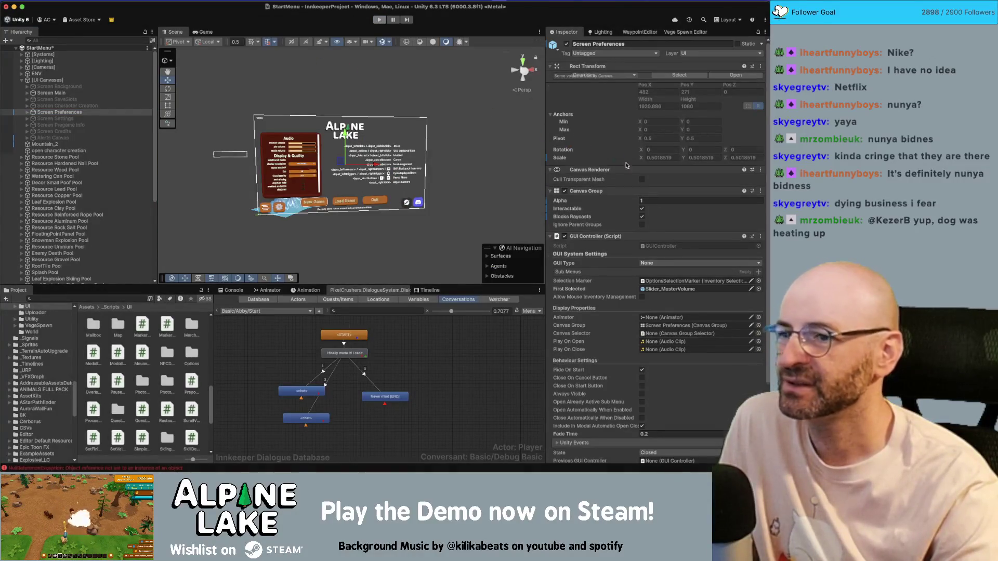
scroll(639, 312, "down", 3)
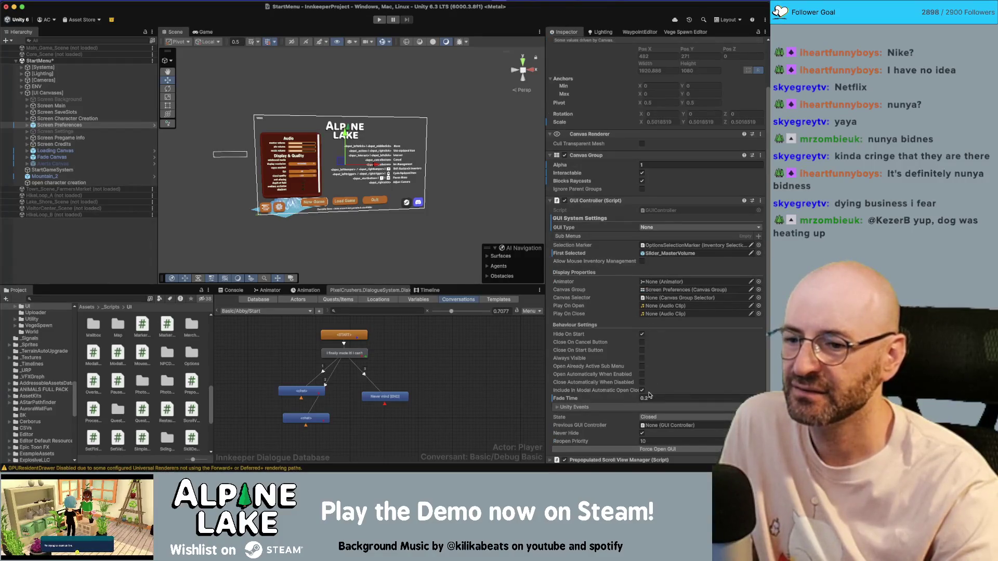
scroll(649, 395, "down", 4)
left_click(642, 378)
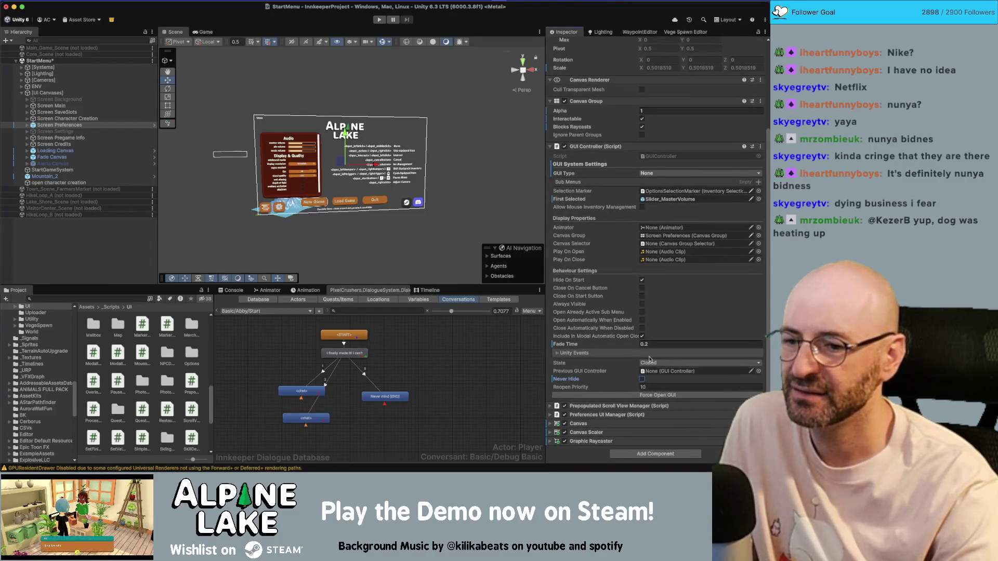